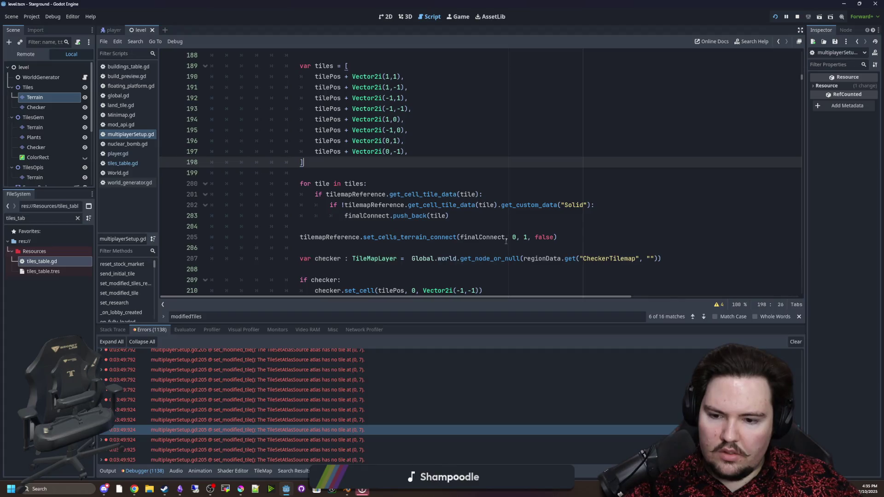
Look up the set_cells_terrain_connect documentation, return to the script, and run the Starground project.
ctrl+click(416, 237)
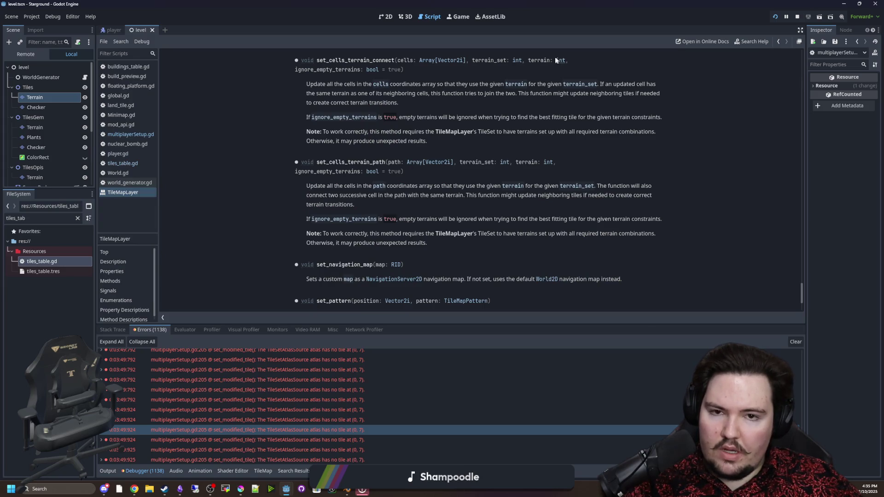
key(alt+Left)
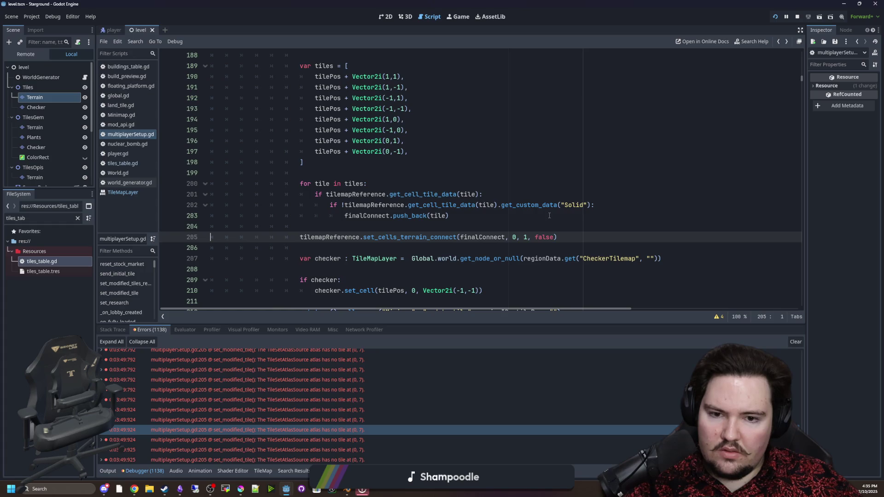
key(F5)
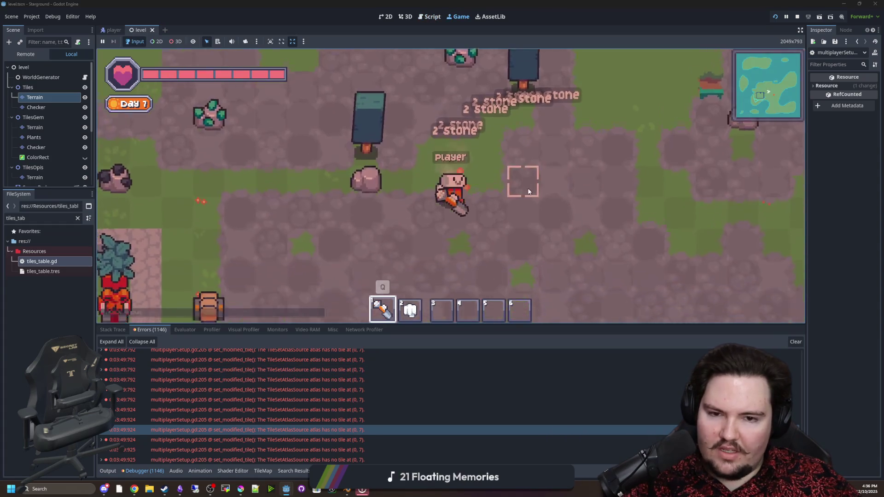
Walk the player over and break two land tiles in game, then open tiles_table.gd.
key(d)
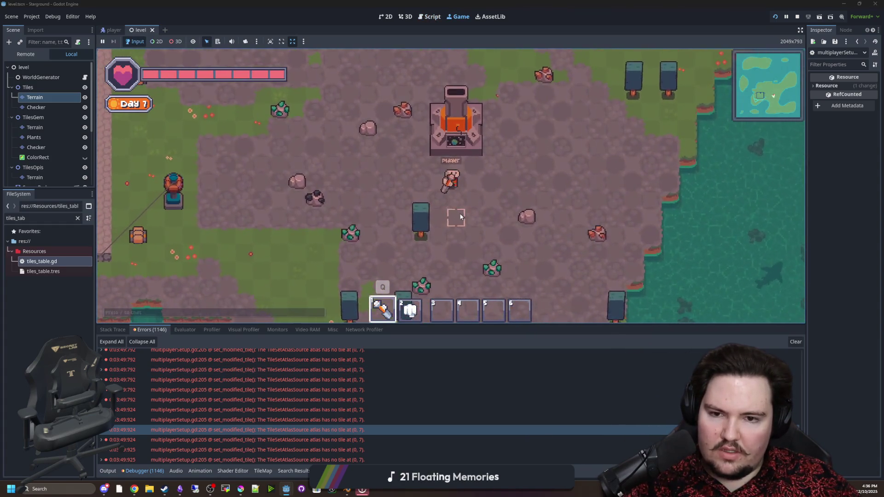
click(446, 203)
click(456, 211)
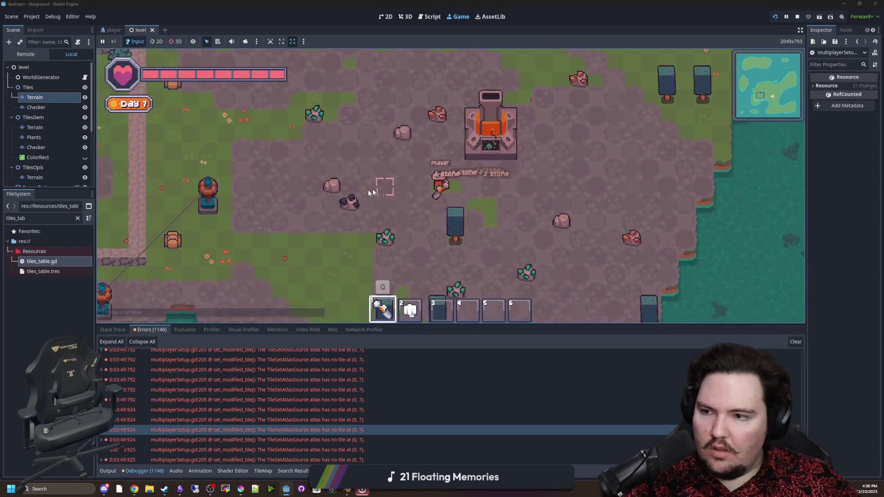
double_click(41, 261)
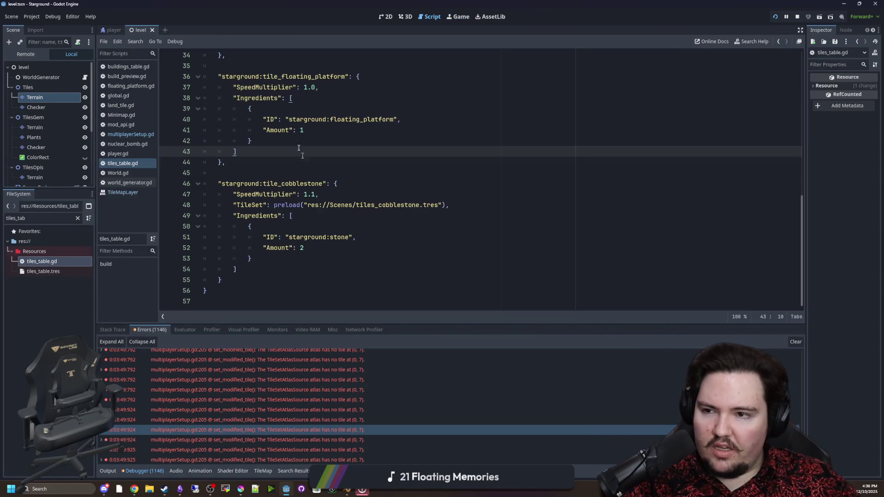
Add "Land": true after SpeedMultiplier in the tilesDefault entry of tiles_table.gd.
click(131, 134)
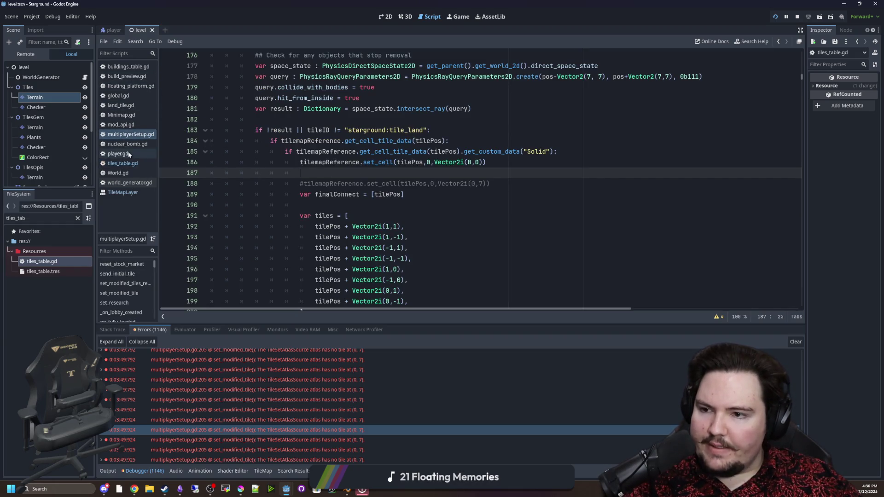
click(129, 163)
scroll(360, 196, up, 5)
scroll(360, 196, up, 5)
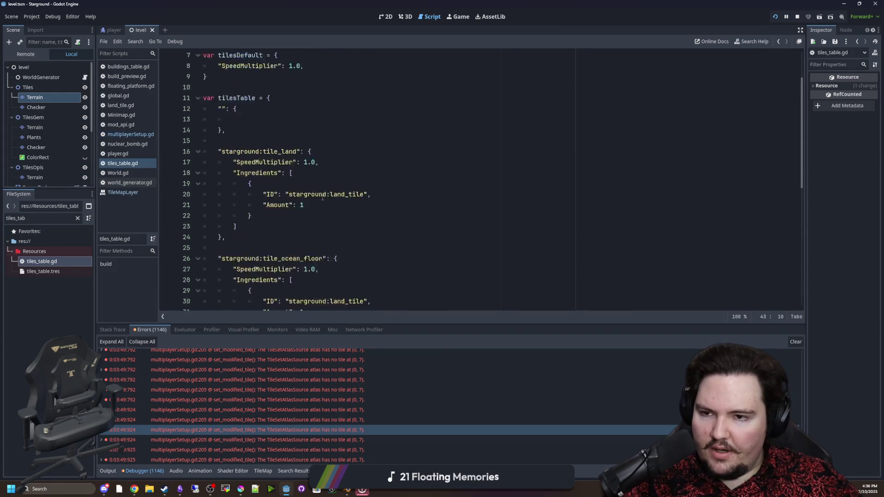
click(340, 130)
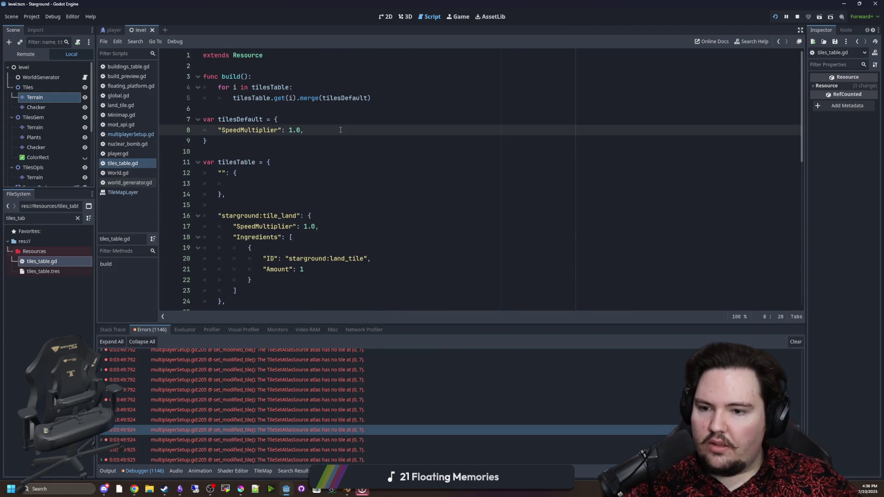
key(Return)
text("Land": )
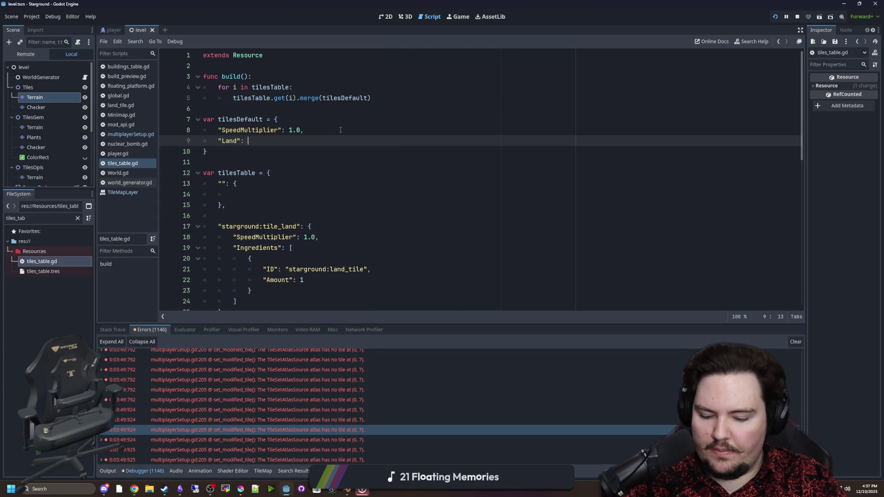
text(true,)
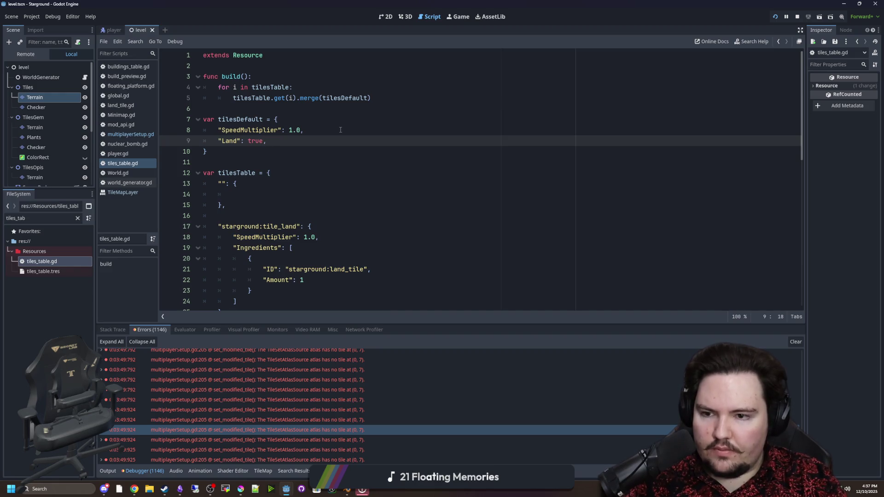
Add "Land": false to the cobblestone entry and save tiles_table.gd.
drag(241, 141, 218, 141)
key(ctrl+c)
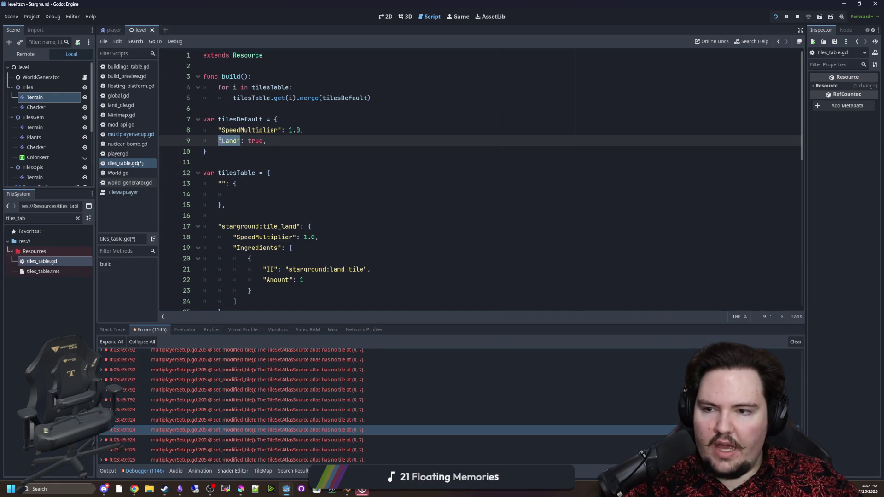
scroll(315, 249, down, 2)
scroll(314, 249, down, 10)
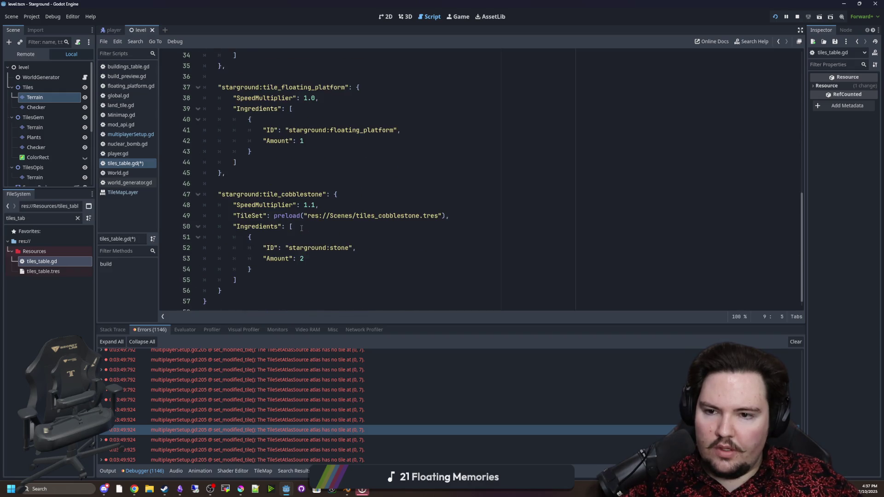
click(344, 190)
key(Return)
key(ctrl+v)
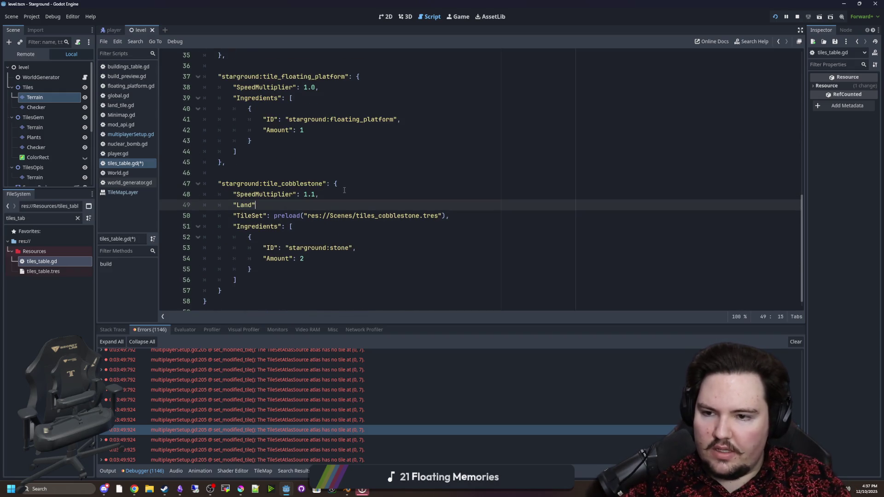
text(: false)
click(343, 190)
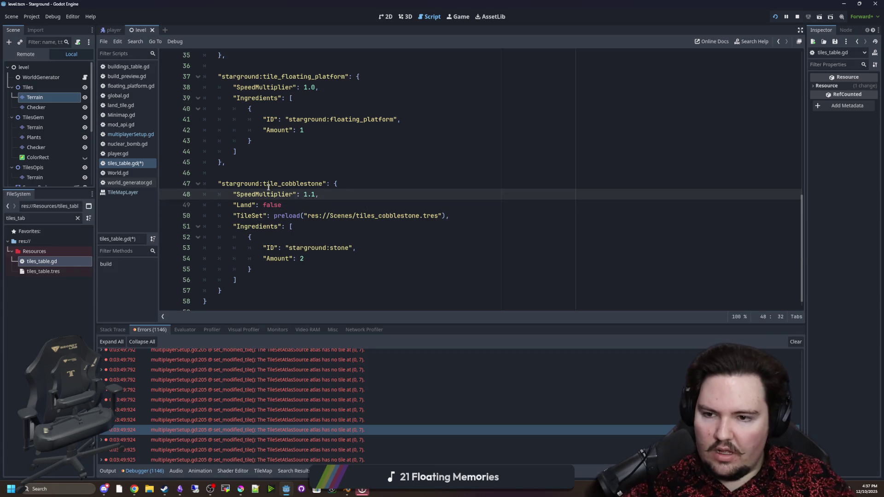
click(288, 205)
text(,)
click(248, 172)
click(249, 206)
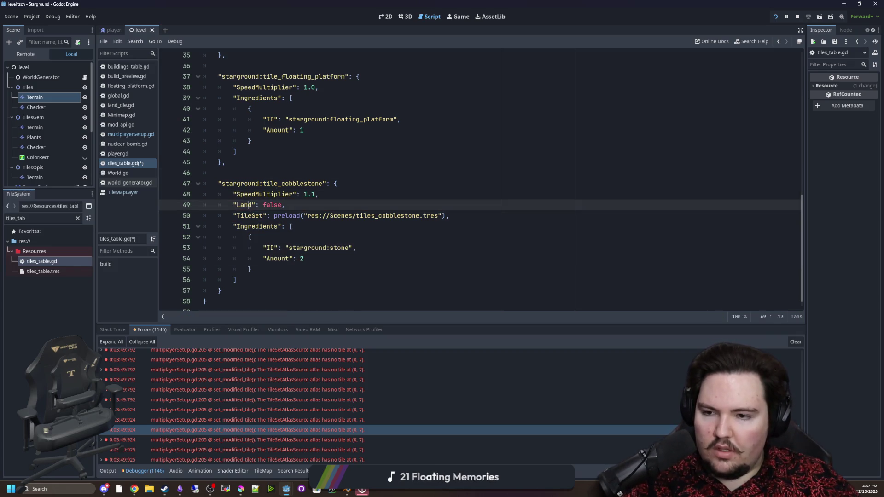
click(274, 162)
key(ctrl+s)
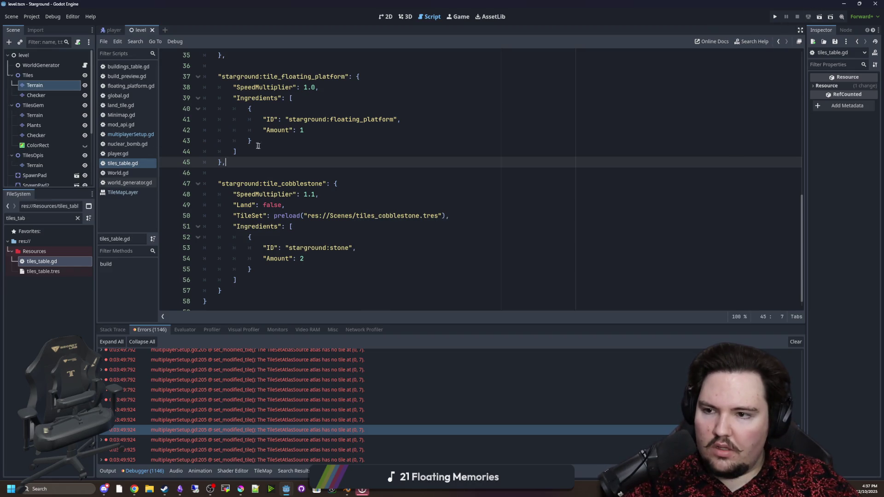
click(131, 134)
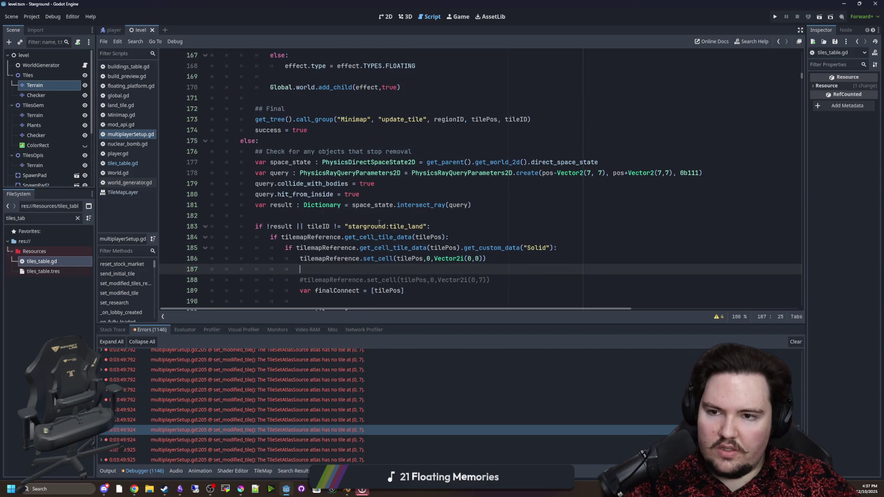
Replace tileID != "starground:tile_land" on line 183 with !tileData.Land.
click(370, 216)
scroll(361, 228, down, 1)
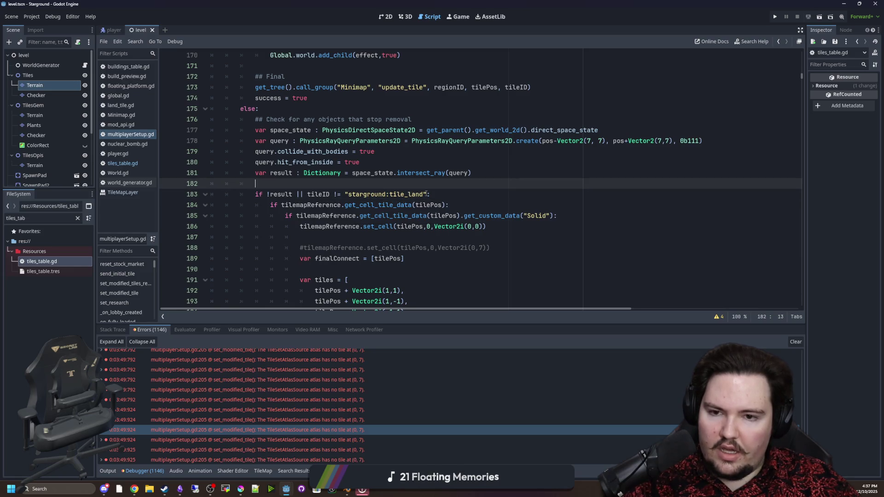
drag(426, 195, 305, 194)
text(tileData.La)
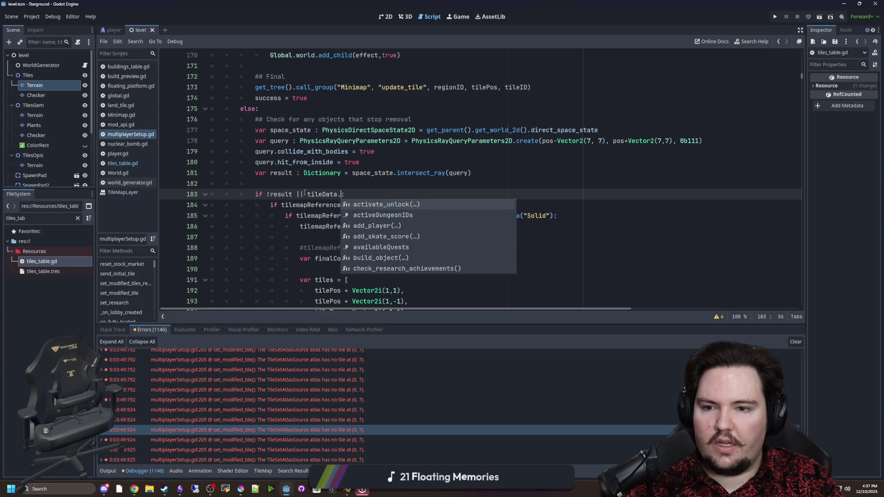
text(nd =)
key(Left)
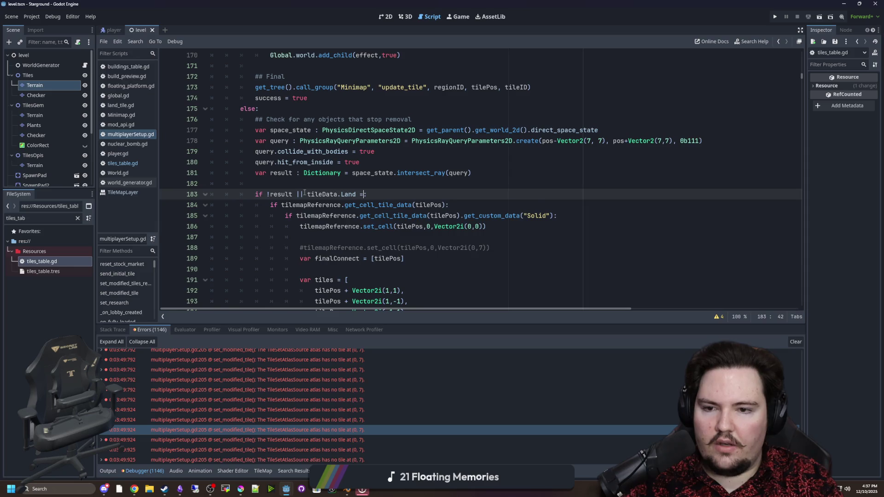
click(307, 194)
text(!)
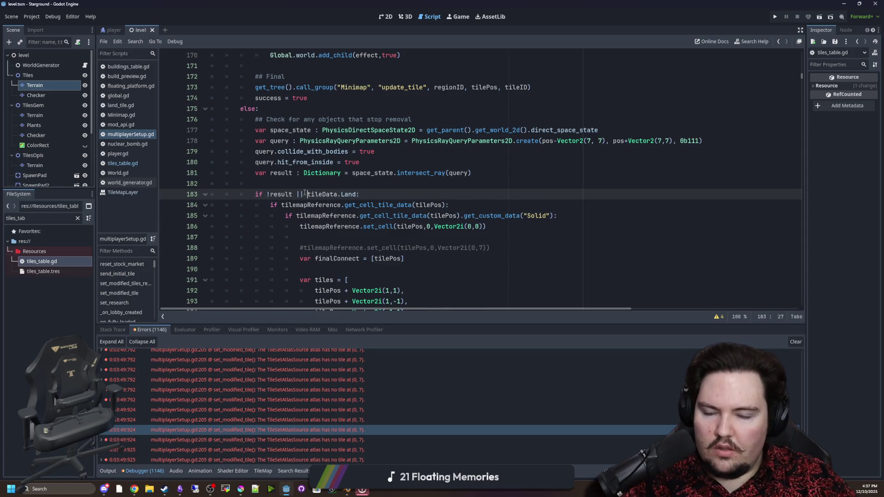
click(339, 194)
key(Up)
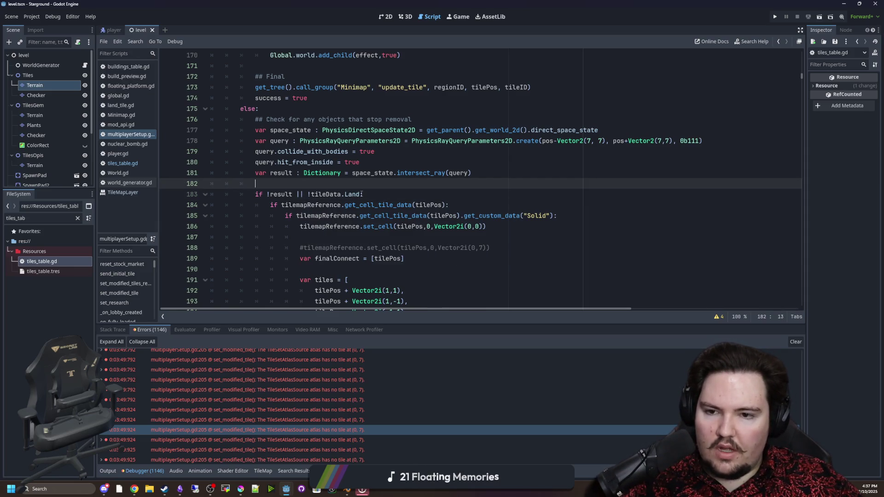
drag(361, 194, 307, 194)
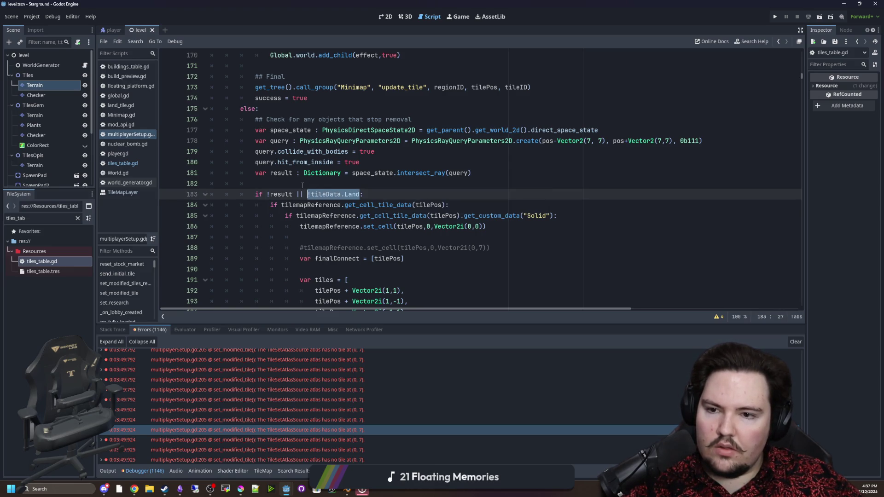
scroll(302, 185, up, 1)
click(315, 213)
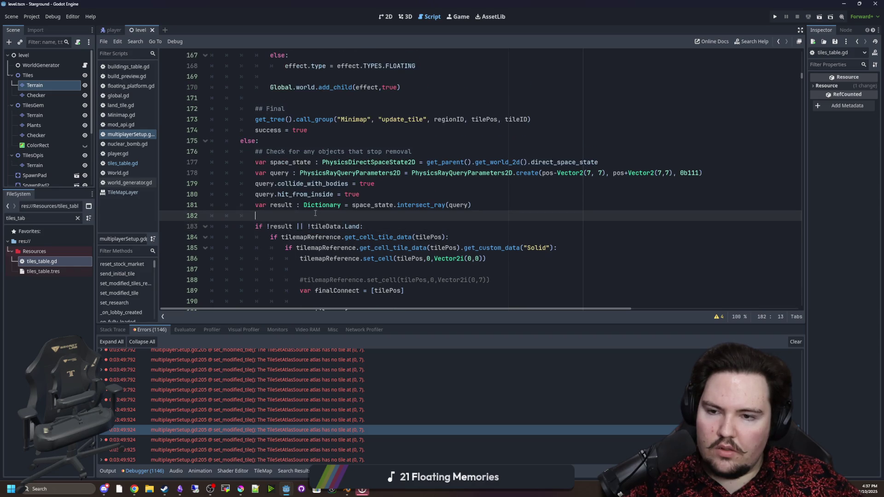
Insert blank lines after the removal comment on line 176.
click(434, 152)
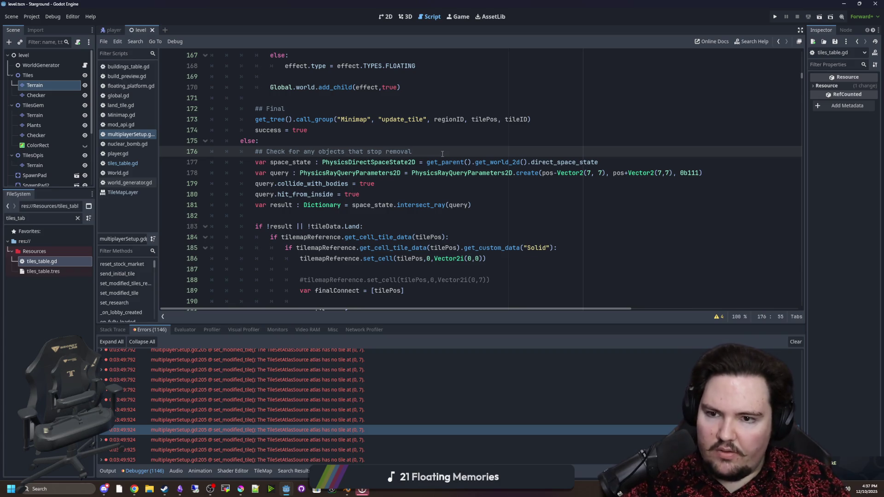
key(Return)
key(Return)
key(Up)
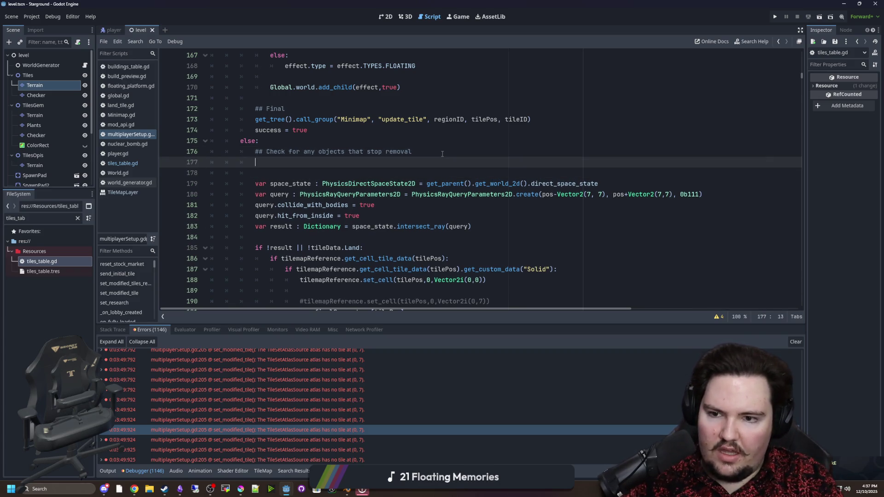
Add an empty if line and a var result = true declaration below the removal comment.
text(if)
click(385, 259)
click(433, 162)
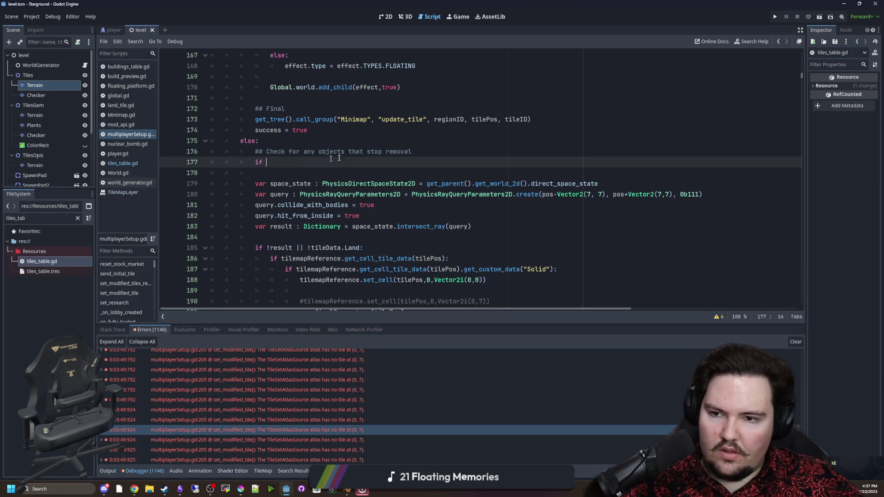
click(433, 152)
key(Return)
text(result)
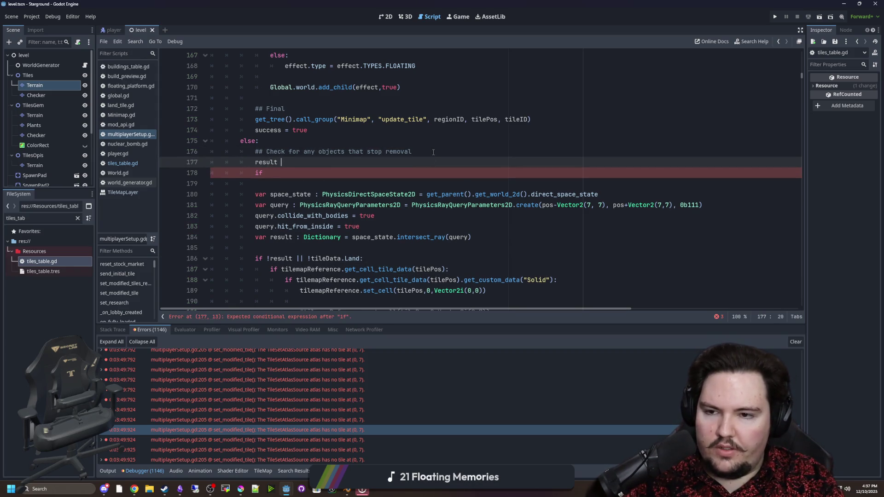
key(BackSpace)
key(BackSpace)
key(BackSpace)
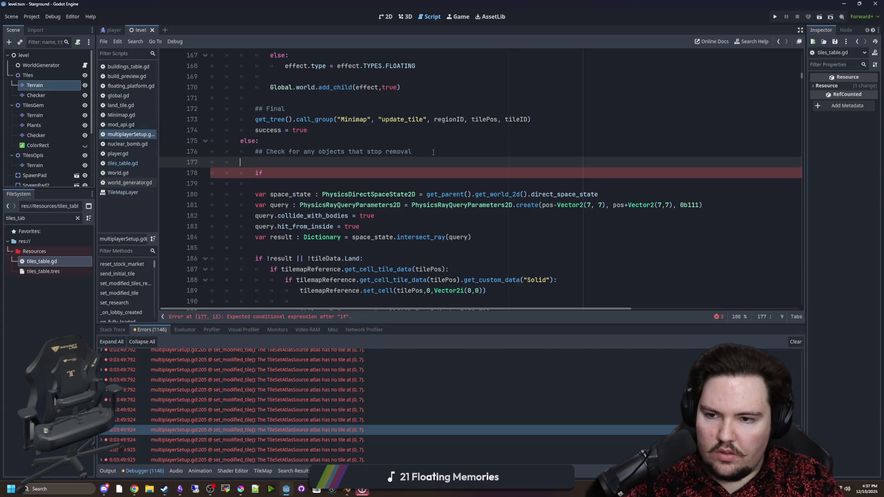
key(Tab)
text(var result = true)
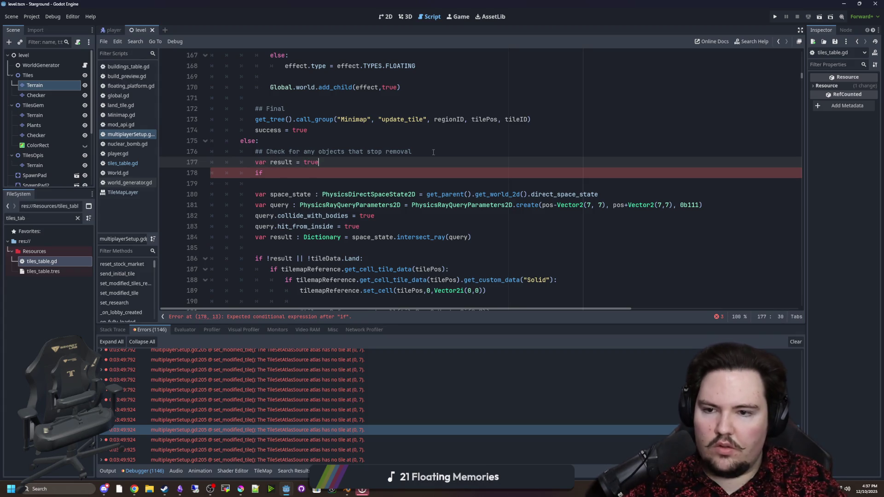
click(433, 152)
Move the !tileData.Land check from the removal condition into the if on line 178.
click(270, 259)
key(BackSpace)
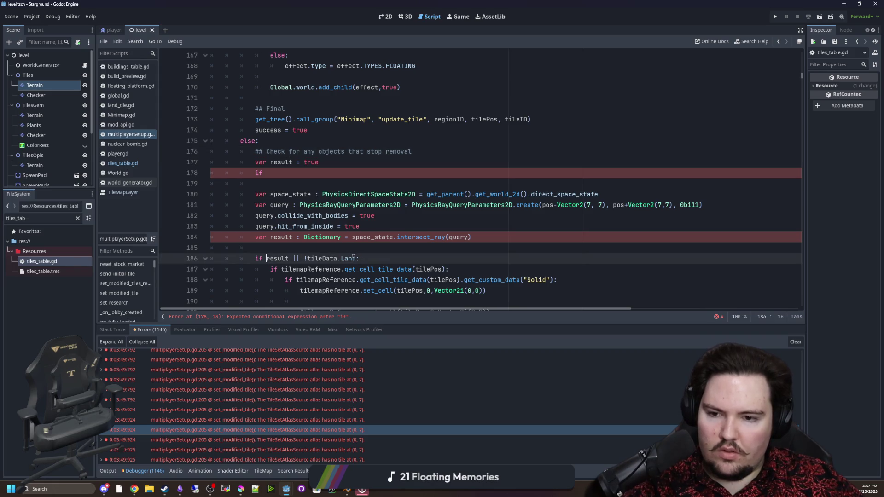
drag(357, 258, 290, 259)
key(ctrl+x)
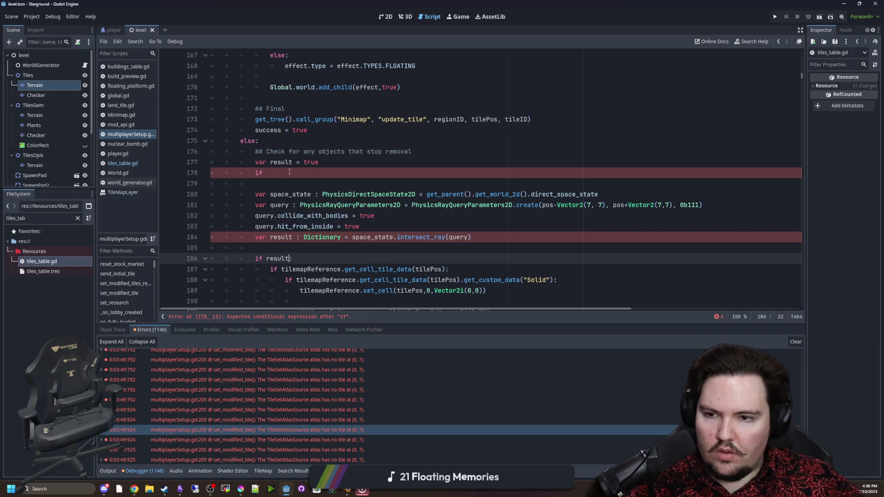
click(289, 171)
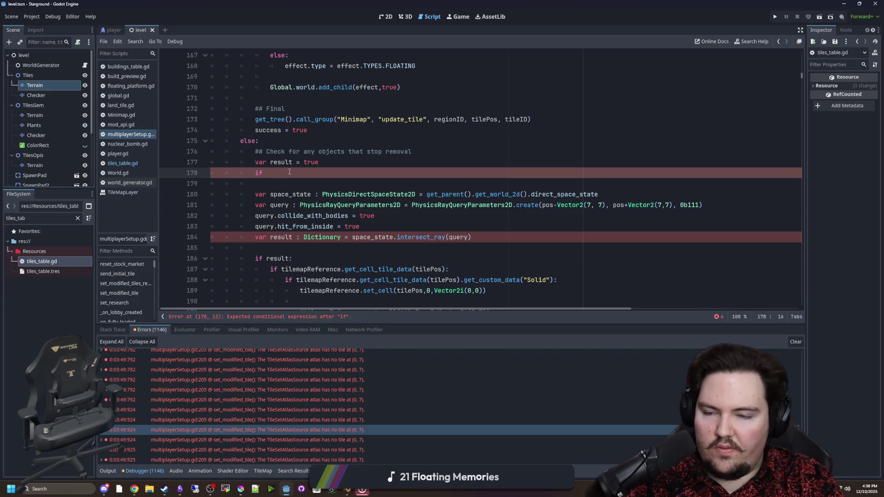
key(ctrl+v)
click(284, 173)
key(BackSpace)
key(BackSpace)
key(BackSpace)
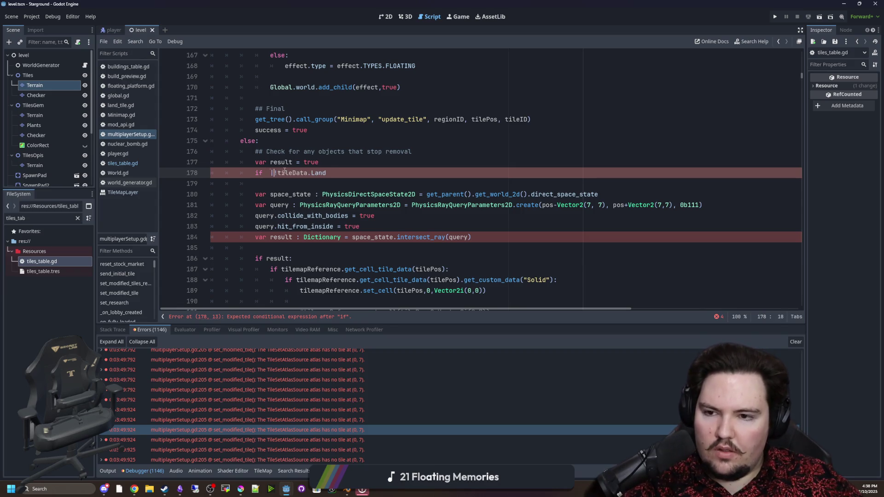
Indent the physics query lines under if !tileData.Land and drop the duplicate var keyword.
mouse_move(500, 235)
mouse_down()
mouse_move(216, 203)
mouse_move(211, 193)
mouse_up()
key(Tab)
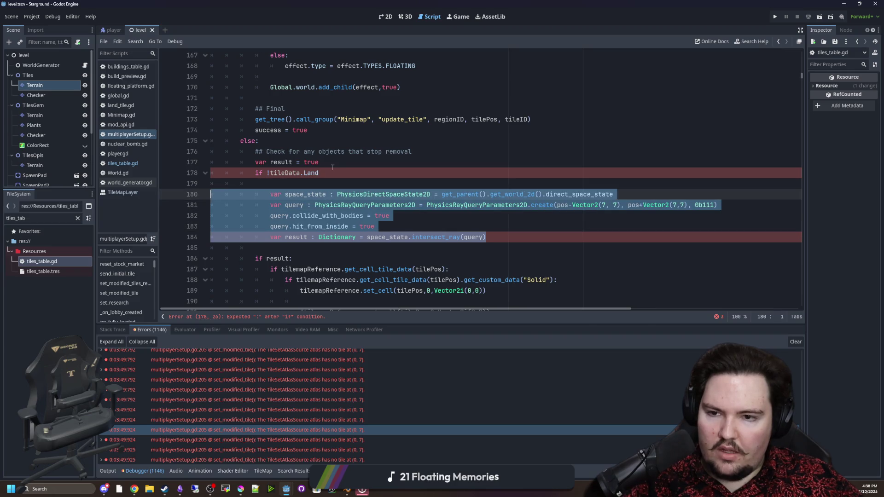
click(333, 162)
click(336, 173)
text(:)
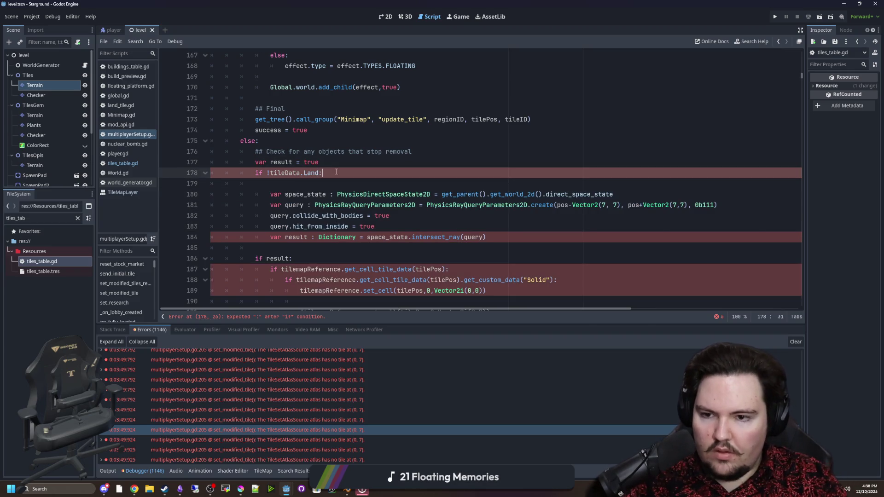
click(303, 183)
key(BackSpace)
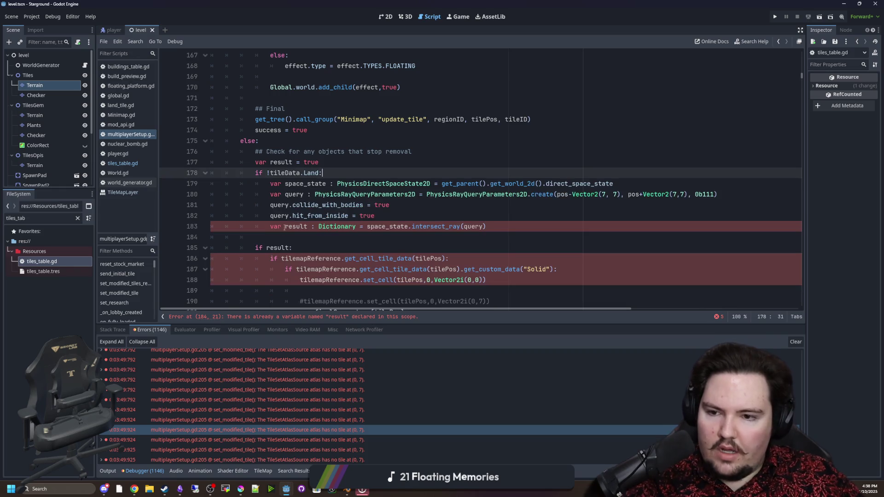
click(285, 226)
key(BackSpace)
key(BackSpace)
key(BackSpace)
click(279, 237)
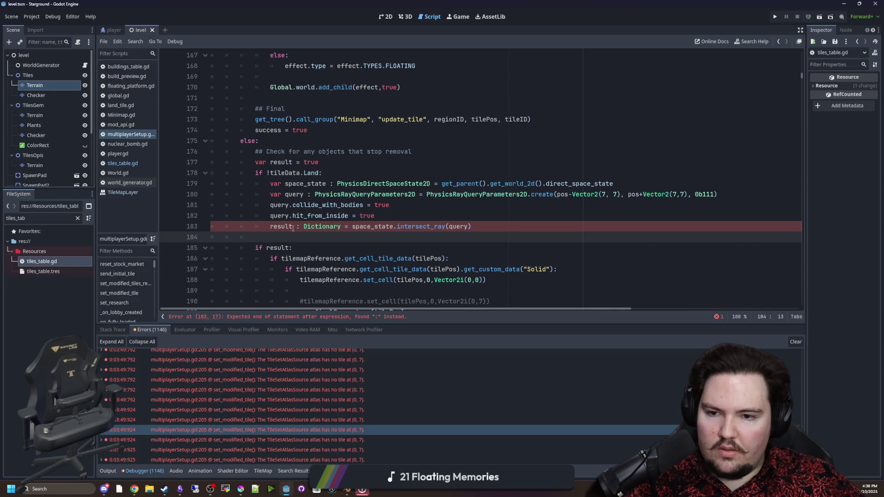
Declare result as Dictionary on line 177 and make line 183 a plain assignment.
double_click(299, 228)
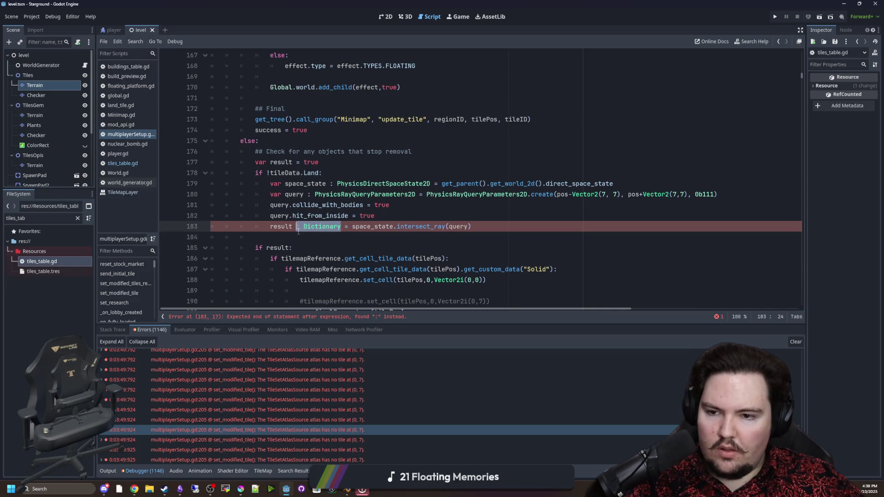
key(BackSpace)
key(BackSpace)
key(BackSpace)
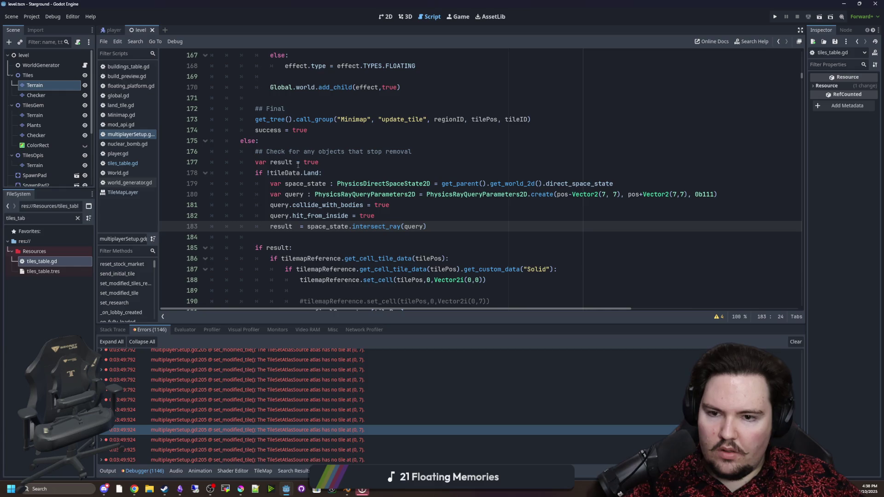
drag(318, 162, 296, 162)
text(: Dictionary = {})
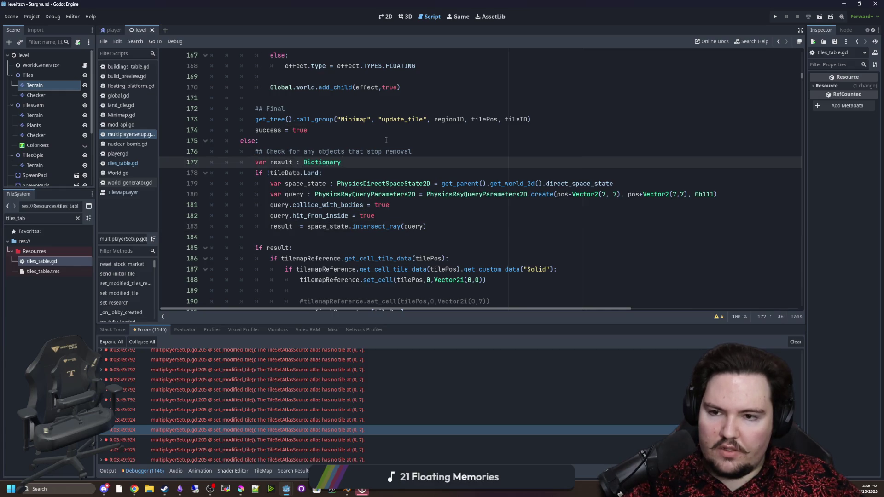
click(300, 226)
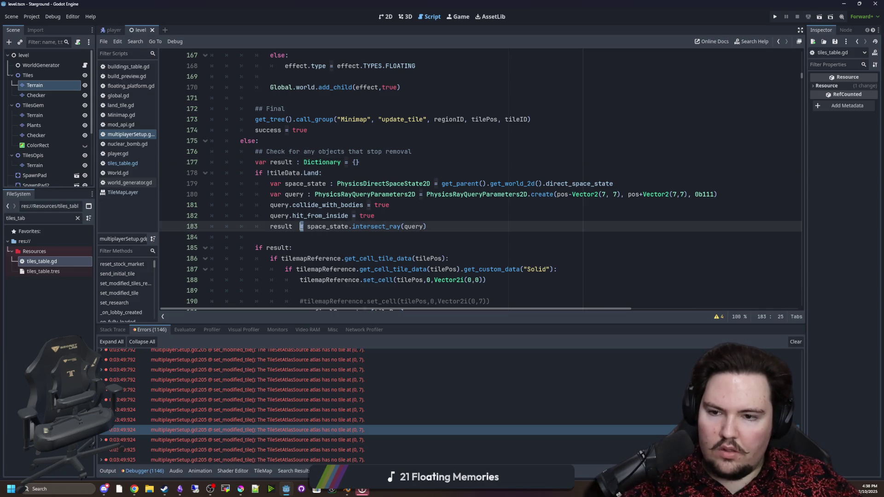
key(BackSpace)
click(377, 163)
key(BackSpace)
key(BackSpace)
key(BackSpace)
click(327, 237)
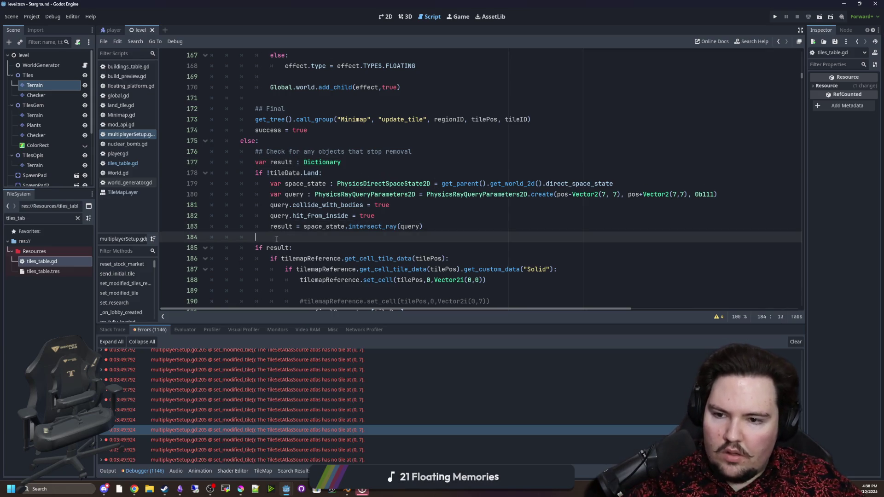
Scroll through the rest of multiplayerSetup.gd and save it.
scroll(328, 207, down, 2)
click(328, 226)
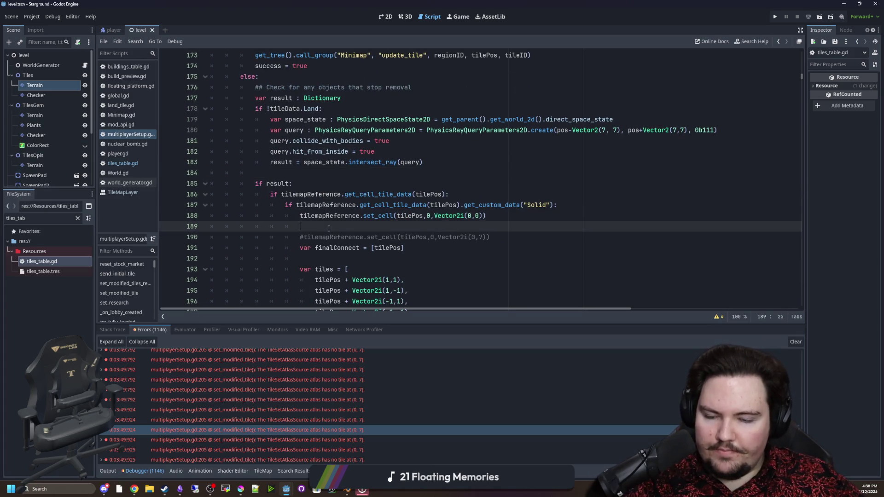
scroll(328, 228, down, 2)
scroll(328, 228, down, 5)
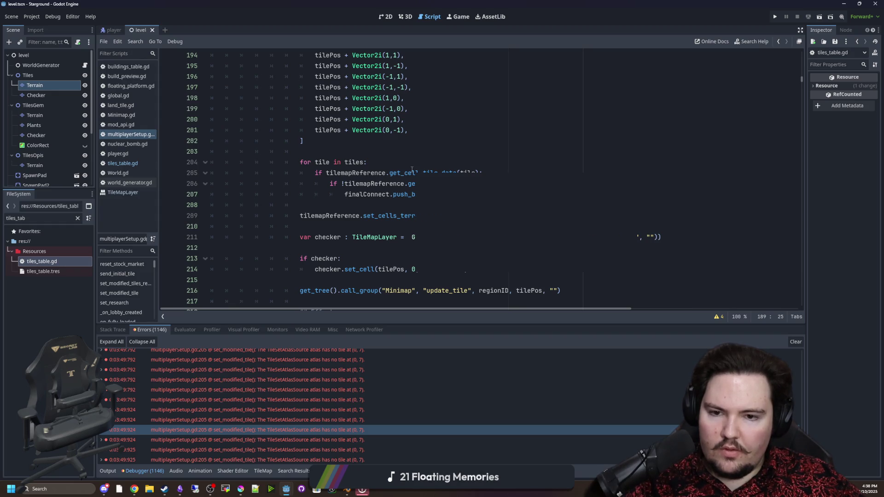
scroll(353, 174, down, 2)
scroll(352, 174, down, 3)
scroll(372, 182, down, 2)
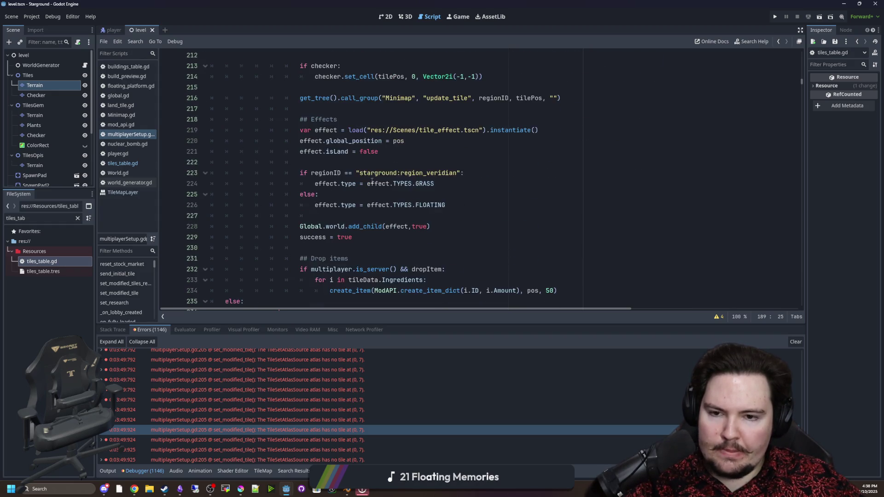
click(328, 185)
key(ctrl+s)
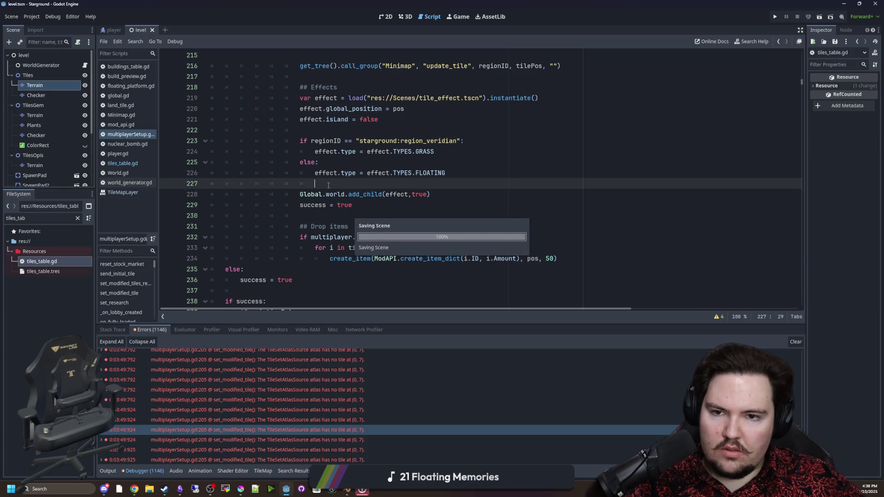
scroll(520, 212, up, 4)
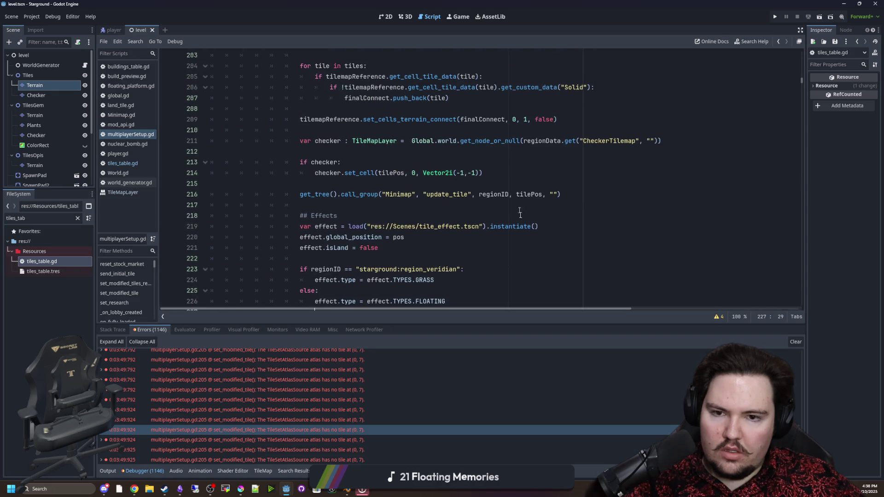
scroll(524, 230, up, 2)
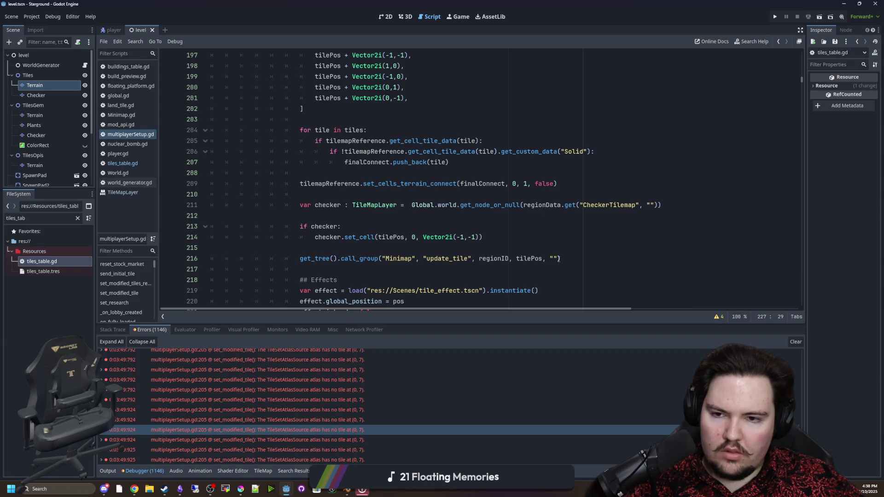
scroll(331, 224, up, 8)
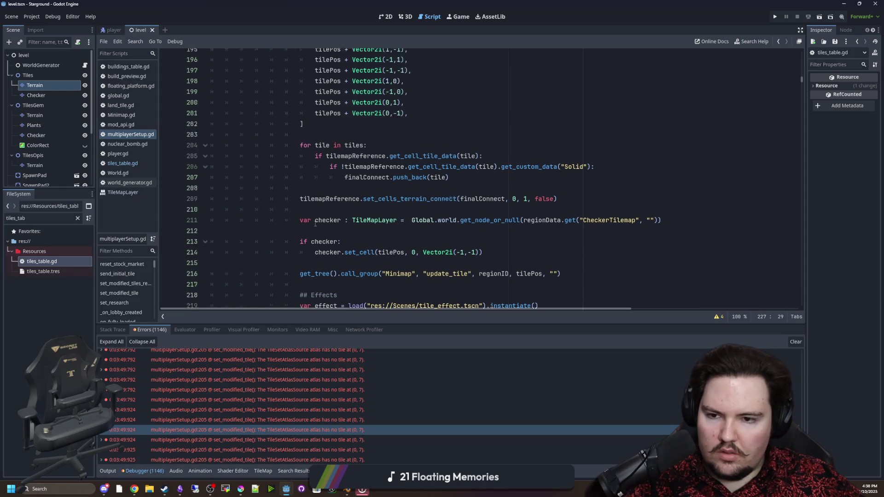
click(343, 224)
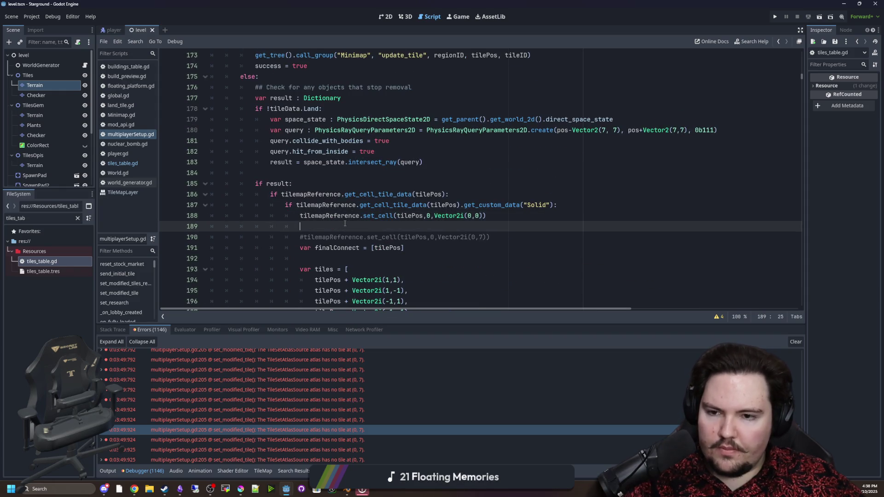
key(ctrl+s)
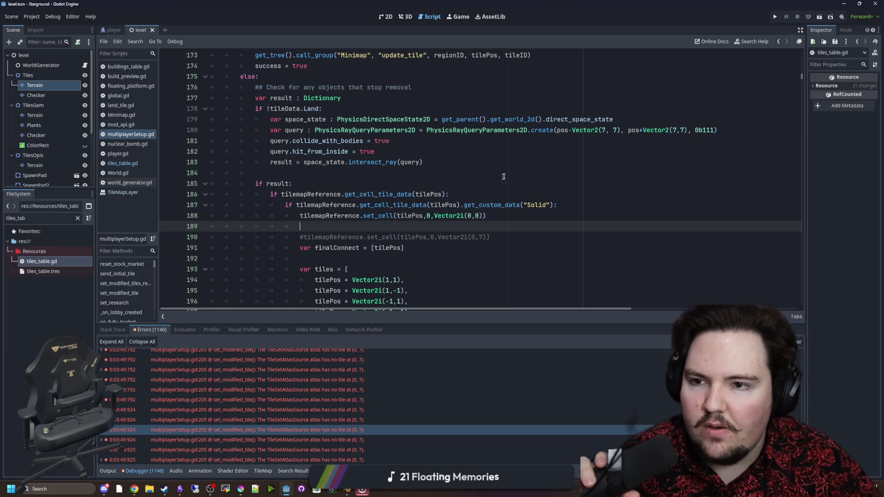
scroll(453, 137, up, 5)
scroll(441, 167, up, 6)
scroll(442, 167, up, 5)
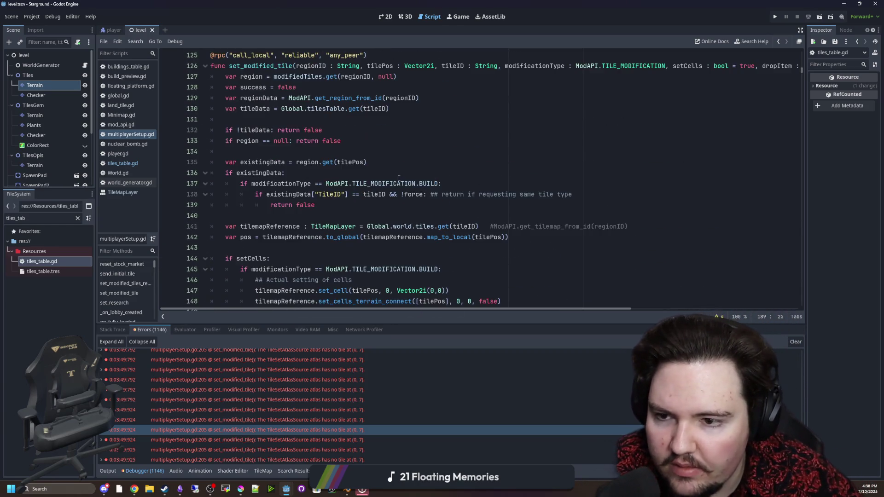
click(302, 184)
key(ctrl+s)
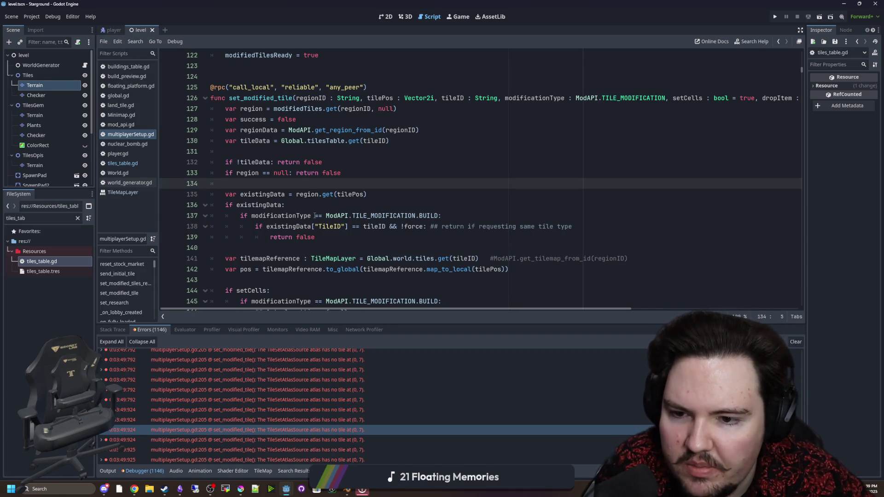
scroll(312, 215, down, 1)
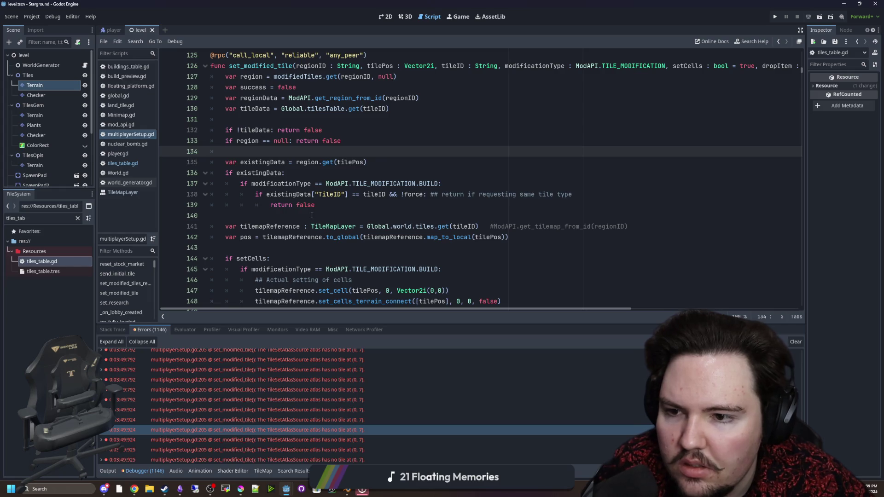
scroll(313, 215, down, 5)
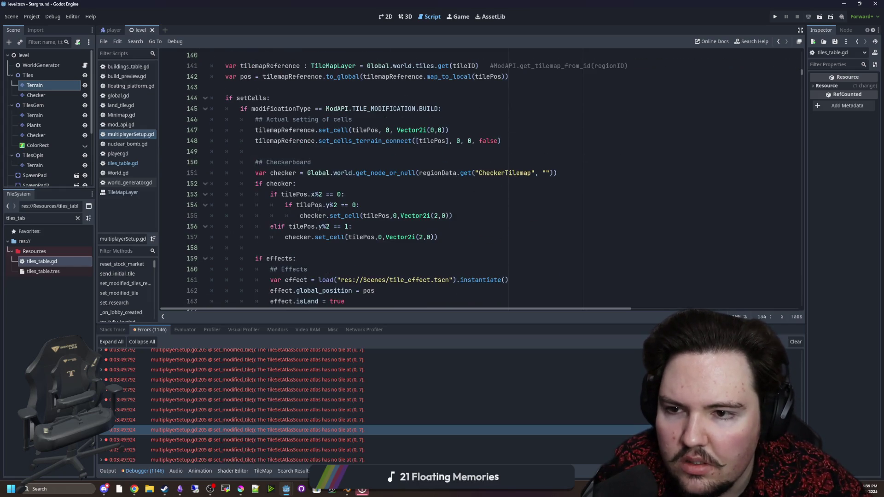
scroll(318, 208, down, 11)
scroll(318, 208, down, 8)
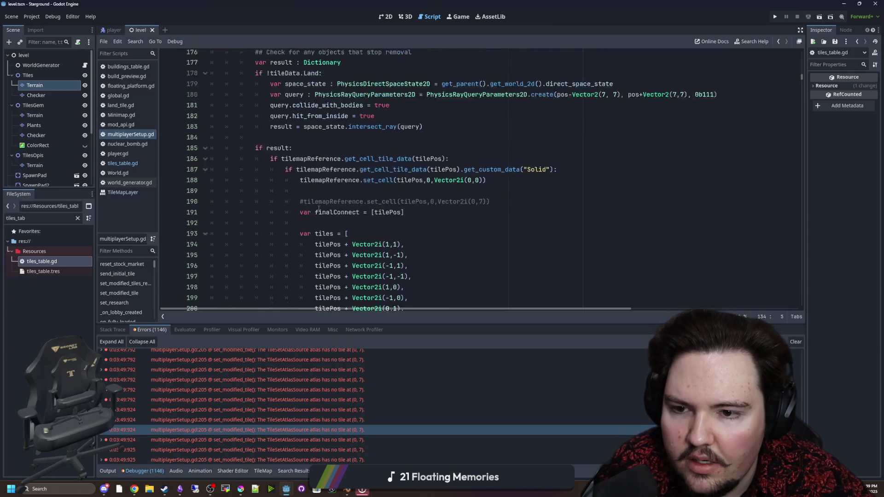
scroll(319, 208, down, 10)
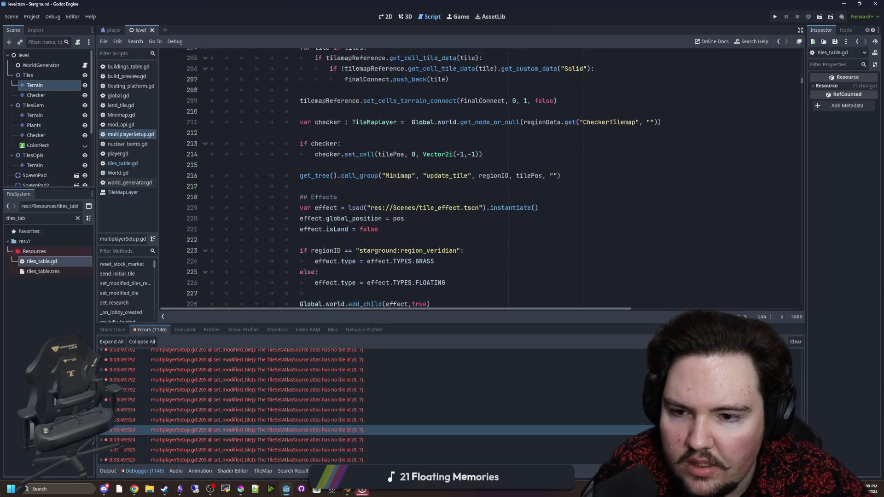
drag(276, 258, 225, 152)
click(295, 173)
scroll(315, 236, up, 1)
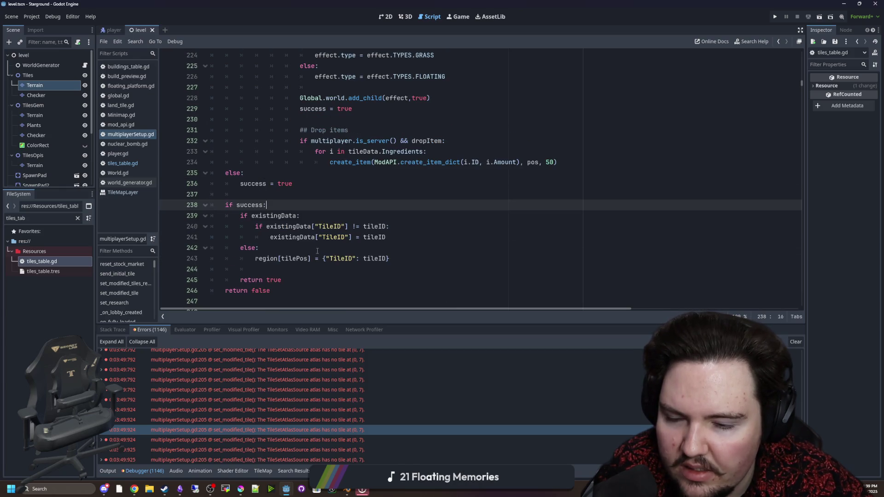
click(298, 270)
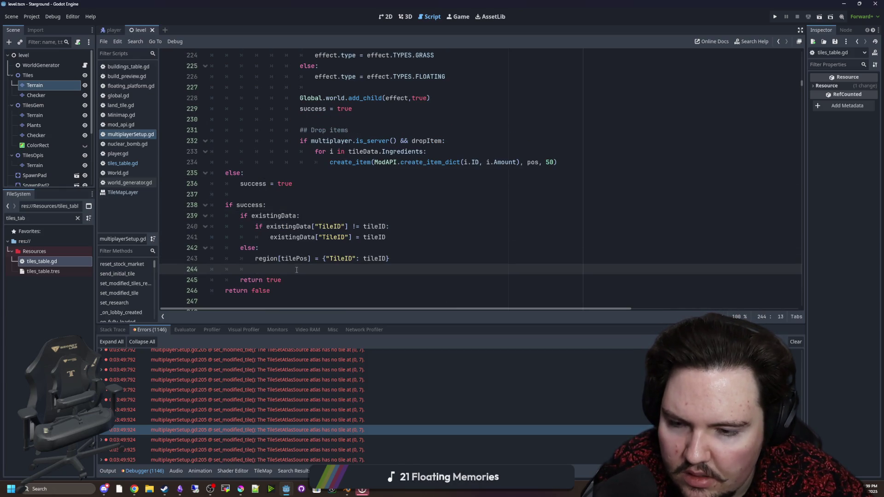
click(317, 247)
key(Up)
key(Up)
key(Up)
key(ctrl+s)
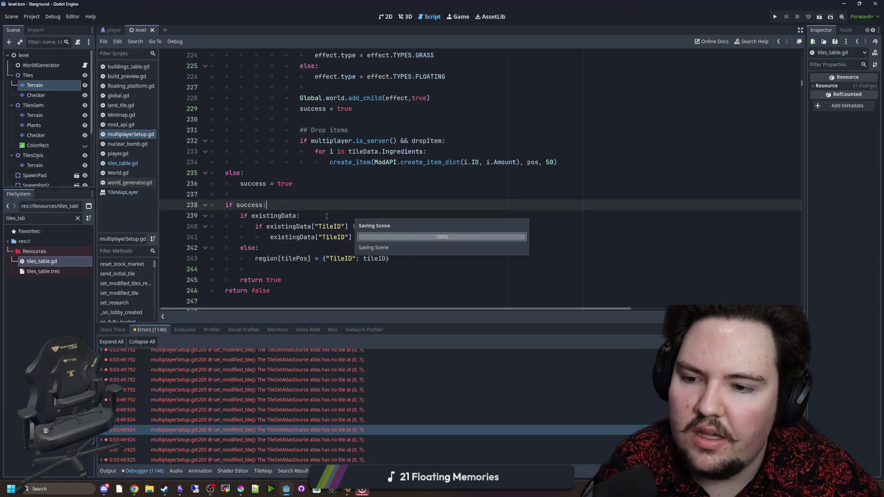
click(774, 17)
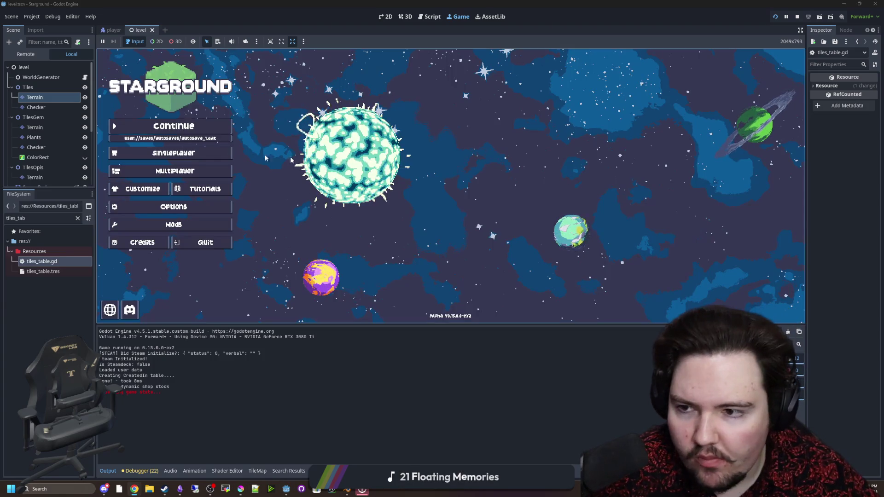
Continue the latest saved game and walk the player around to pick up stone.
click(199, 130)
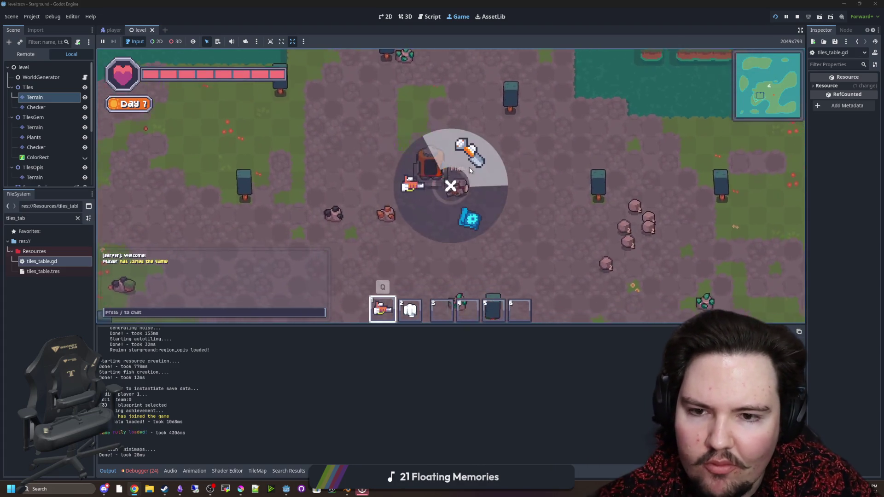
key(d)
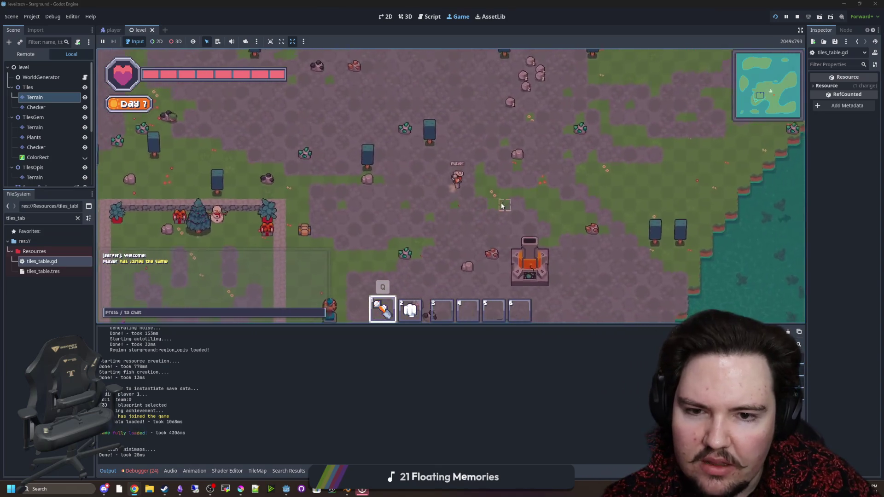
scroll(524, 154, up, 3)
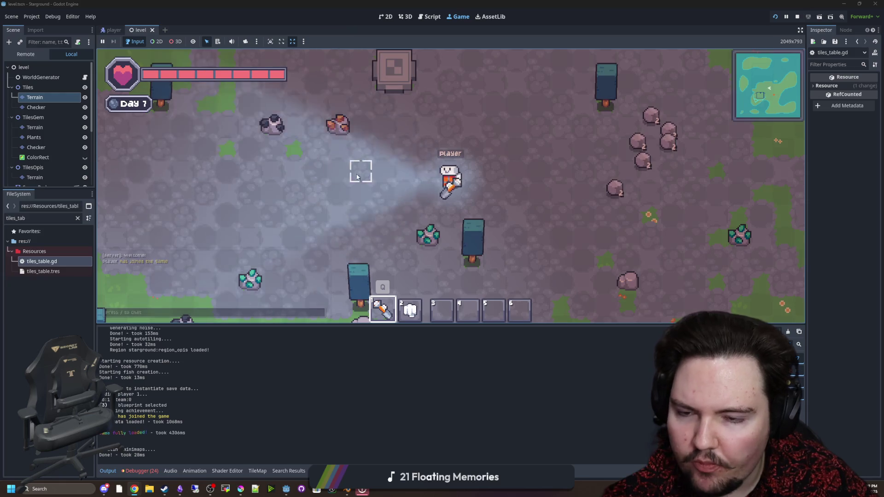
key(a)
key(w)
key(a)
key(s)
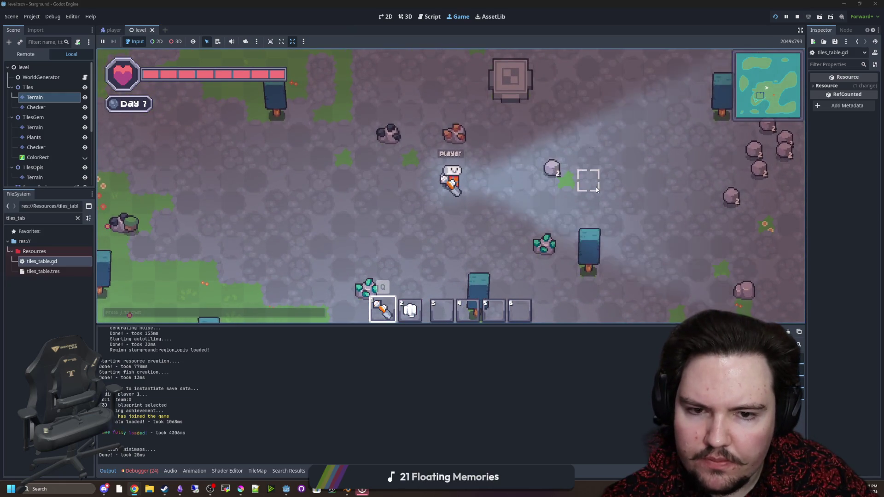
key(w)
key(d)
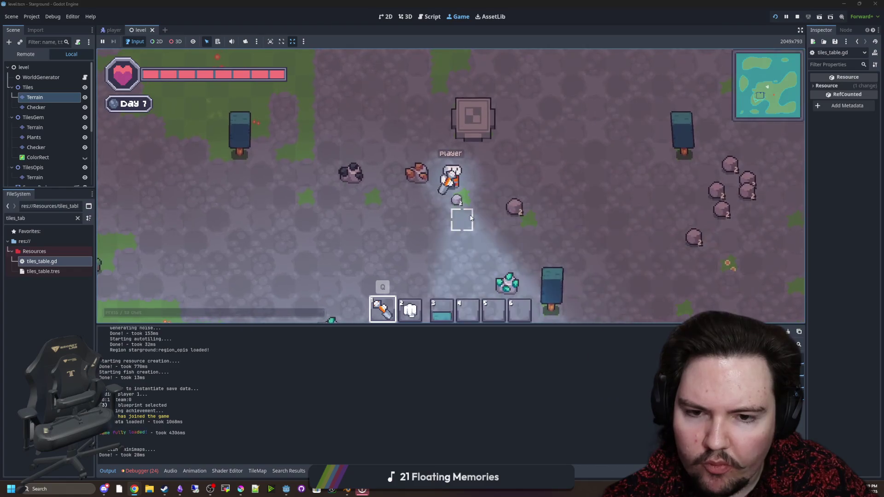
key(s)
key(a)
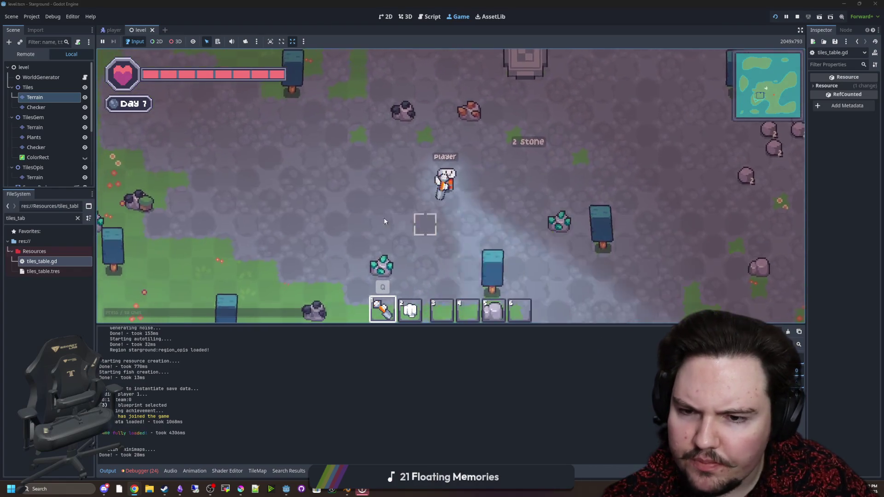
Roam left to the water's edge, through the stone field, and back past the snowy base.
key(a)
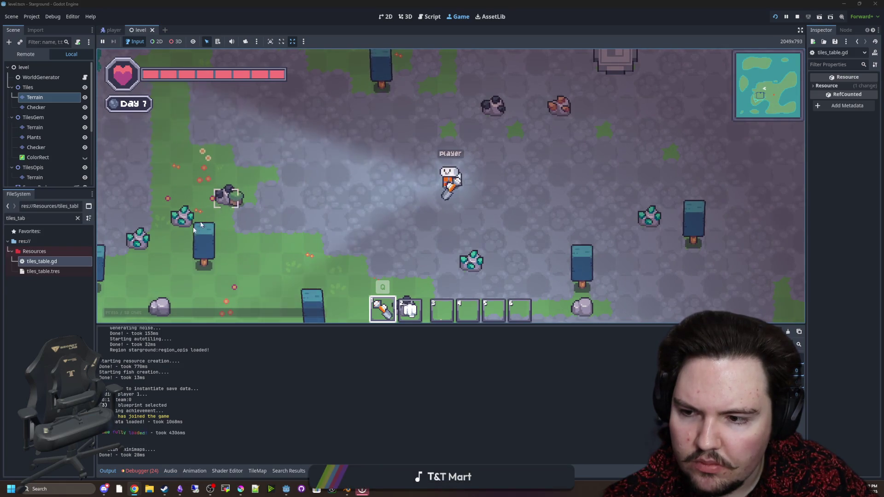
key(a)
key(w)
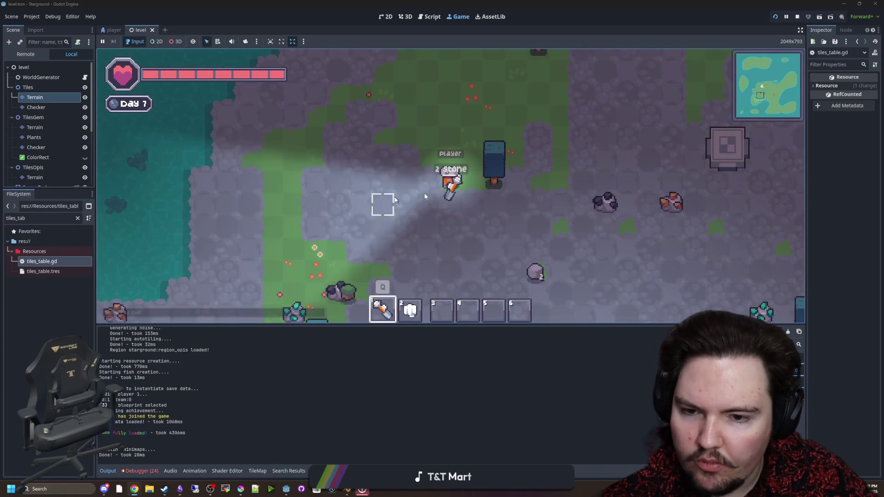
key(d)
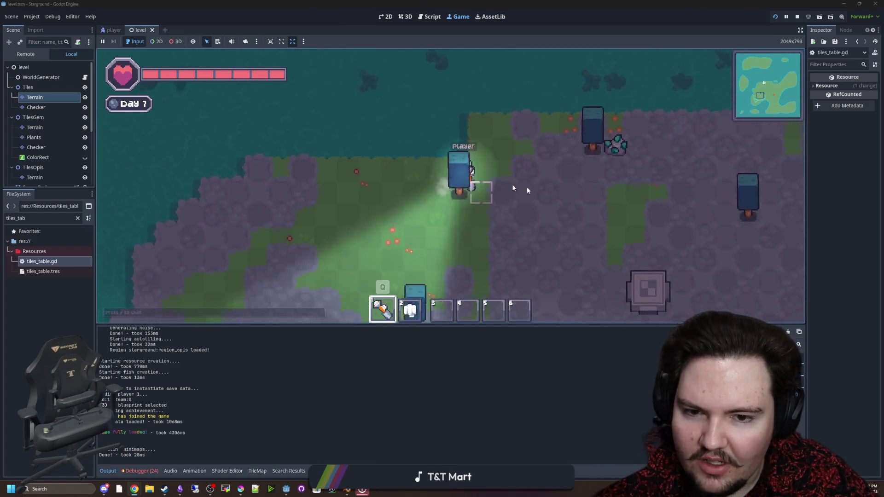
key(s)
key(d)
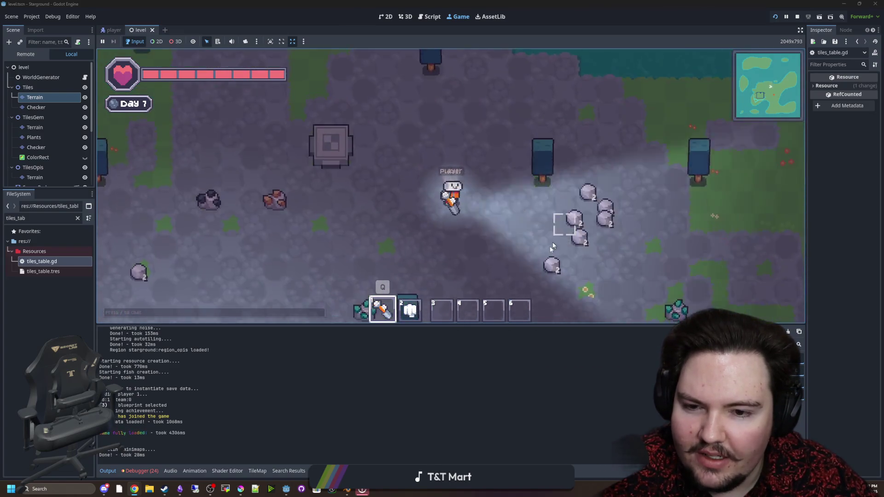
key(s)
key(d)
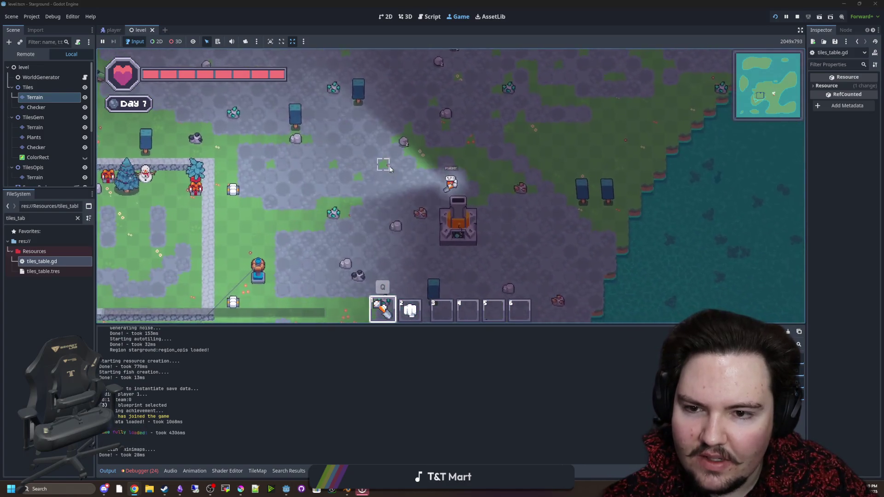
key(w)
key(a)
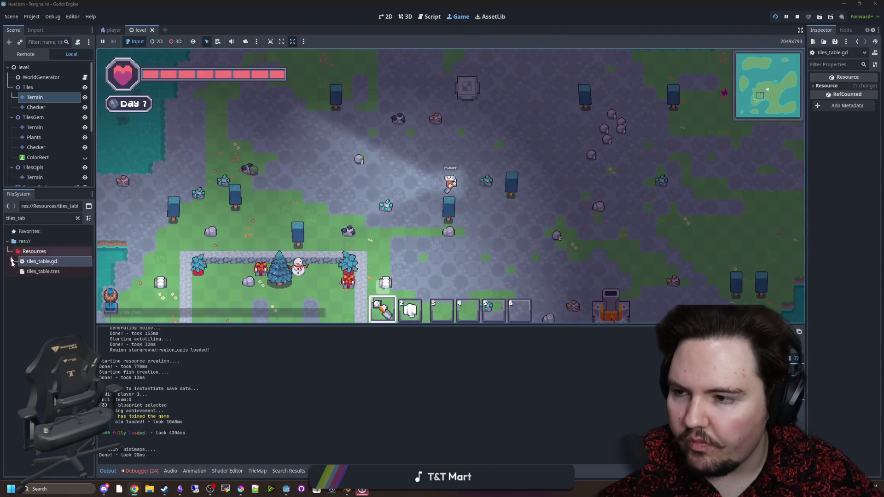
double_click(61, 218)
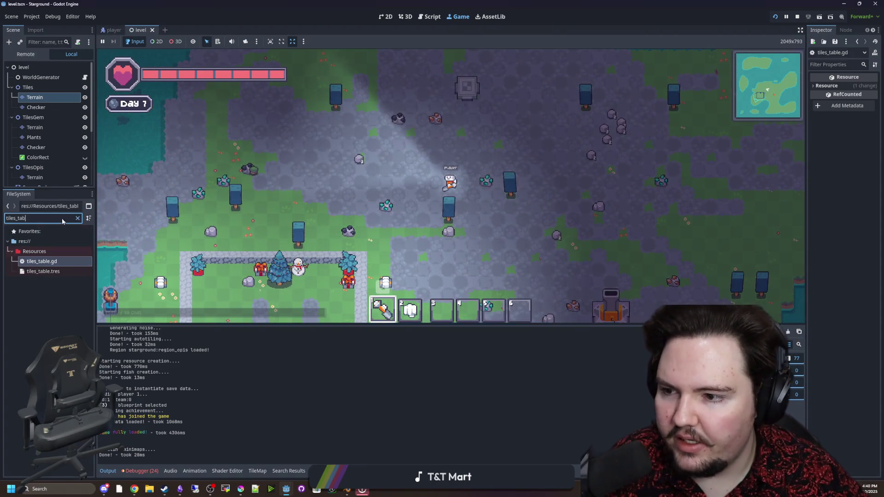
Open multiplayerSetup.gd via the 'mult' filter and change result's declaration to bool = true.
text(mult)
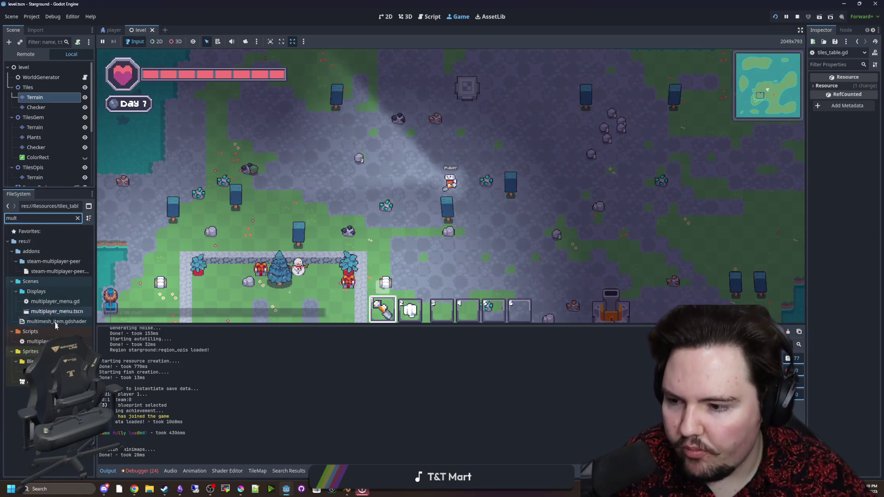
double_click(42, 341)
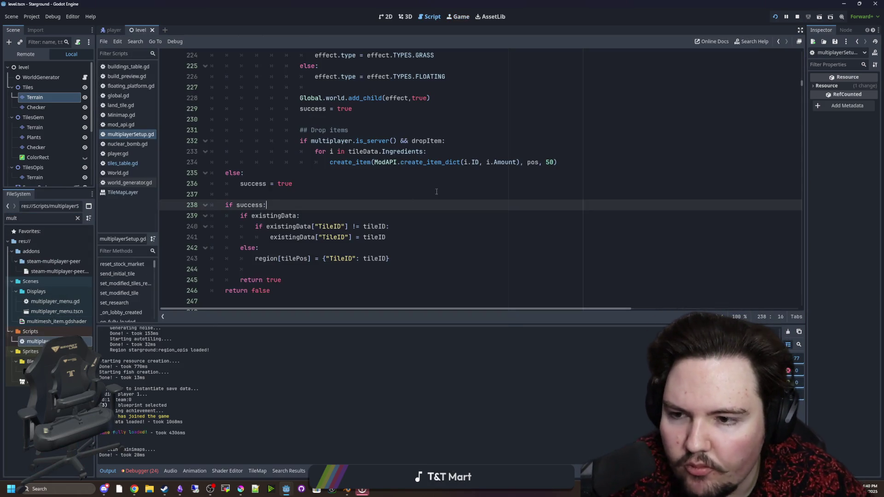
click(431, 190)
scroll(404, 192, up, 18)
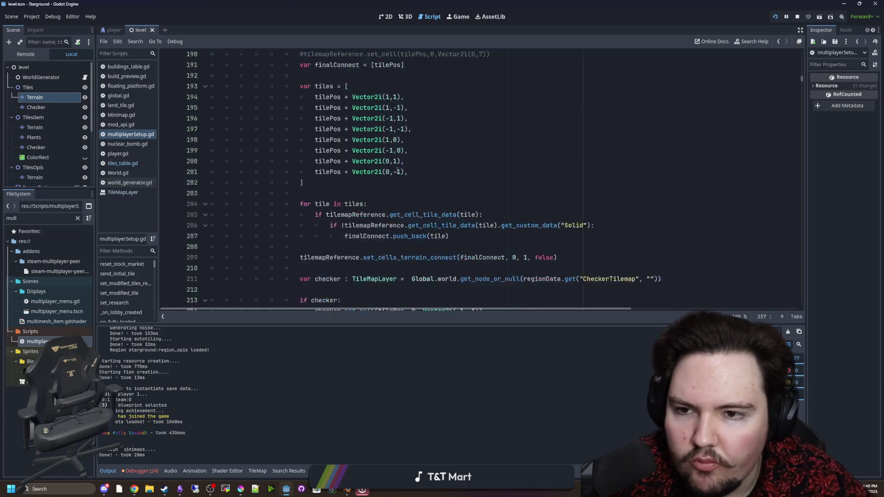
scroll(396, 164, up, 1)
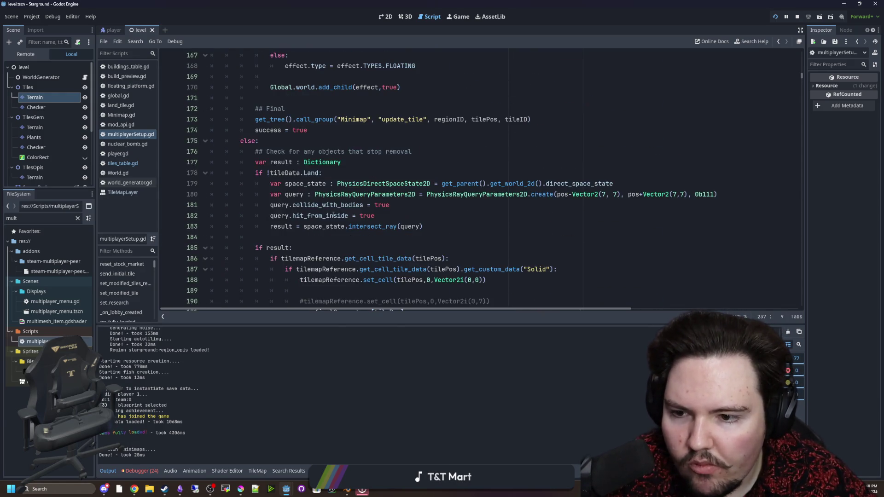
scroll(308, 237, down, 1)
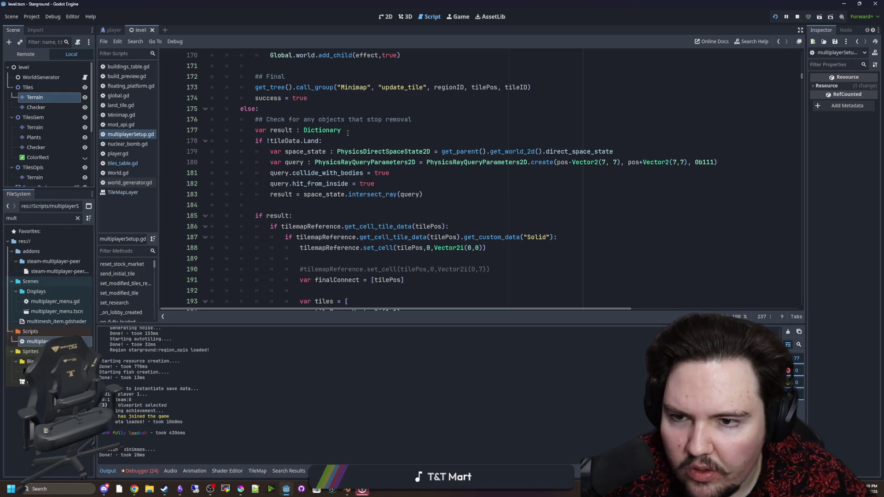
drag(349, 131, 300, 130)
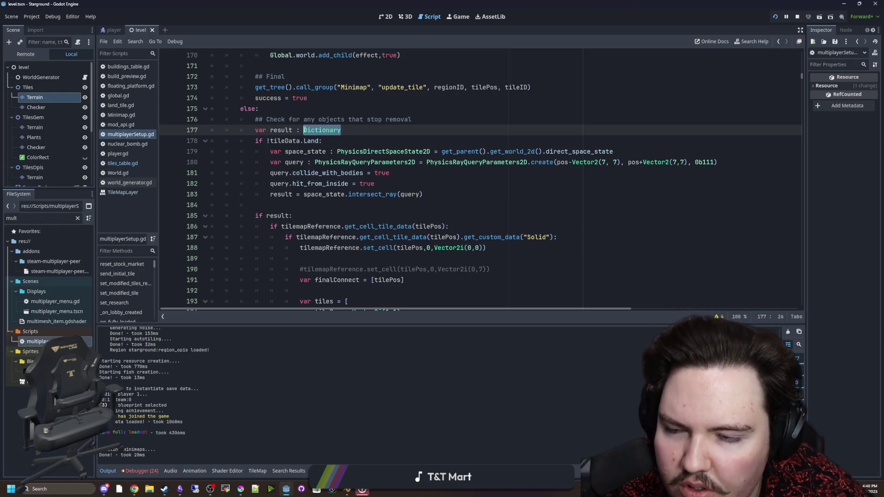
click(304, 130)
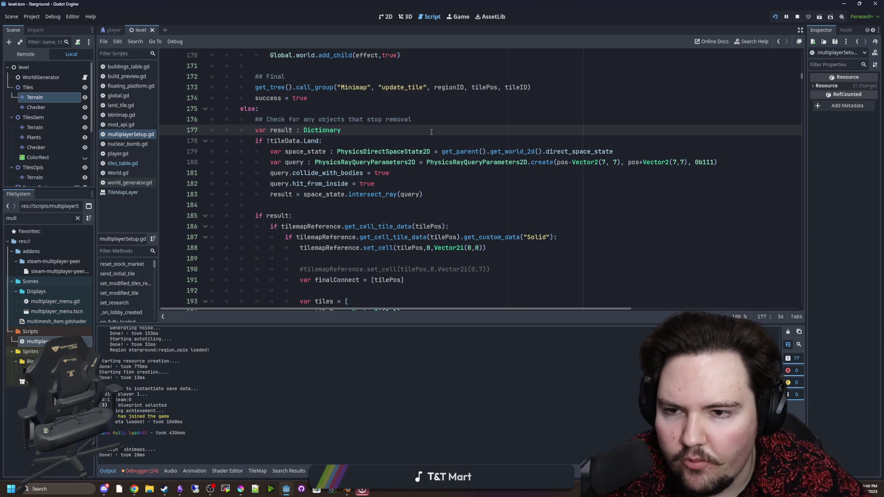
scroll(317, 134, up, 1)
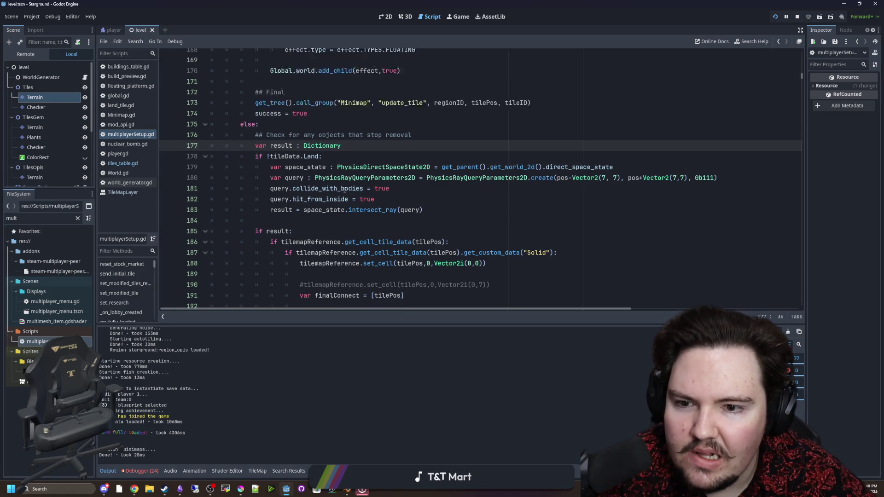
drag(341, 162, 299, 162)
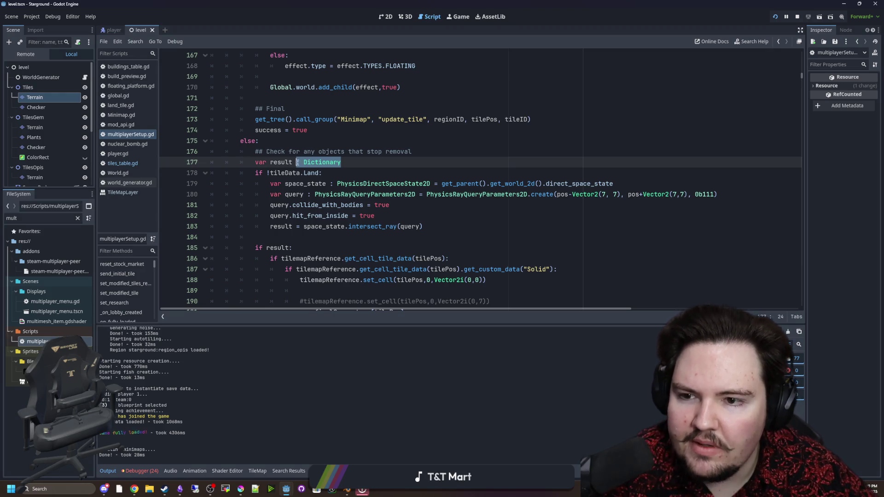
text(bool = true)
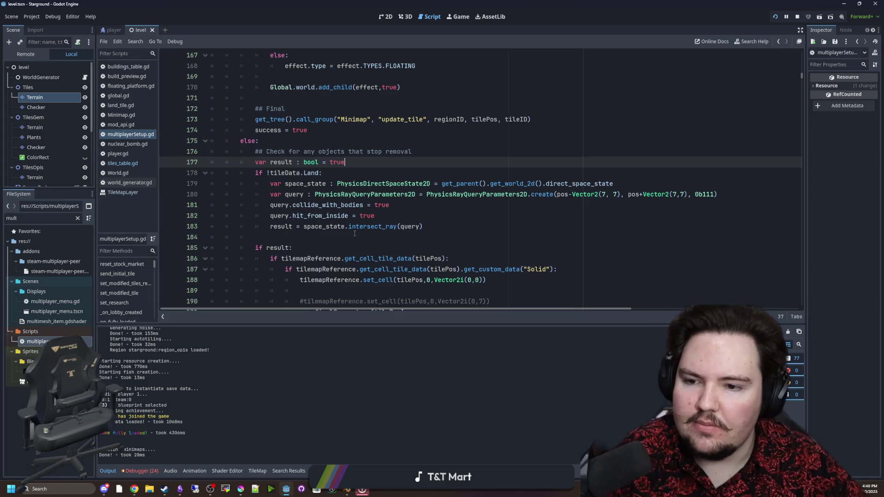
Append != null to the intersect_ray(query) assignment and save the script.
scroll(354, 233, down, 1)
click(440, 204)
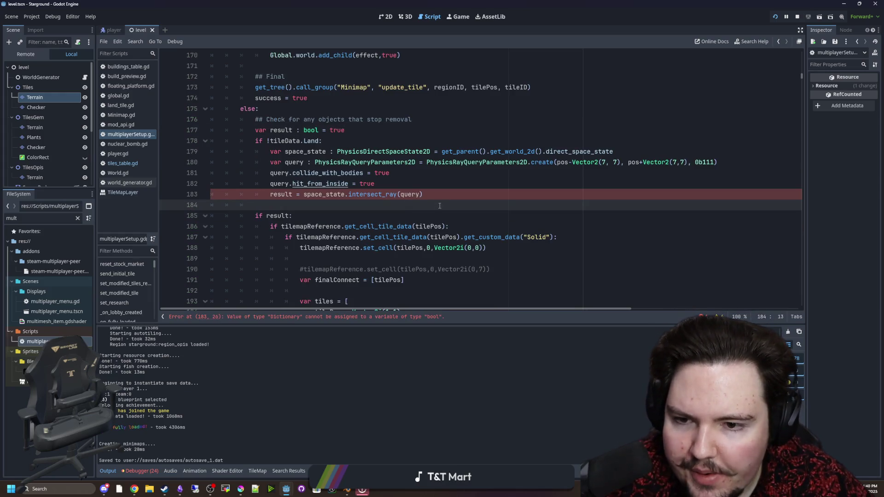
click(451, 197)
text(ll)
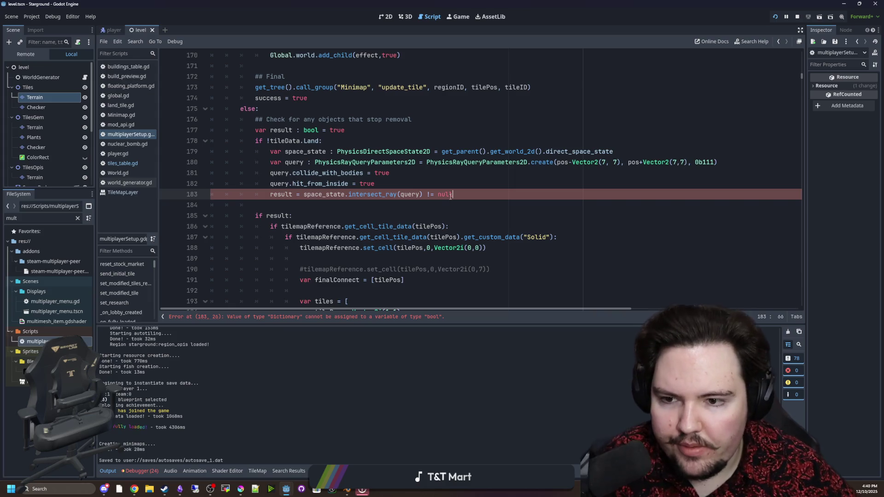
click(284, 206)
key(ctrl+s)
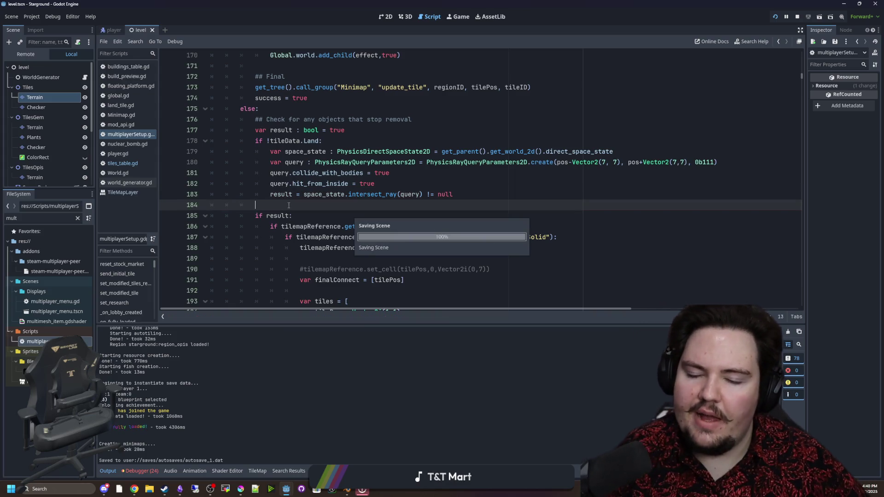
Check the intersect_ray docs, then replace ' != null' on line 183 with '.is_empty()'.
ctrl+click(376, 197)
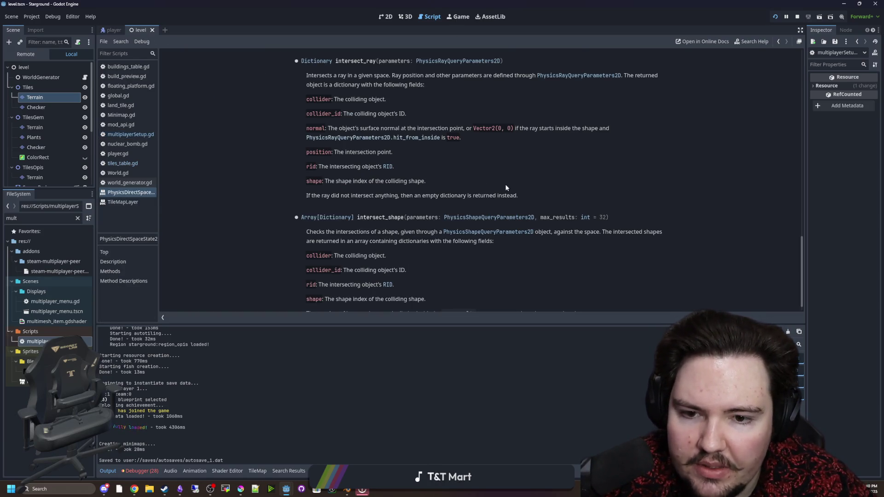
key(alt+Left)
drag(453, 194, 425, 197)
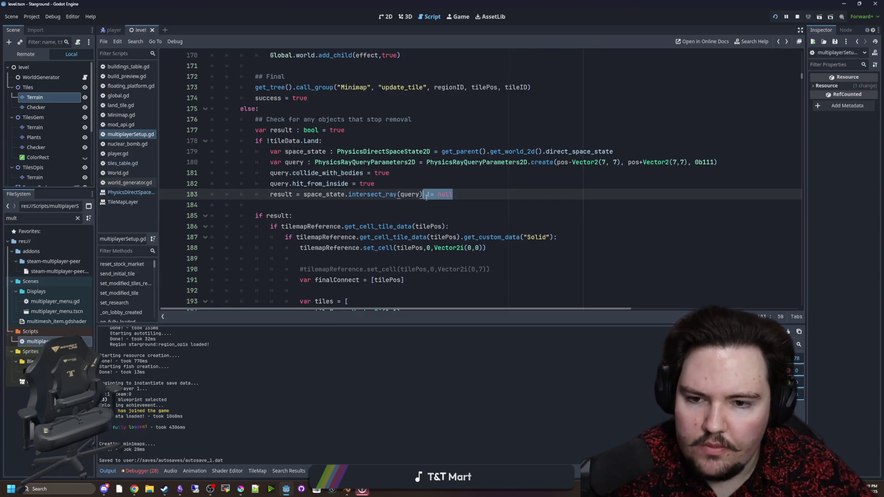
text(.is_empty())
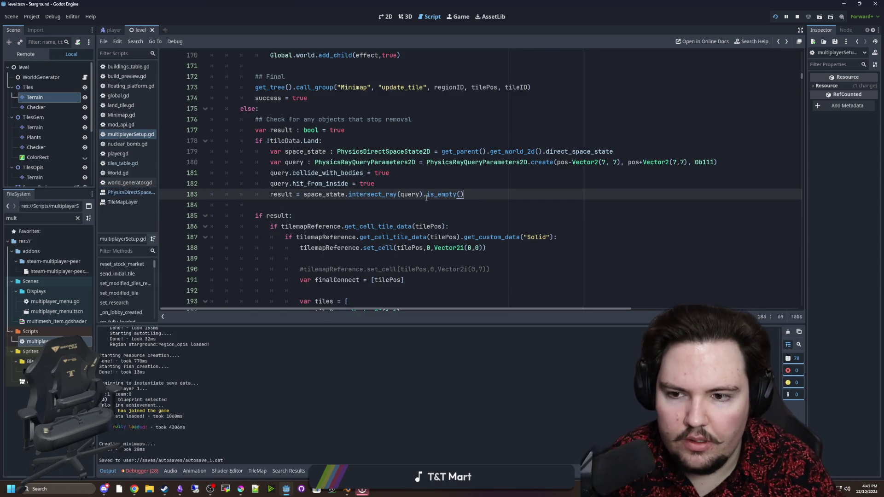
Negate the line 183 check with a leading '!' and save the script.
click(377, 185)
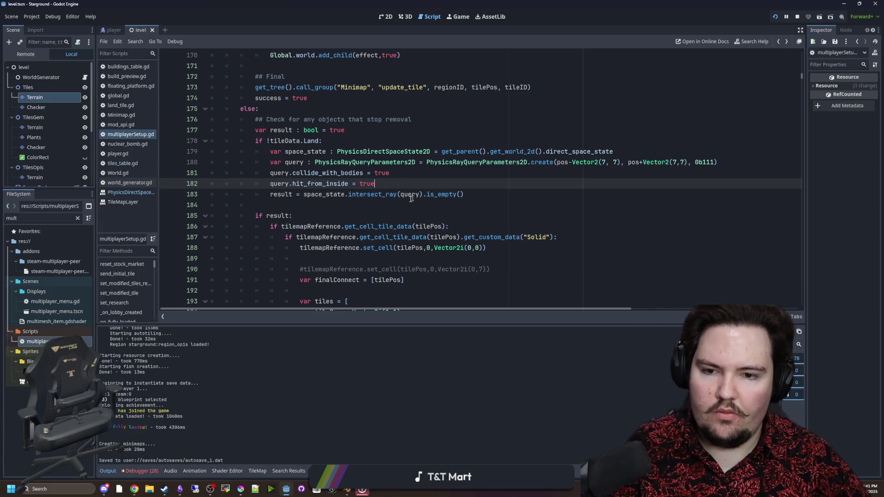
click(302, 195)
text(!)
click(442, 187)
key(ctrl+s)
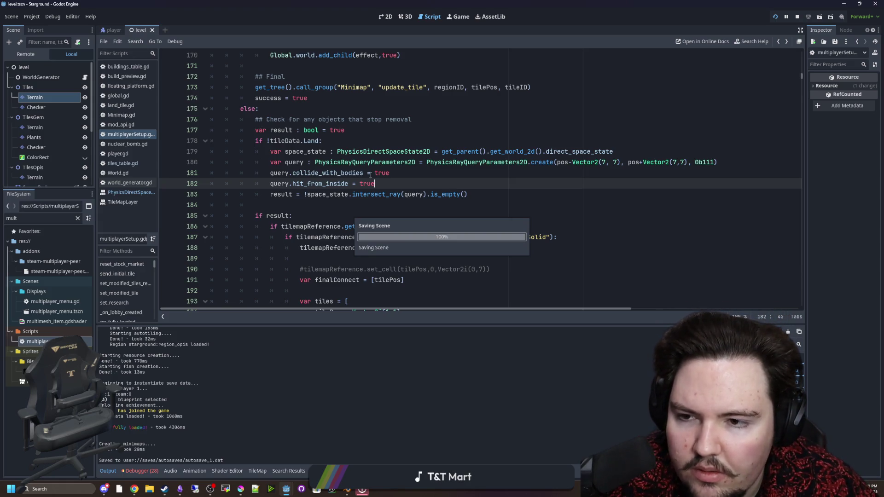
Remove the '!' negation from line 183 again and save.
click(304, 195)
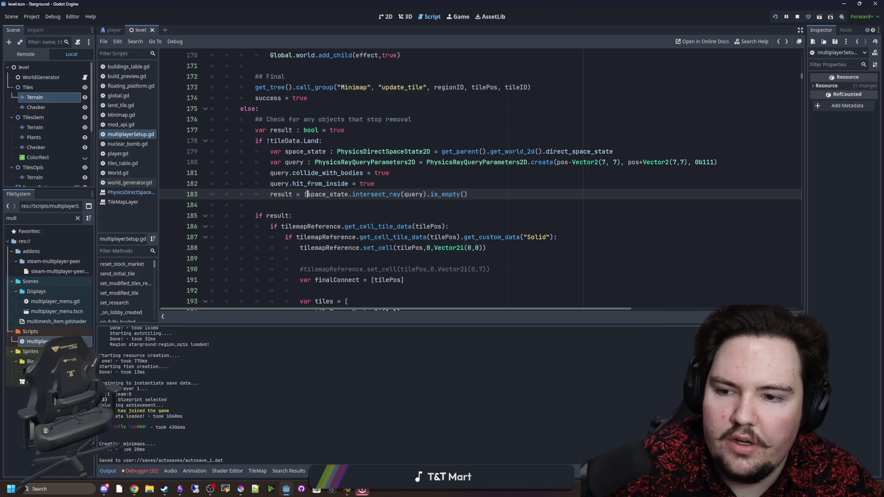
key(BackSpace)
click(445, 187)
key(ctrl+s)
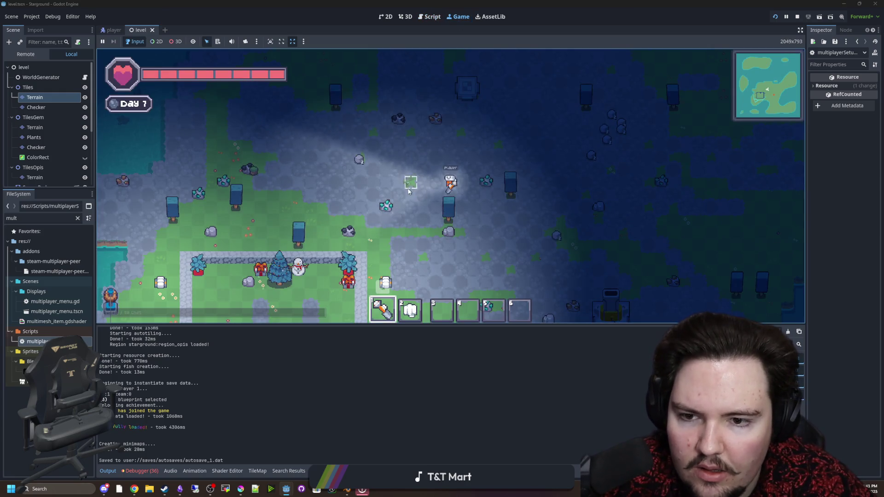
Walk the player north and onto the rock drops to collect stone.
key(w)
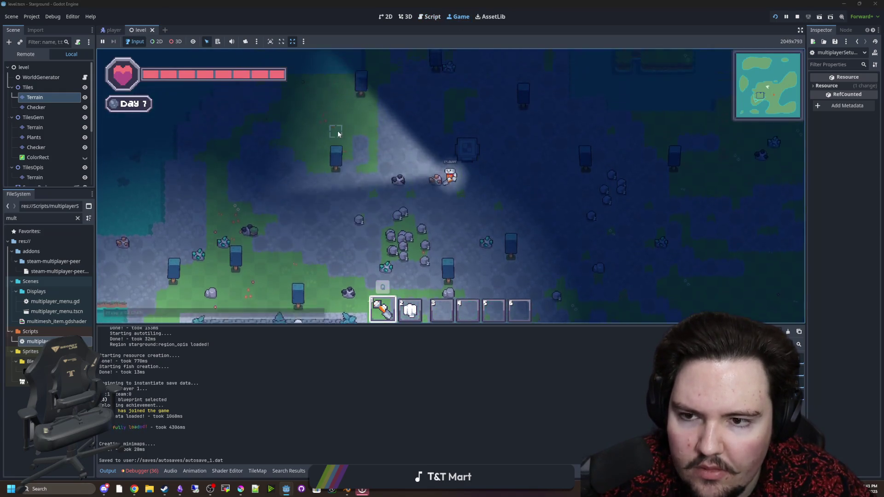
key(s)
key(a)
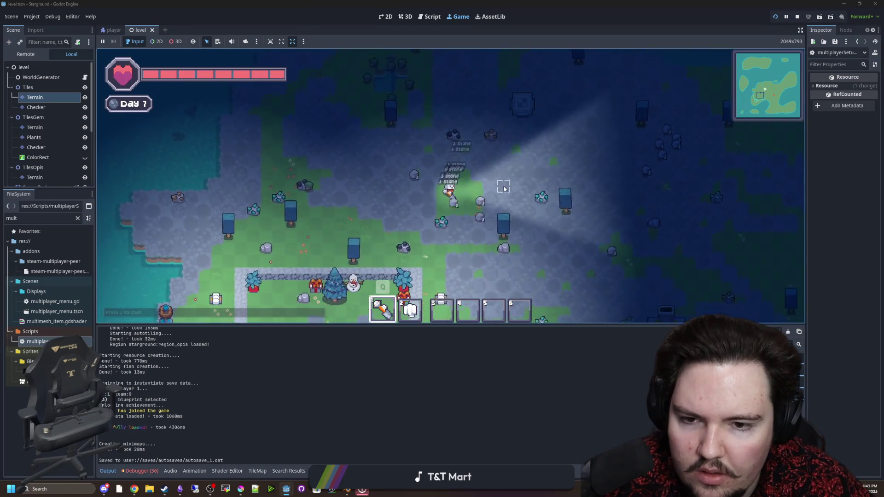
Head north-west picking up the Land Tile drops, then bring up multiplayerSetup.gd.
key(w)
key(a)
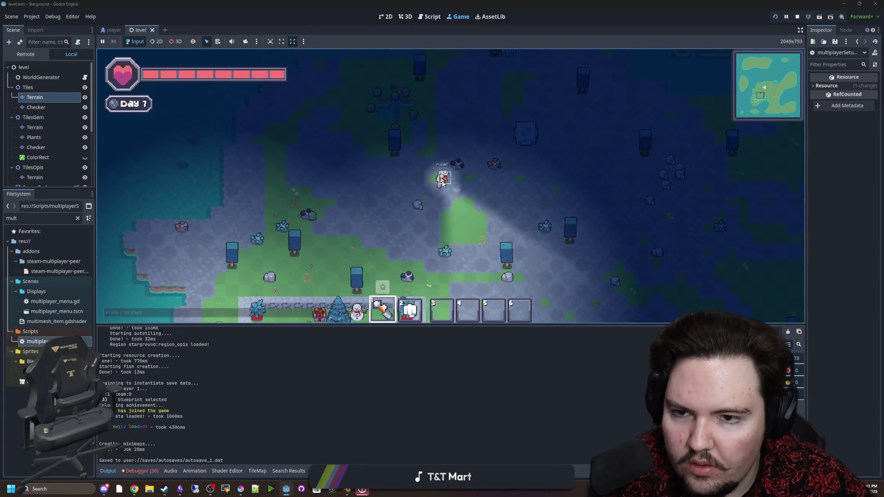
key(w)
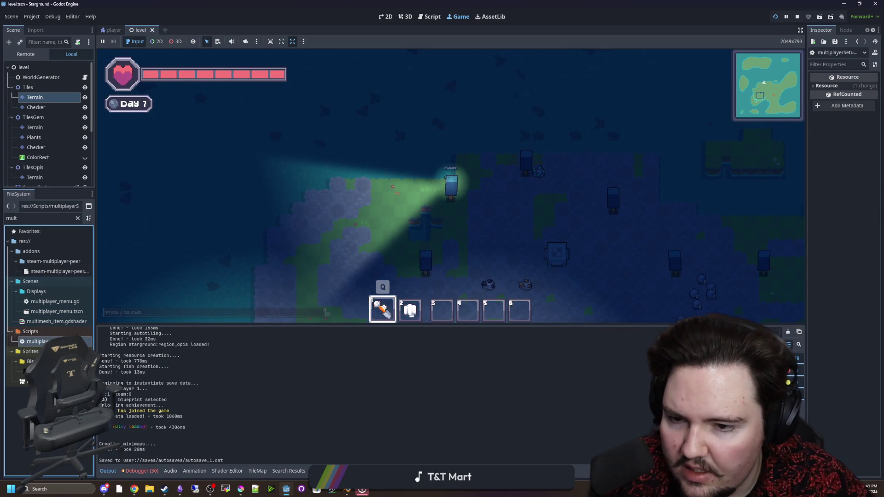
key(ctrl+F3)
scroll(316, 242, down, 20)
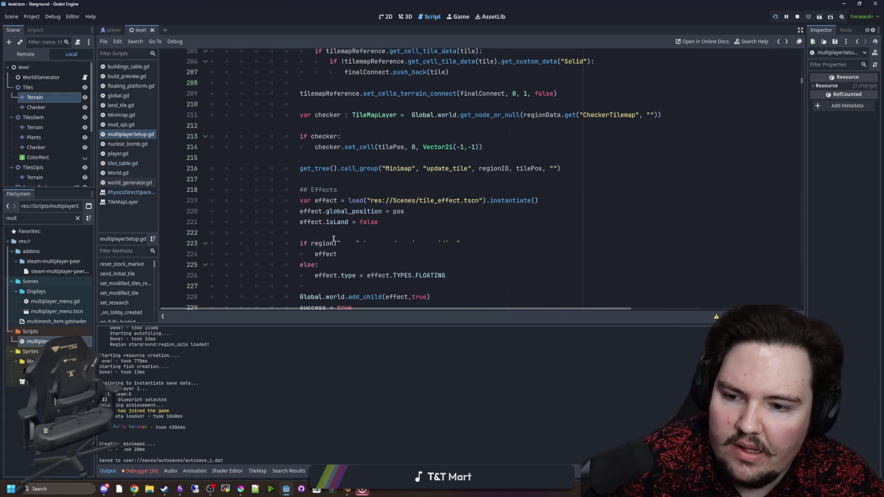
Replace 'var success = false' on line 128 with 'var newTileID = ""' plus a comment.
scroll(334, 238, up, 2)
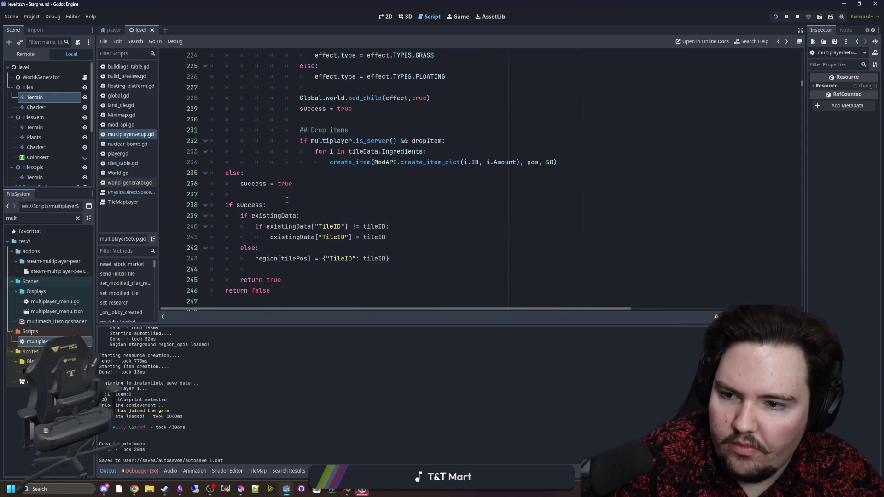
click(287, 200)
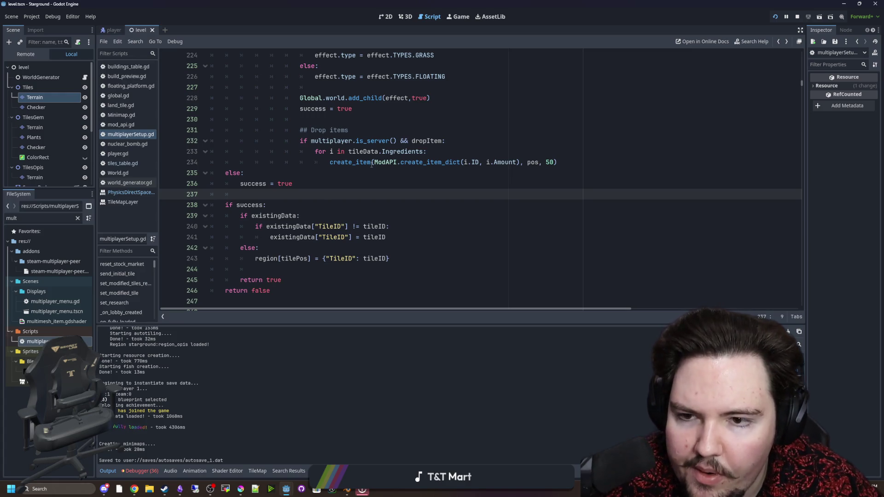
scroll(371, 164, up, 20)
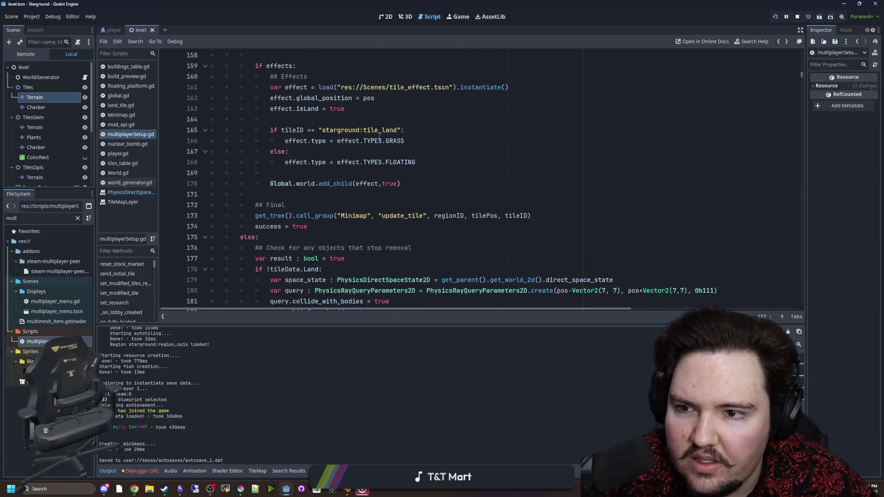
scroll(353, 189, up, 11)
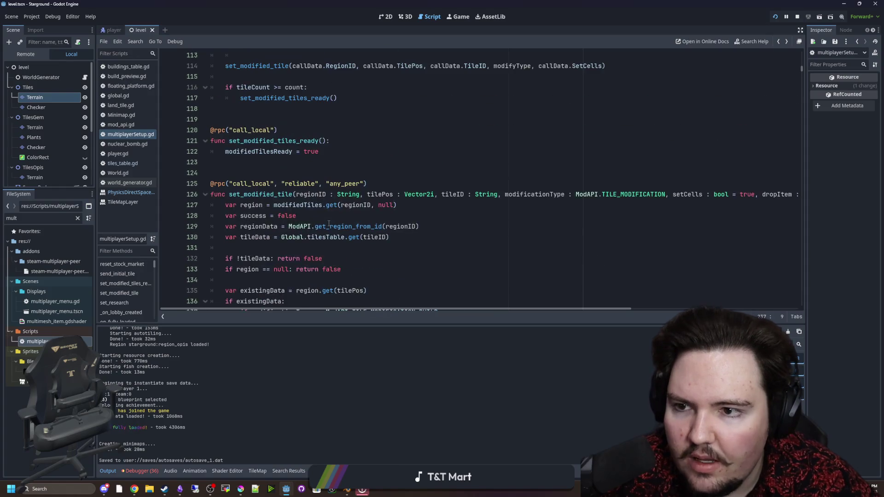
scroll(265, 189, up, 1)
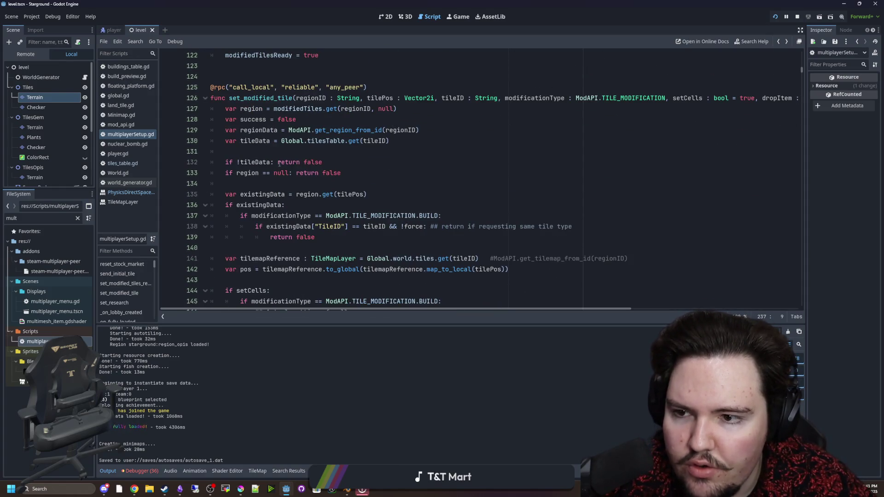
drag(296, 119, 239, 119)
text(newTile)
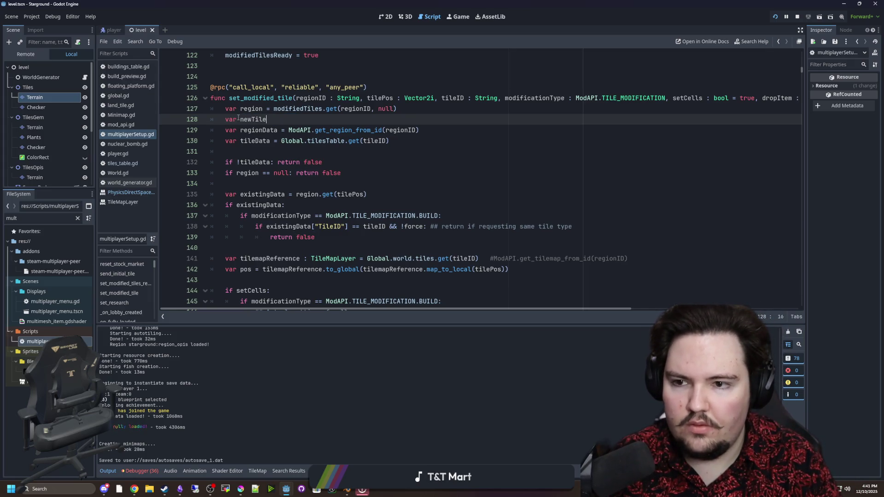
text(ID = ")
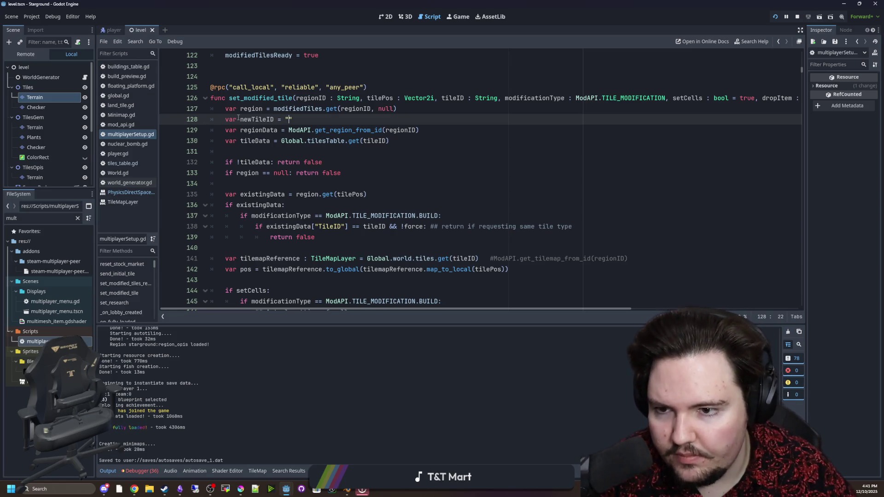
text(" ## new t)
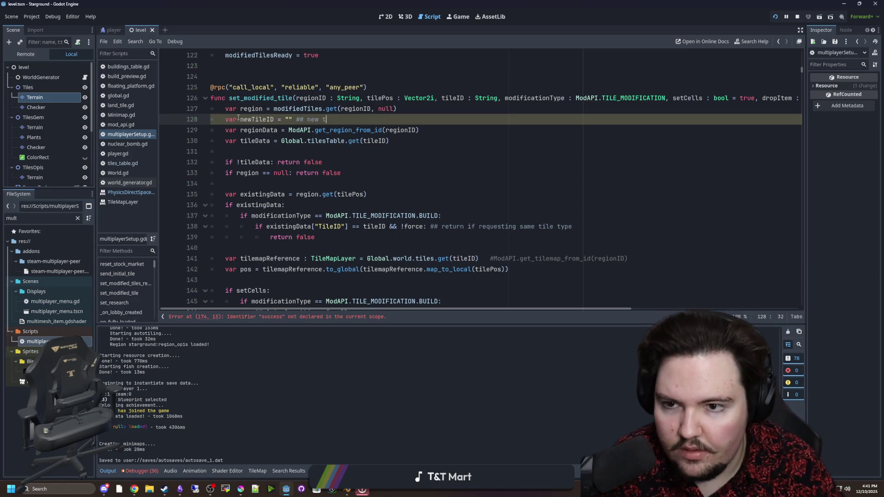
text(be set)
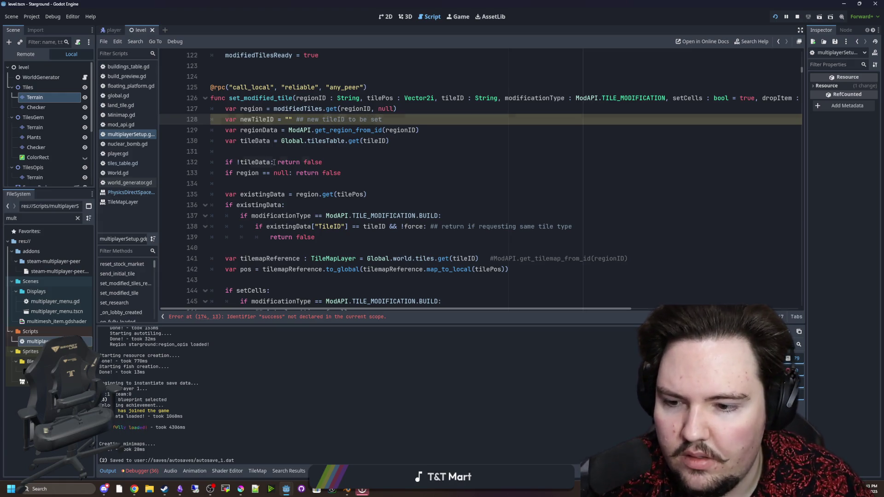
click(274, 162)
double_click(263, 119)
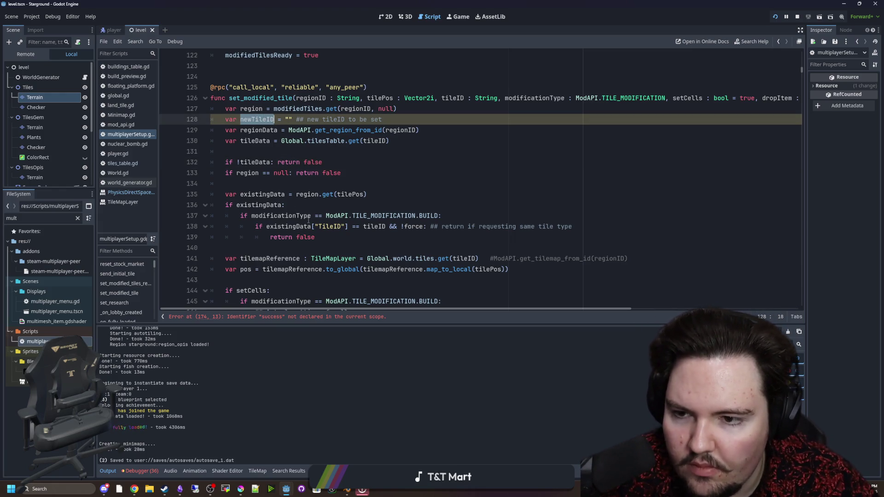
Retype line 174's 'success = true' as 'newTileID = tileID'.
scroll(317, 211, down, 13)
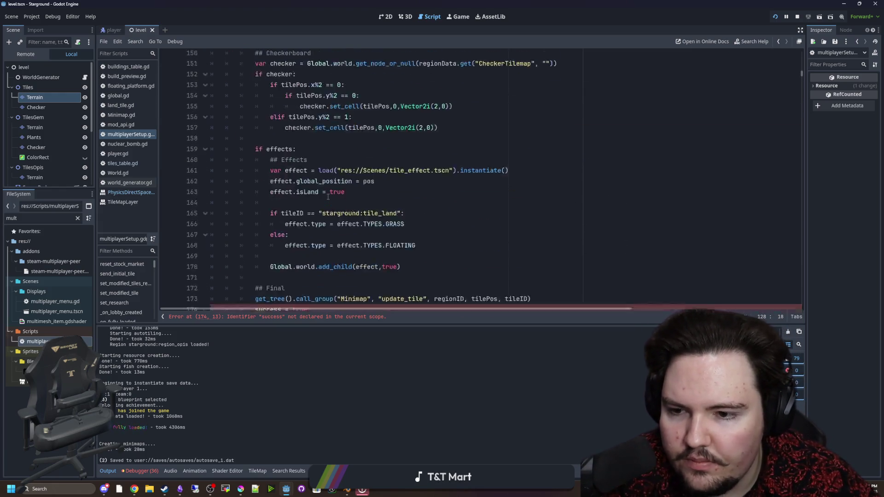
drag(319, 198, 255, 195)
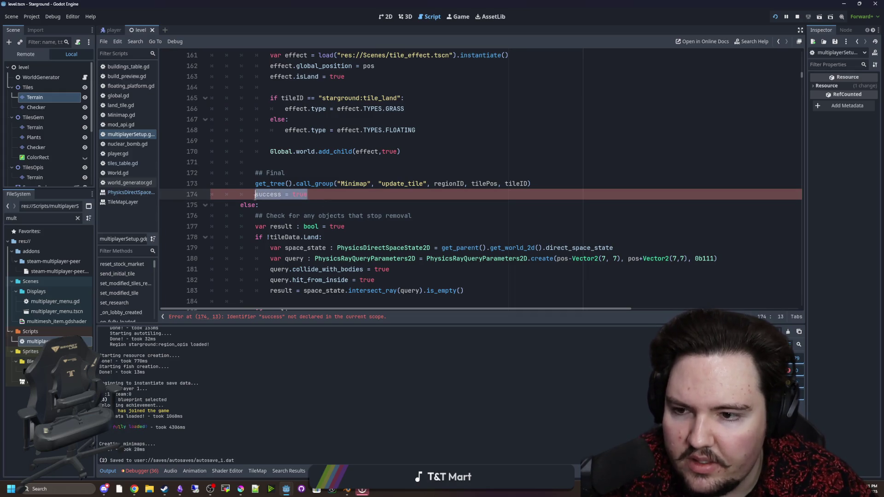
scroll(333, 230, up, 3)
scroll(333, 230, up, 4)
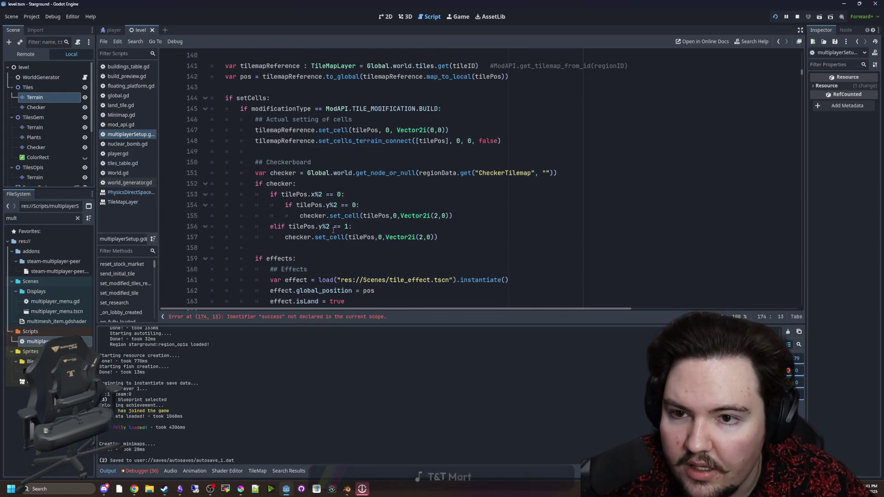
scroll(333, 230, down, 3)
text(newTileID = )
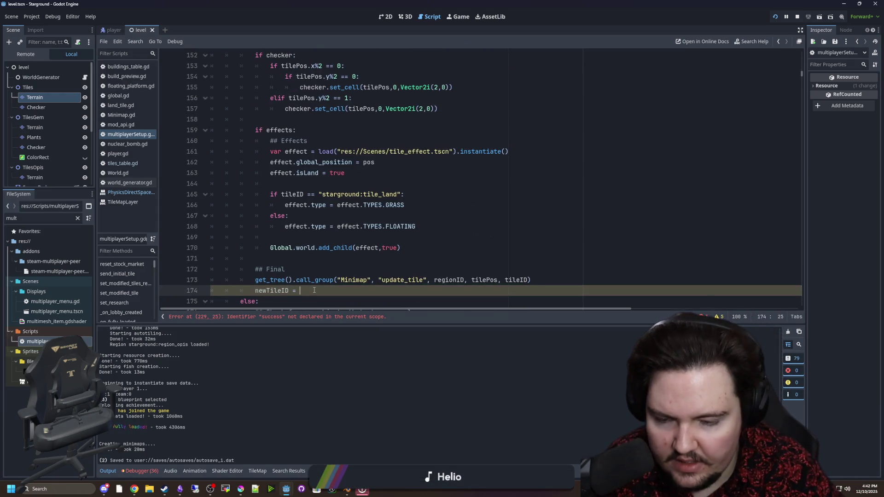
text(tileID)
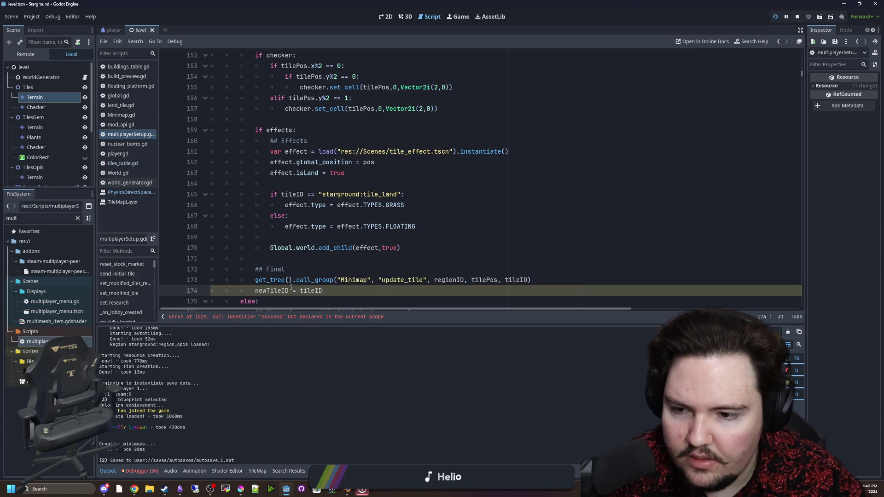
shift+click(257, 291)
scroll(311, 259, down, 20)
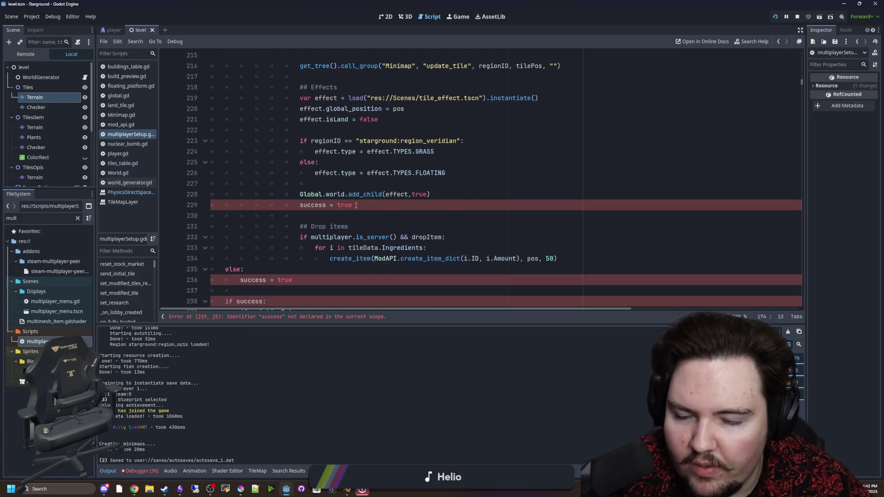
drag(356, 205, 300, 205)
scroll(300, 207, down, 3)
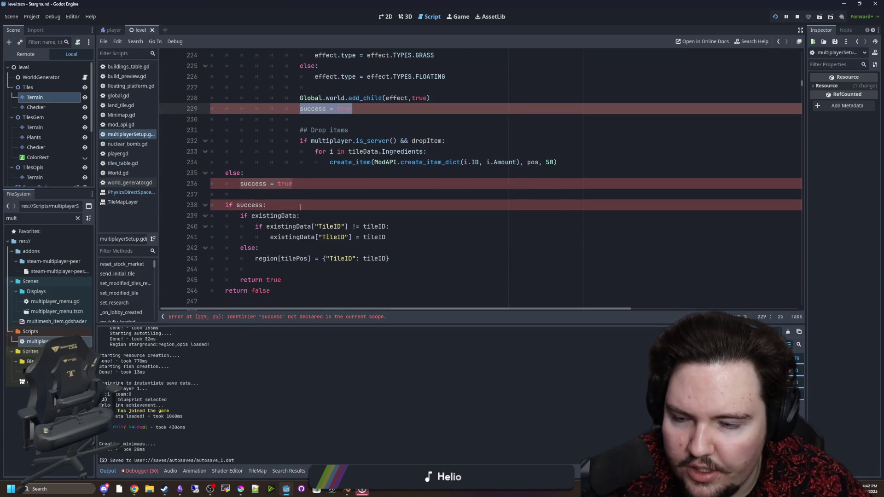
click(225, 172)
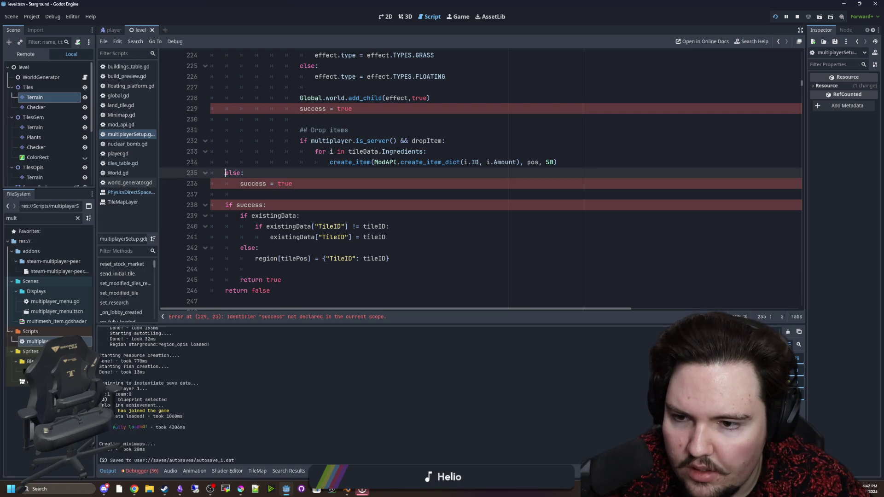
scroll(225, 173, up, 15)
scroll(225, 172, up, 10)
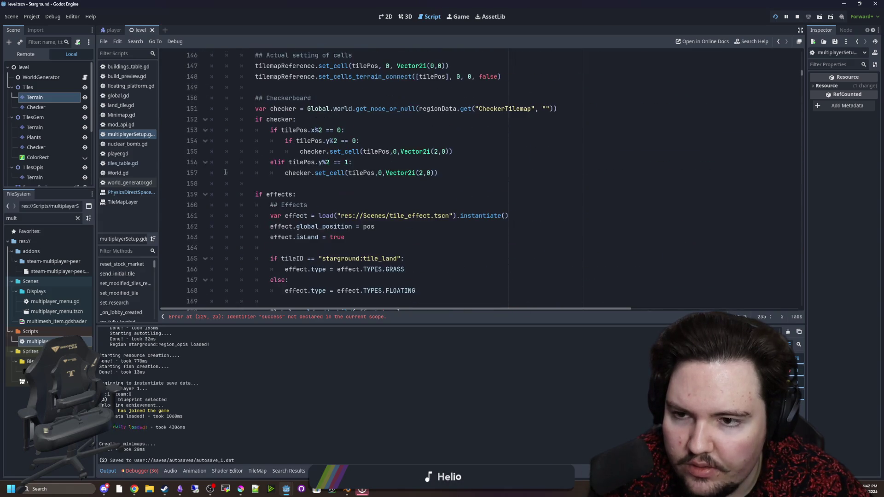
scroll(225, 172, down, 17)
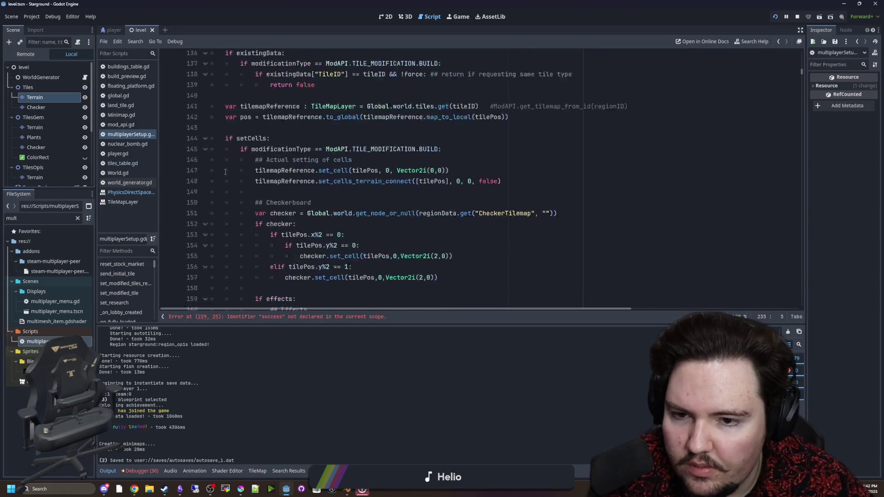
scroll(225, 171, down, 11)
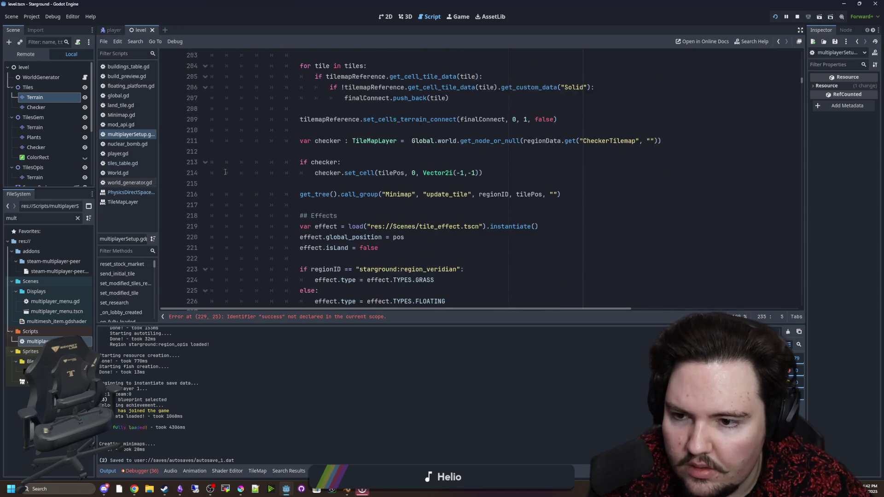
scroll(235, 255, down, 1)
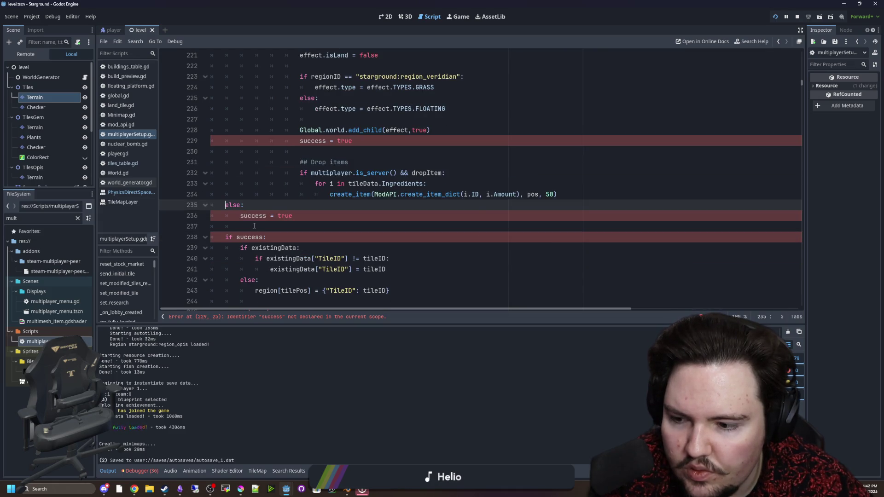
drag(292, 216, 240, 220)
text(newTileID = tileID)
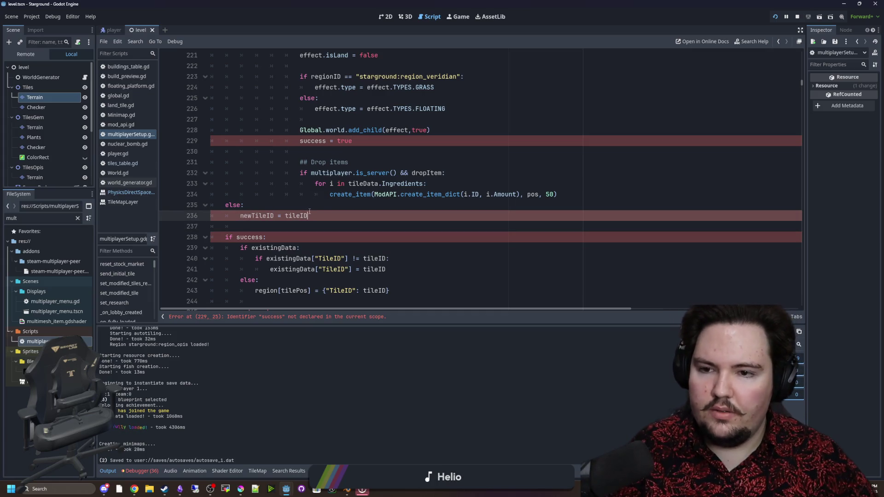
scroll(346, 194, up, 2)
scroll(359, 202, down, 3)
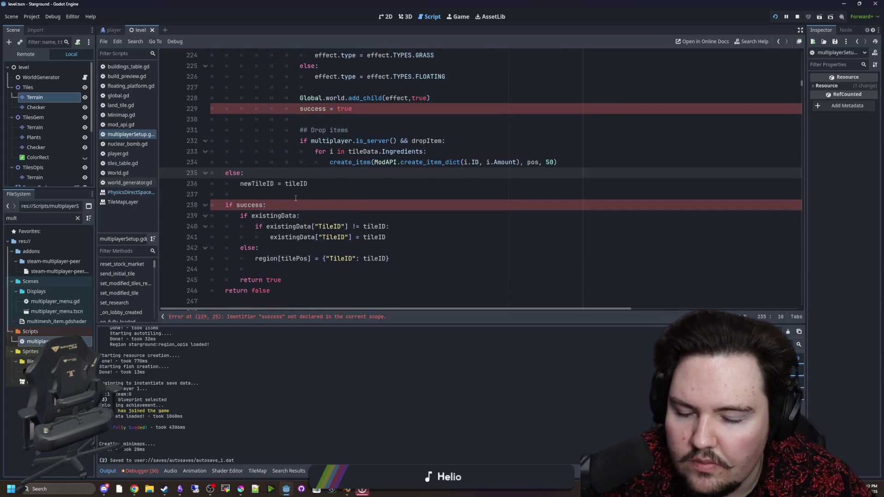
scroll(338, 215, up, 4)
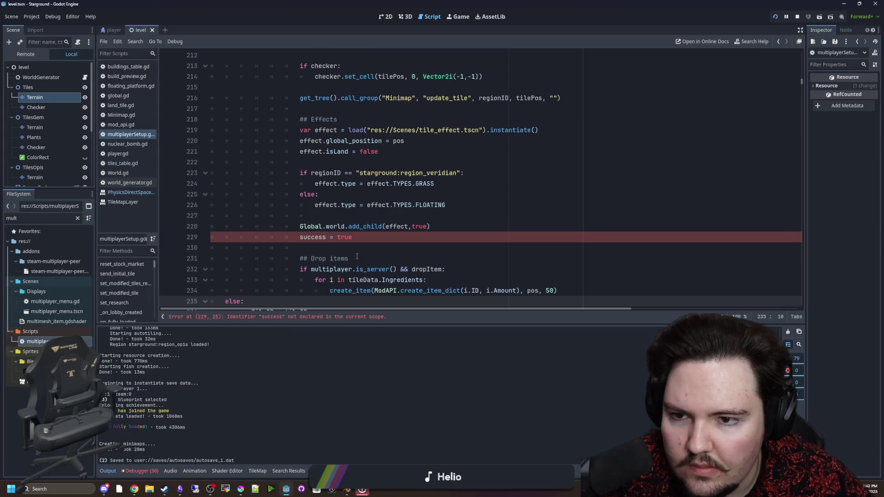
click(365, 237)
click(452, 223)
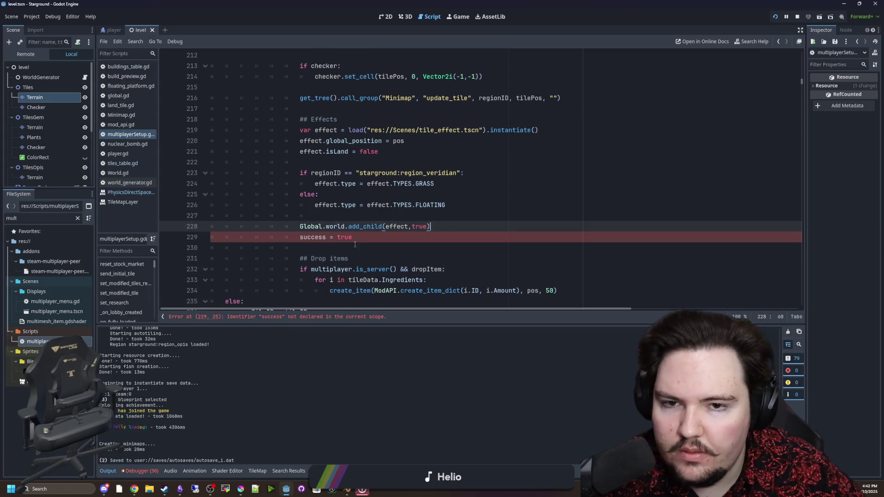
scroll(355, 245, up, 5)
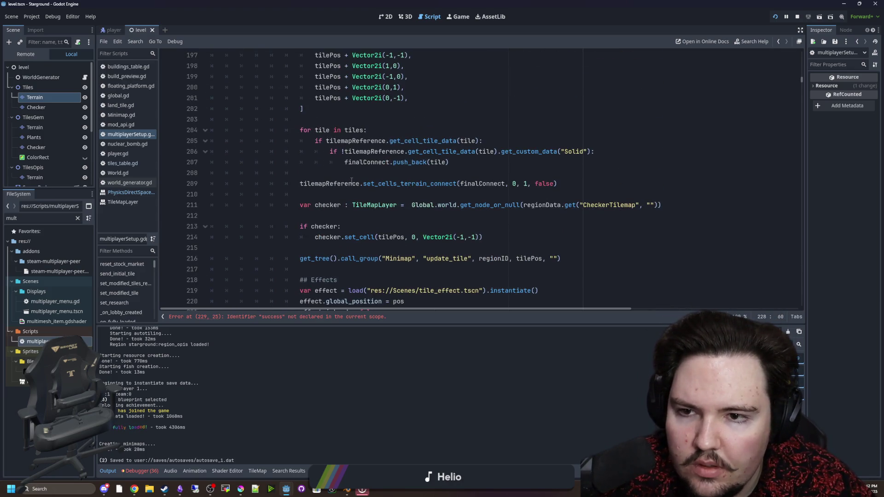
scroll(351, 181, up, 5)
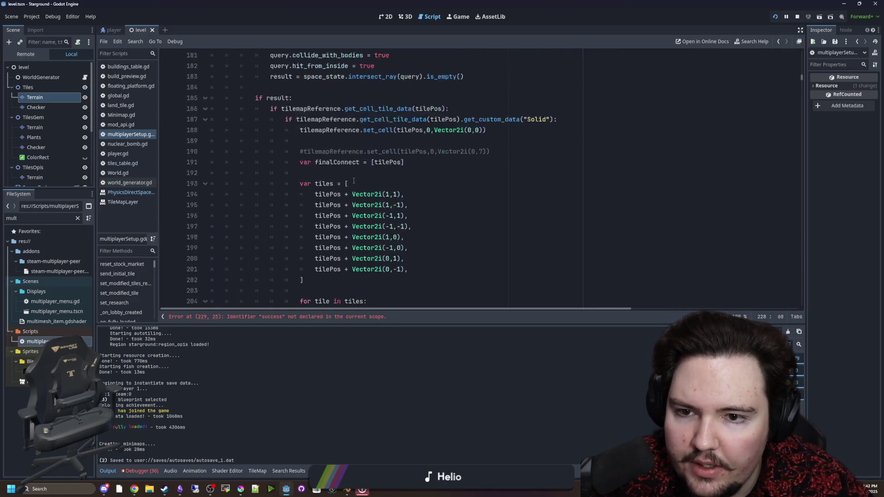
Insert an 'if !tileData.Land:' check below the add_child effect line.
scroll(353, 180, down, 8)
scroll(351, 176, up, 10)
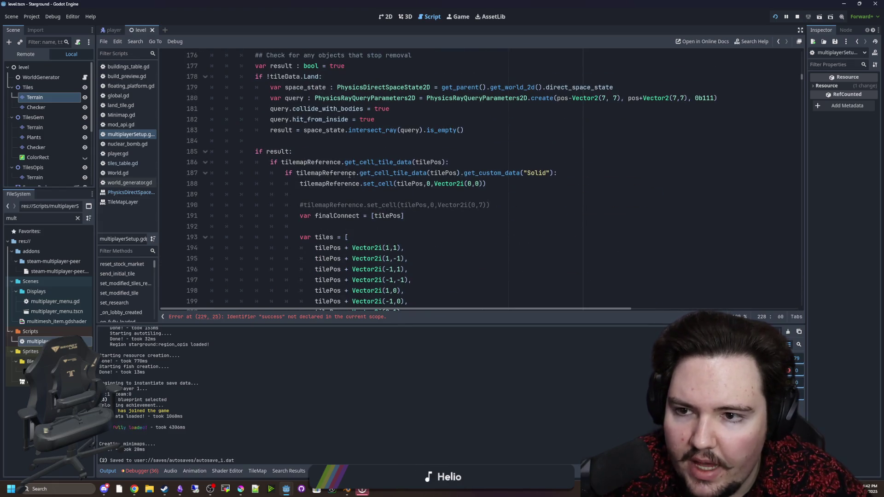
click(276, 151)
drag(255, 76, 323, 77)
scroll(359, 201, down, 3)
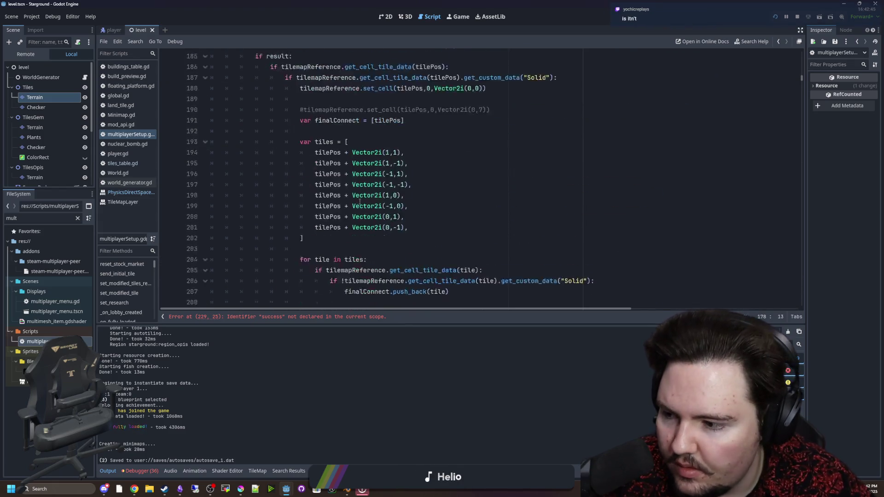
scroll(360, 201, down, 10)
click(443, 196)
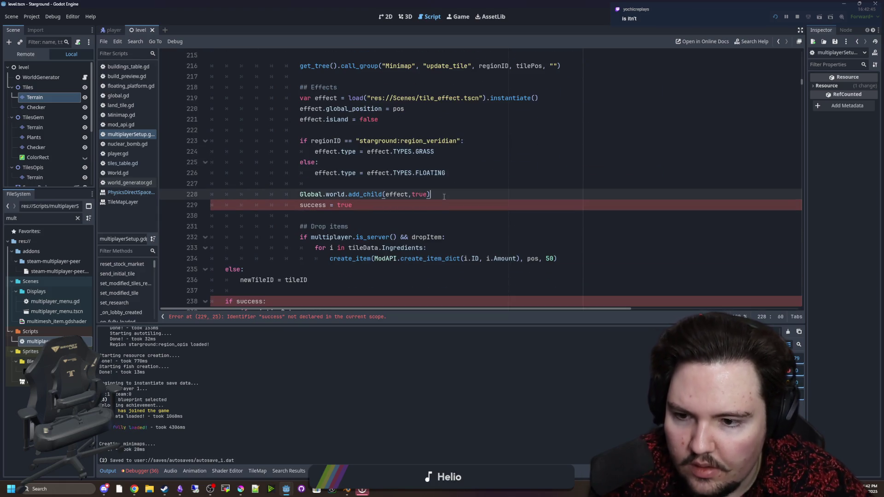
key(Return)
key(Return)
key(Return)
key(Up)
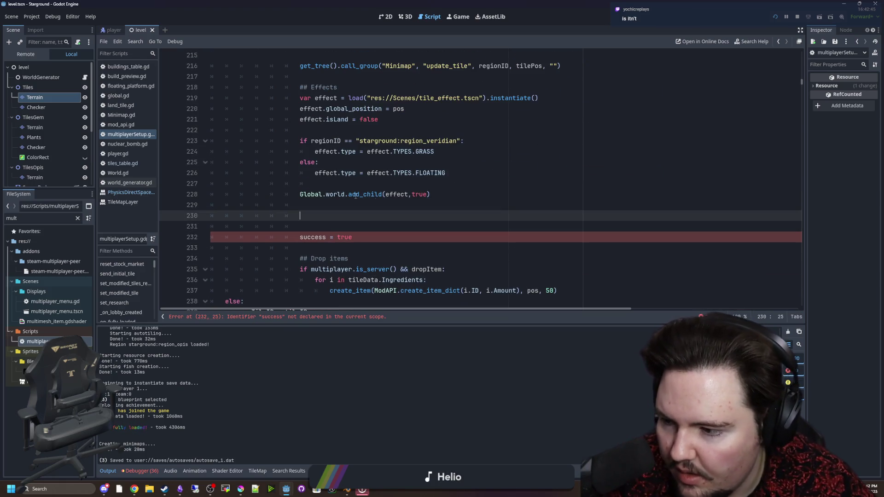
text(if !tileData.Land:)
Nest 'success = true' under the land check and select the 'newTileID = tileID' statement.
scroll(368, 189, down, 1)
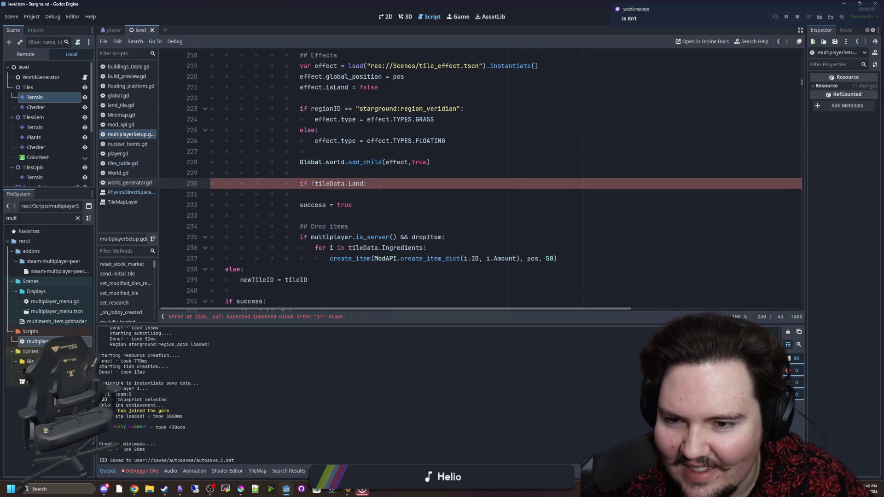
click(301, 206)
key(Tab)
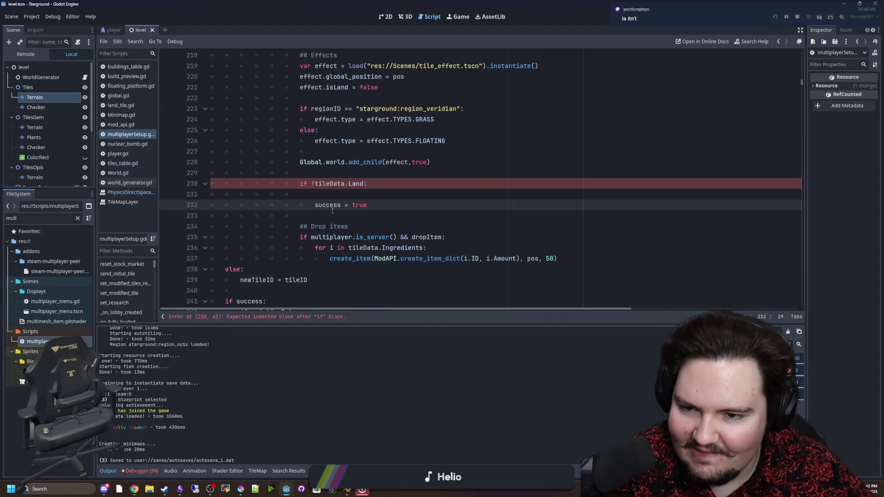
double_click(256, 280)
scroll(257, 281, down, 2)
drag(307, 215, 236, 217)
key(ctrl+c)
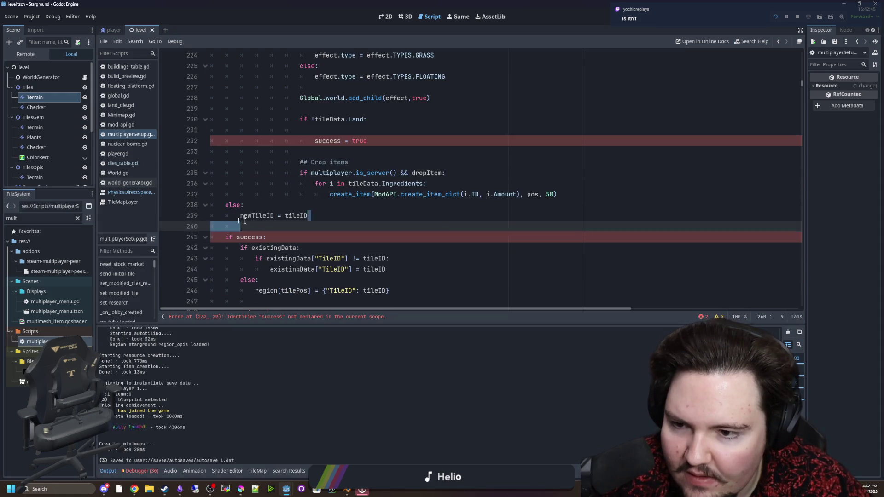
Change the later 'if success:' condition to 'if !newTileID.is_empty():'.
double_click(249, 237)
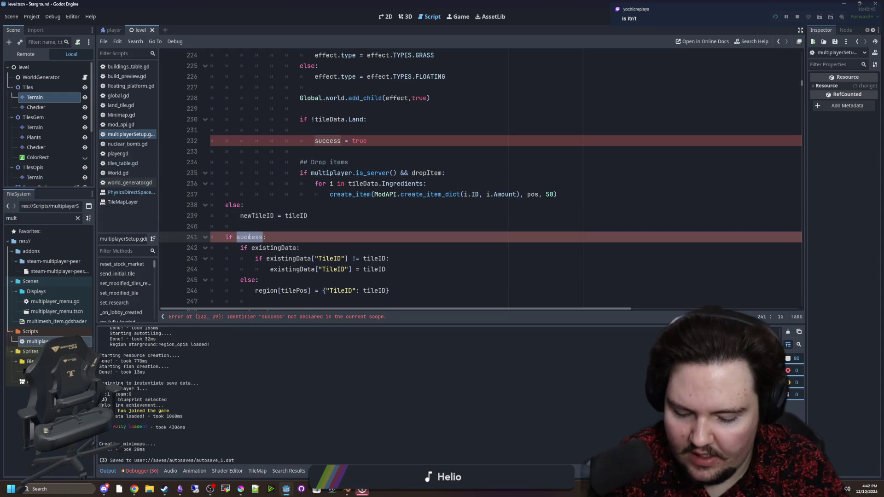
text(new:)
key(Return)
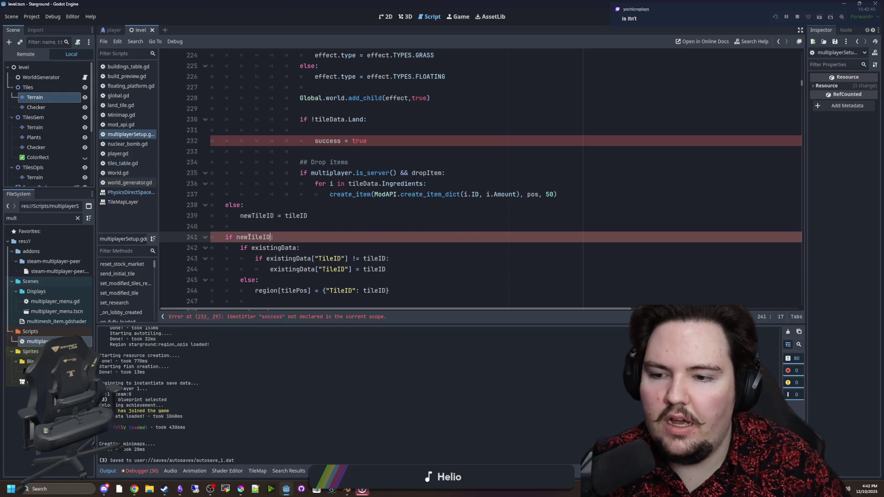
key(BackSpace)
text(emp)
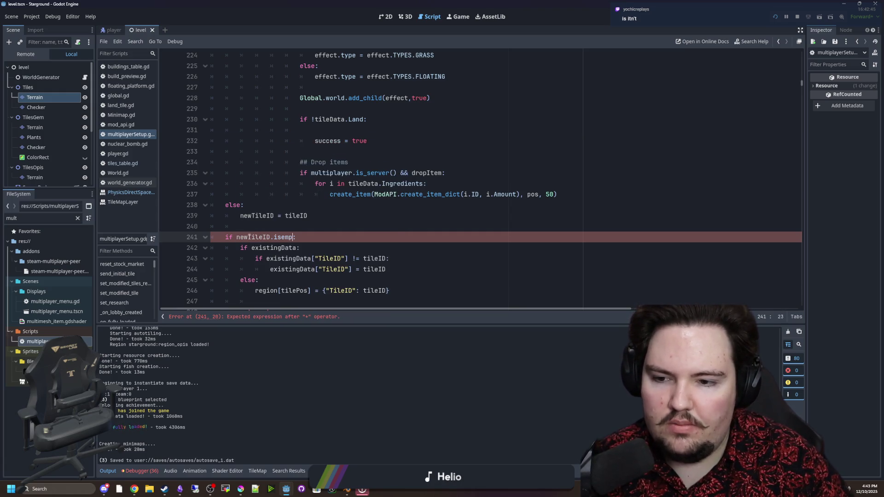
key(BackSpace)
key(BackSpace)
key(BackSpace)
text(_emp)
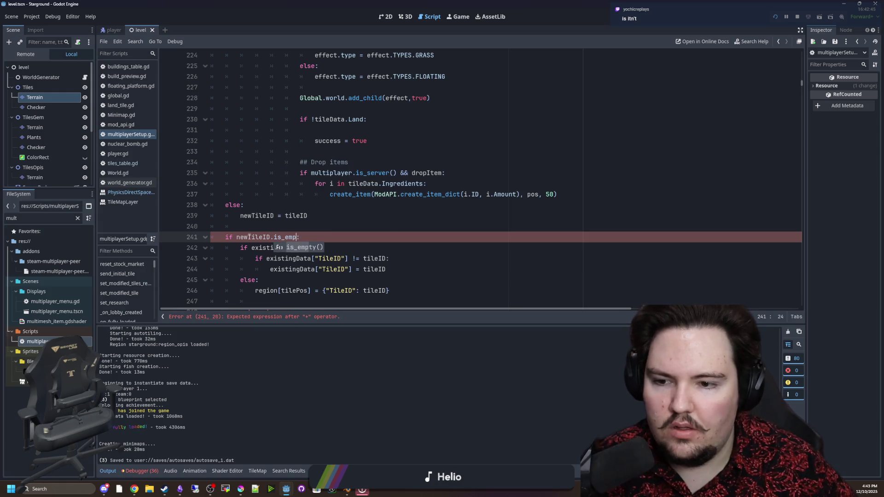
key(Return)
click(237, 237)
text(!)
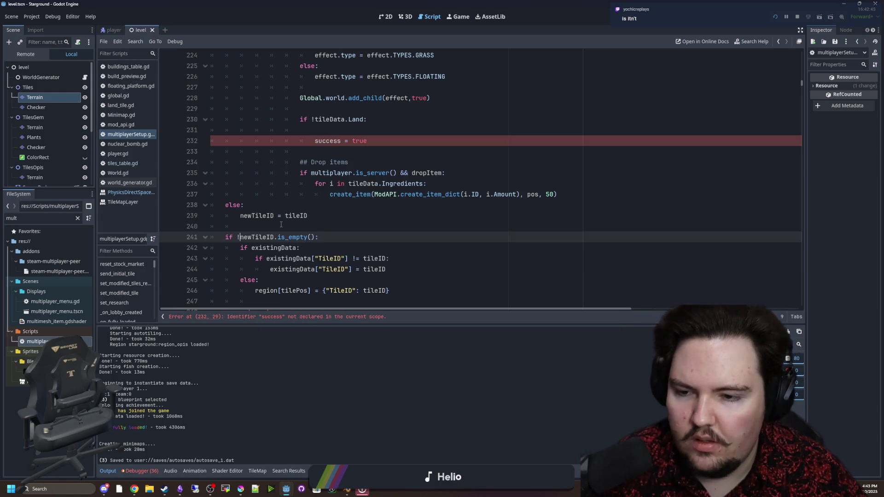
scroll(280, 224, up, 2)
click(376, 207)
click(299, 194)
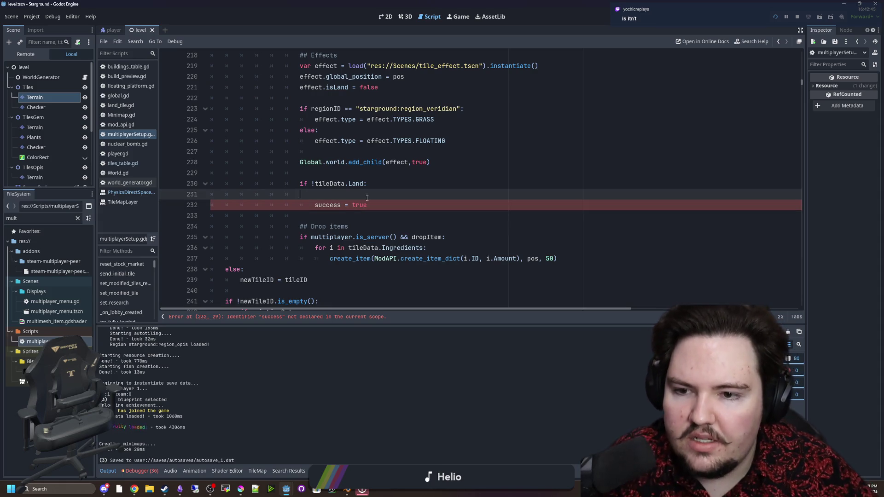
Paste the newTileID assignment under the land check and delete 'success = true'.
key(ctrl+v)
key(Tab)
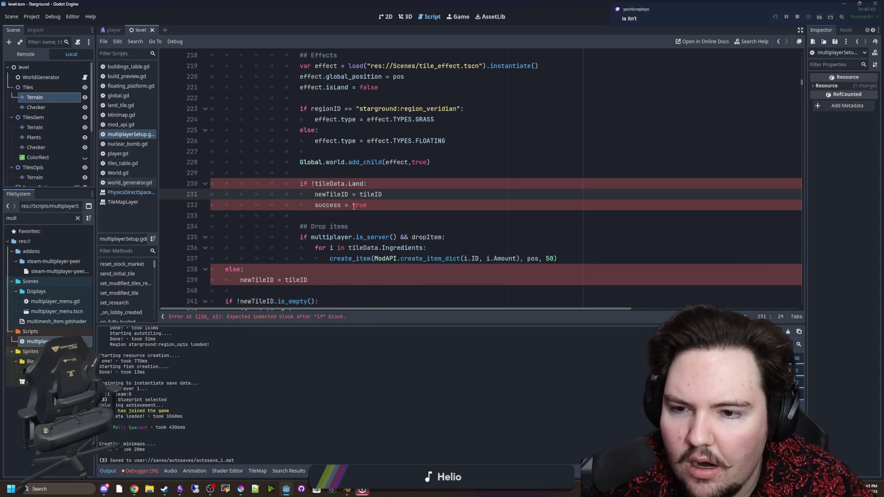
scroll(354, 207, up, 1)
drag(375, 237, 214, 240)
key(BackSpace)
key(BackSpace)
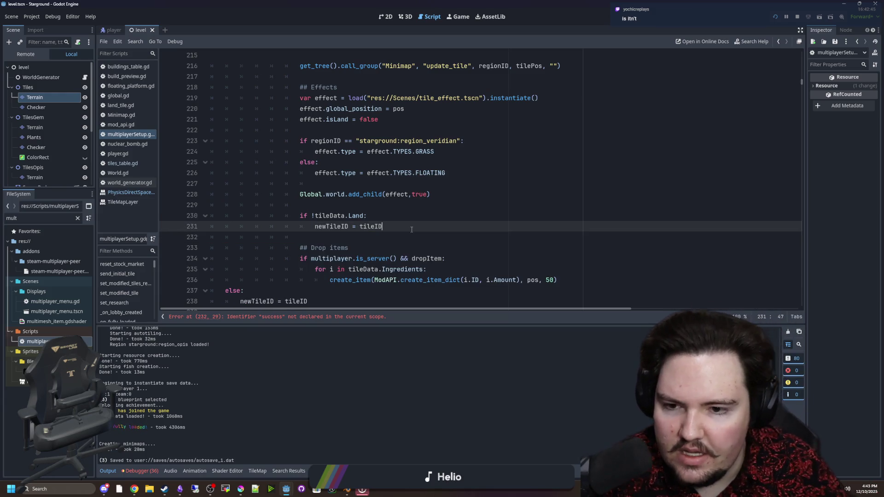
key(BackSpace)
key(BackSpace)
key(BackSpace)
key(BackSpace)
Set newTileID to "starground:tile_land" and add an else branch assigning "".
text("starground:)
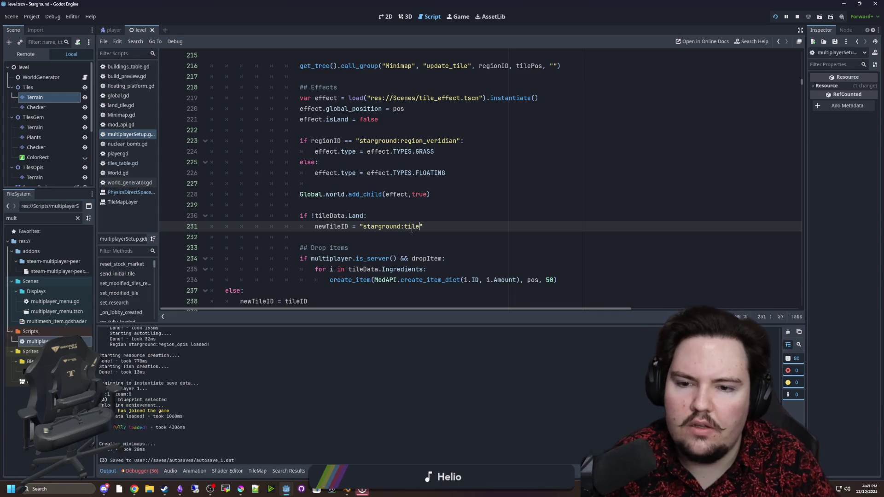
text(_land)
key(Return)
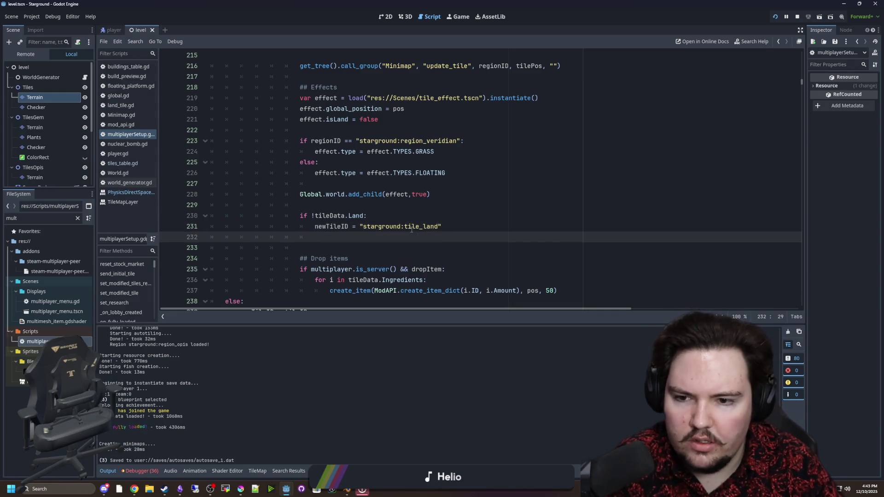
text(else:)
key(Return)
text(newTileID = "")
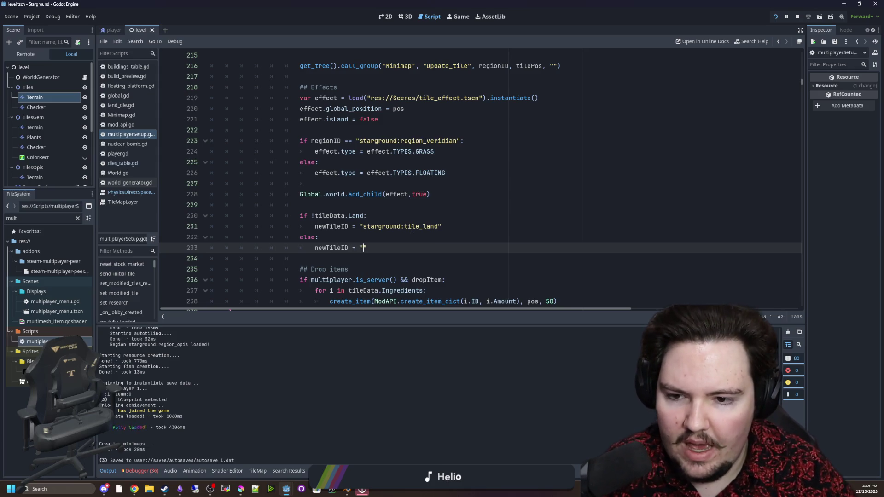
click(396, 236)
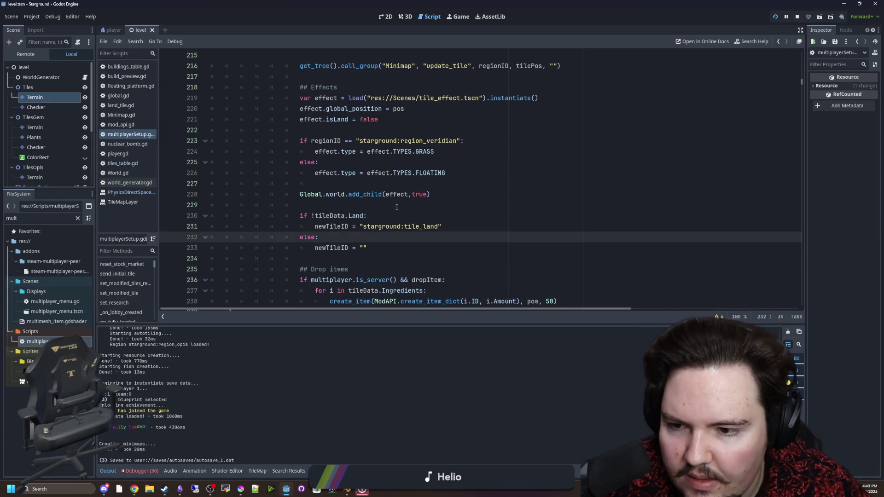
Change the later condition to 'if newTileID != null:'.
scroll(276, 241, down, 4)
scroll(269, 212, down, 1)
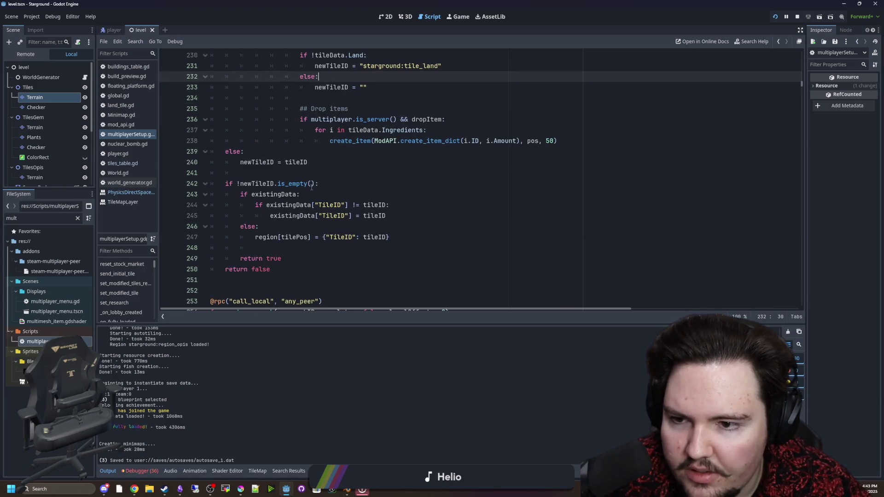
click(314, 185)
key(ctrl+shift+Left)
key(ctrl+shift+Left)
key(BackSpace)
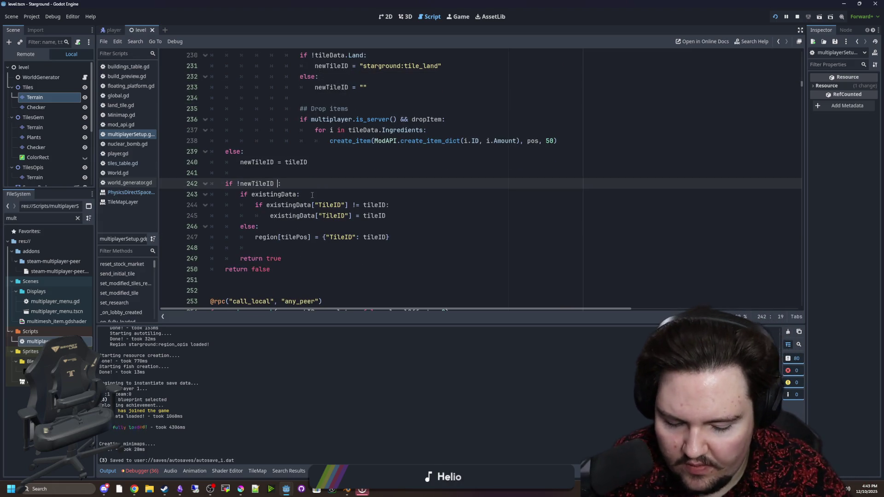
text(!= null)
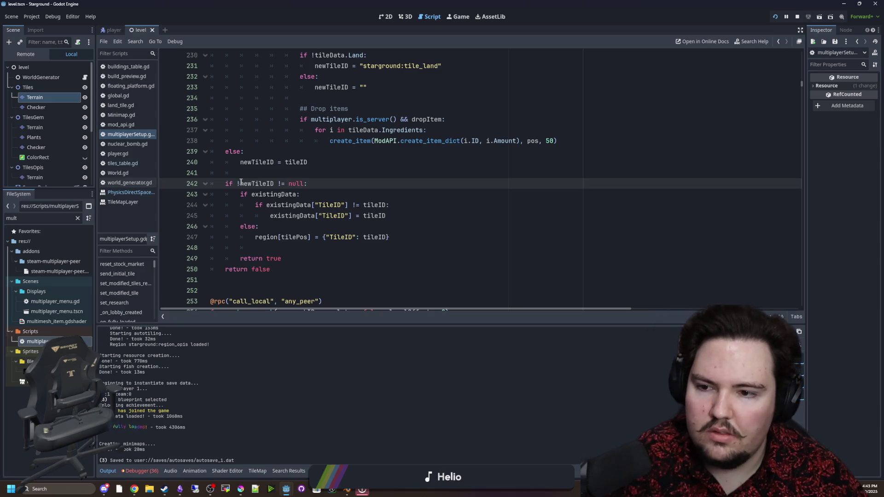
click(241, 183)
key(BackSpace)
scroll(329, 217, up, 16)
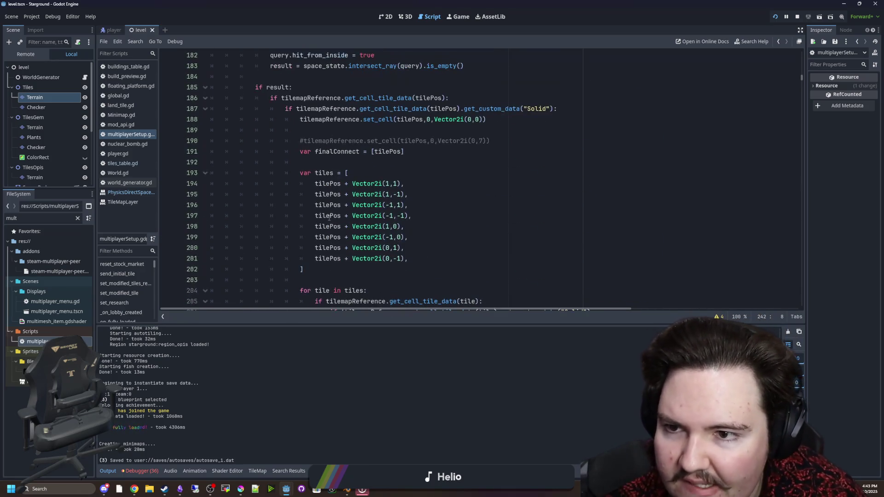
Declare newTileID on line 128 as a String, dropping the empty-string default.
scroll(324, 235, up, 20)
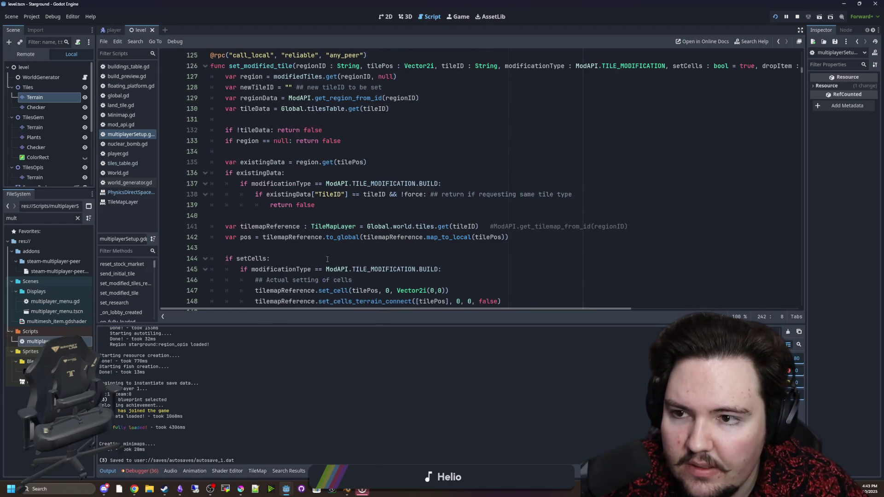
click(290, 119)
key(BackSpace)
key(BackSpace)
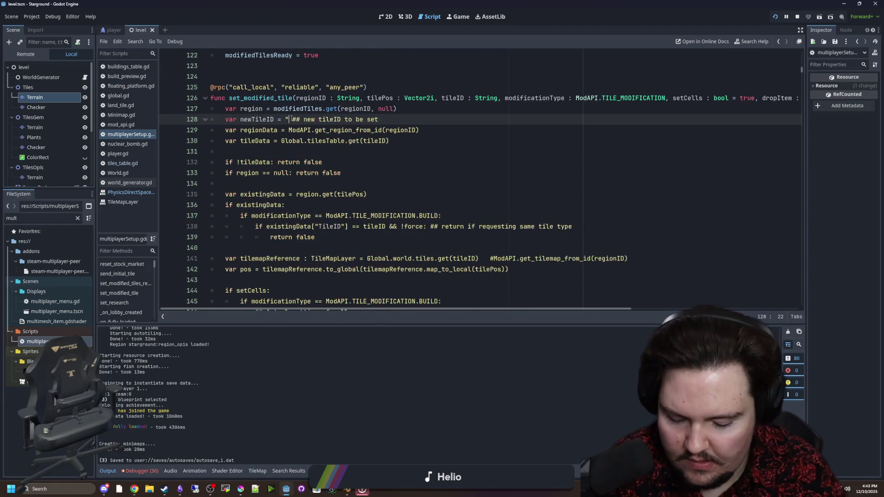
text(null)
scroll(404, 121, right, 2)
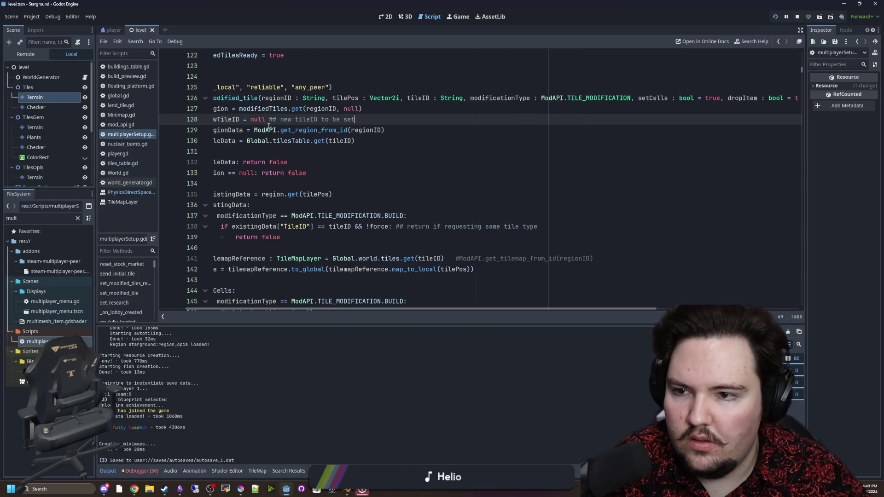
key(ctrl+Left)
key(ctrl+Left)
key(ctrl+Left)
text(: st)
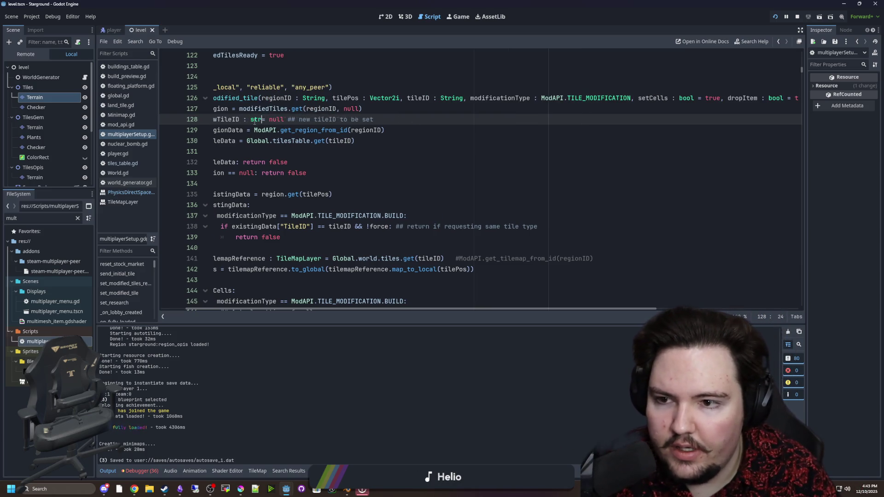
text(ring)
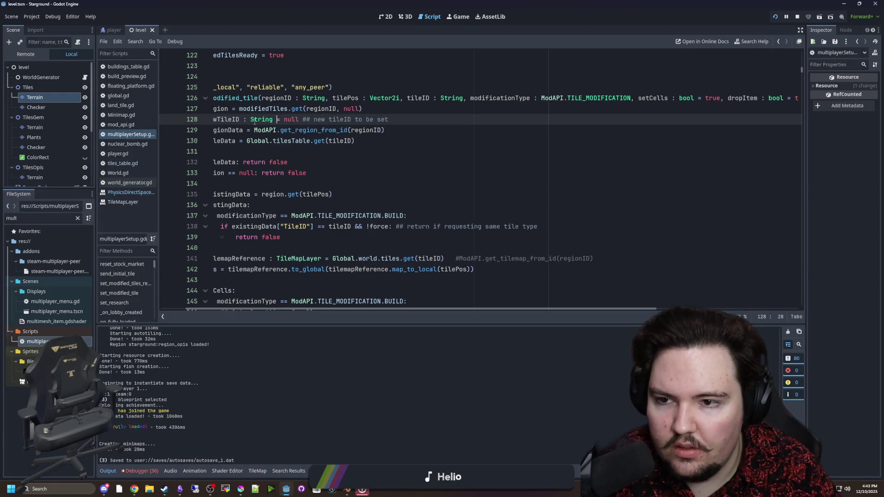
key(Delete)
key(BackSpace)
key(BackSpace)
key(BackSpace)
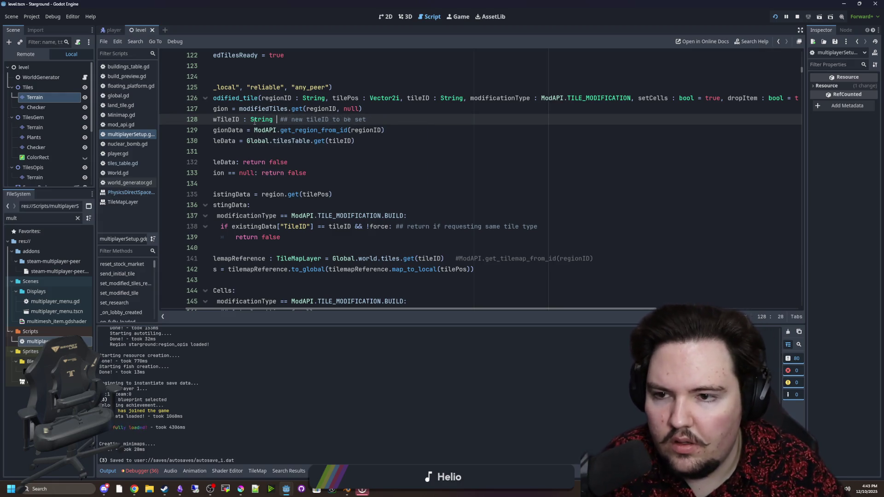
Save the scene and script, then switch to the running game.
drag(391, 309, 365, 322)
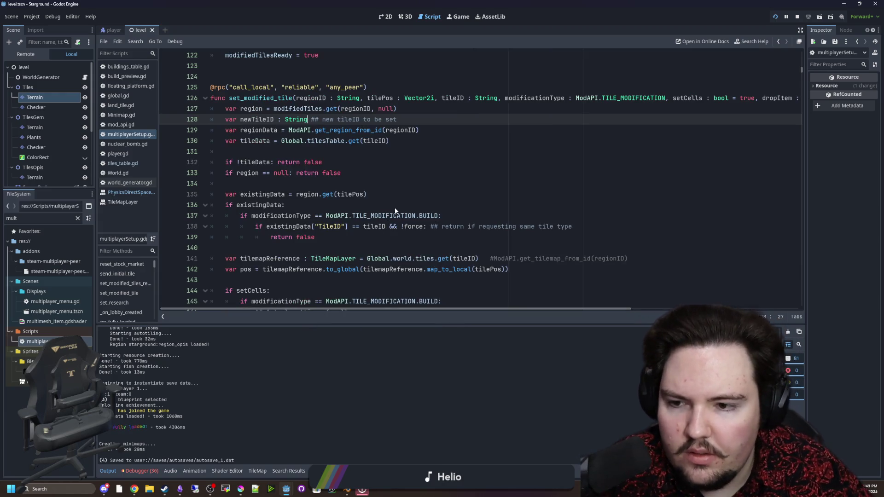
click(318, 187)
key(ctrl+s)
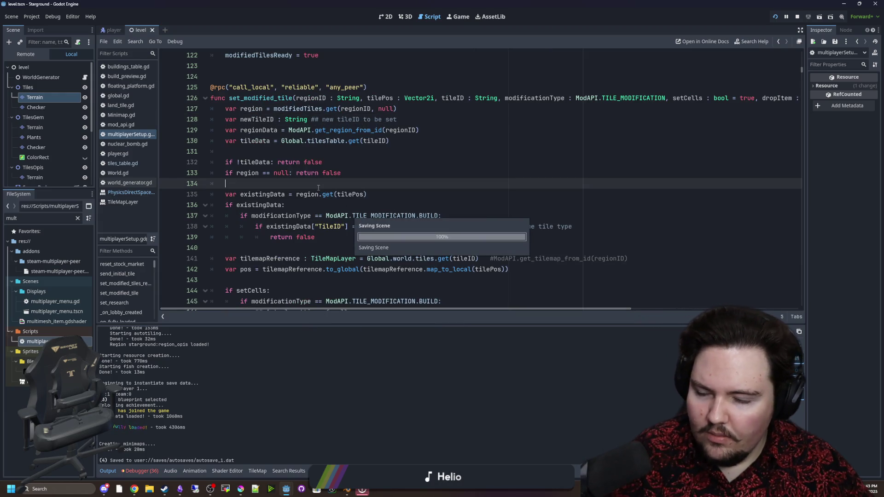
click(456, 17)
Walk across the map and dig up a row of grass and bush tiles.
key(s+d)
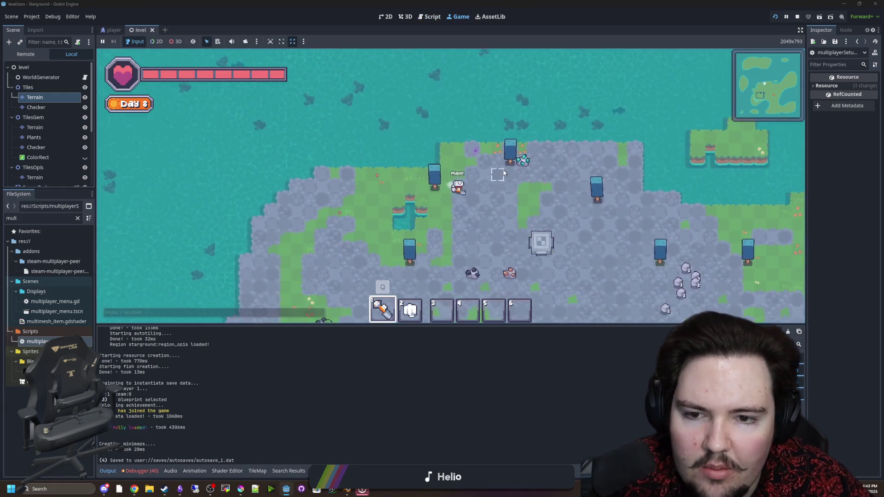
scroll(373, 222, up, 3)
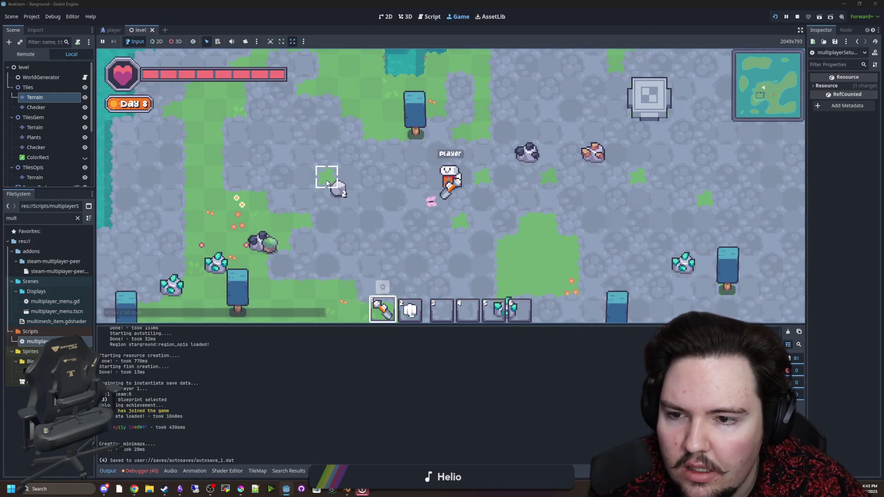
click(336, 185)
mouse_move(347, 183)
mouse_down()
mouse_move(326, 193)
mouse_move(347, 221)
mouse_move(377, 164)
mouse_move(305, 175)
mouse_move(345, 222)
mouse_move(321, 197)
mouse_move(333, 216)
mouse_move(282, 263)
mouse_move(393, 197)
mouse_move(363, 249)
mouse_move(388, 221)
mouse_move(389, 242)
mouse_move(315, 288)
mouse_move(369, 240)
mouse_move(339, 250)
mouse_move(340, 272)
mouse_move(316, 270)
mouse_move(353, 266)
mouse_up()
Walk toward the shore, place a stone land patch from the Building Menu, and return to the script.
key(d)
key(s)
key(s)
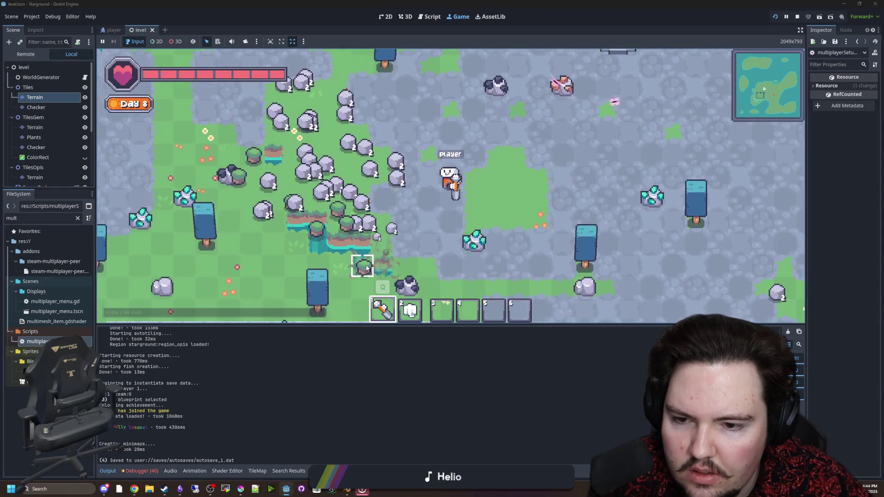
key(s)
key(a)
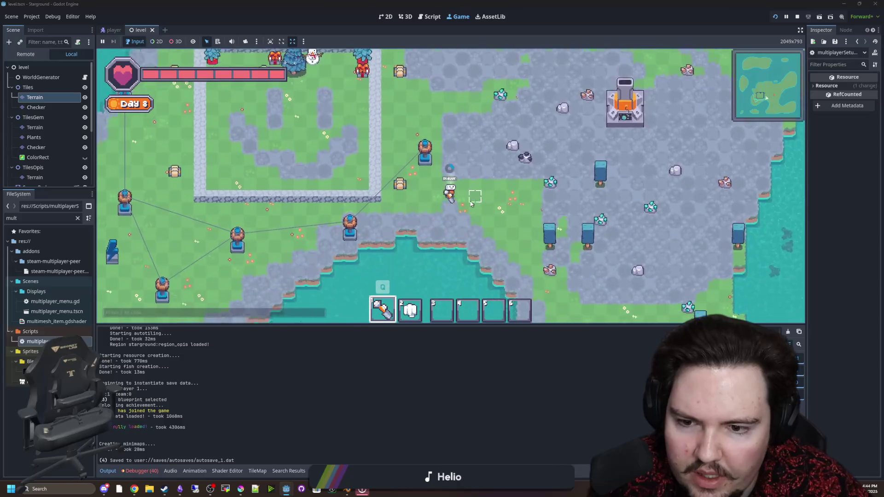
key(q)
click(426, 208)
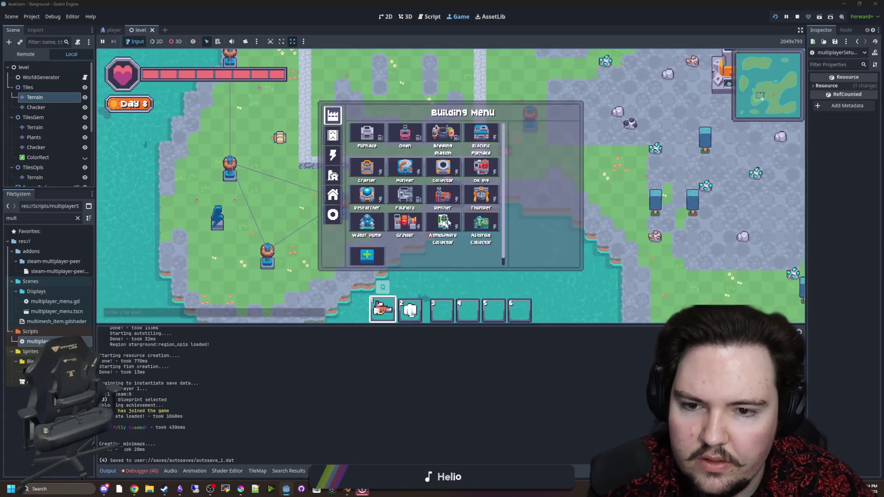
key(a)
click(440, 189)
scroll(440, 189, up, 2)
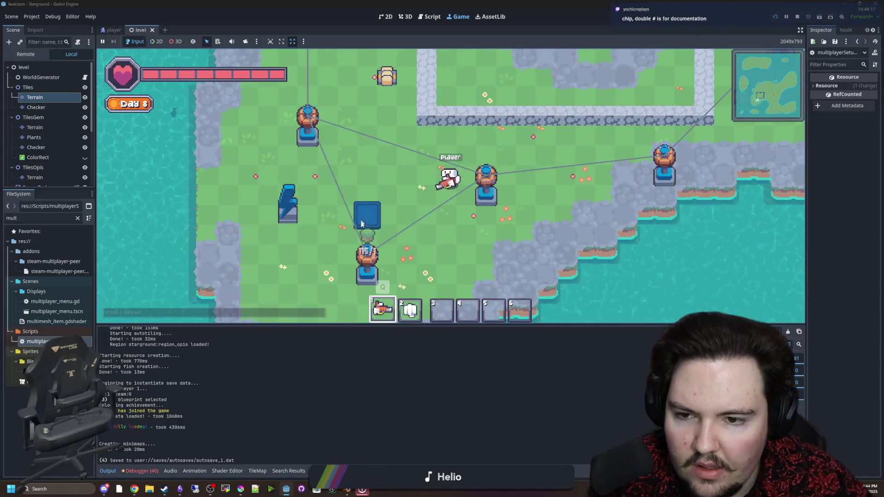
key(Escape)
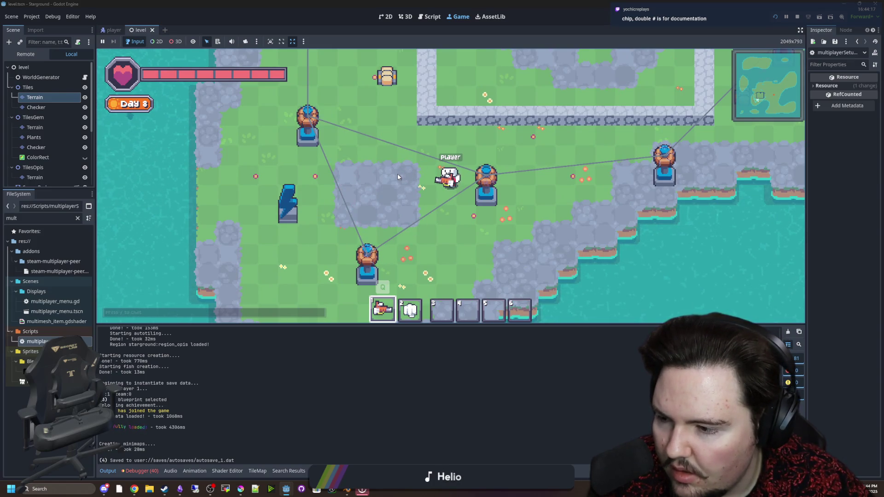
click(59, 377)
double_click(37, 341)
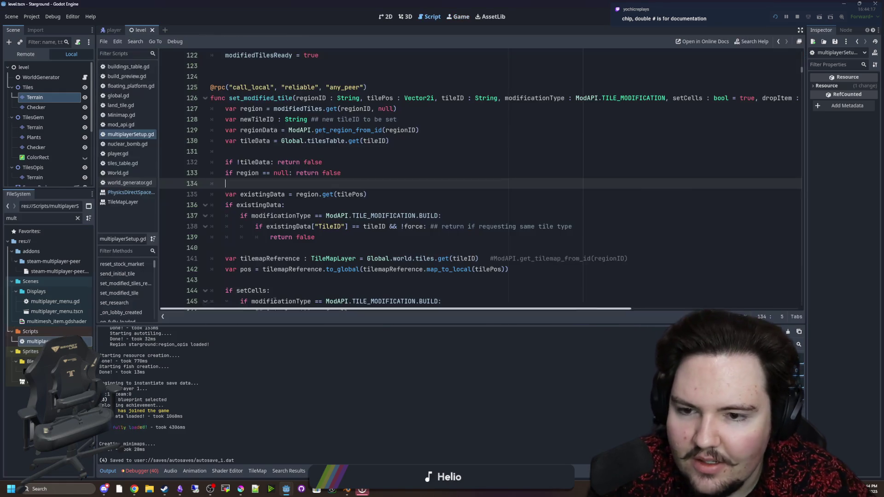
Reduce line 138's comment to a single # with no following space.
click(437, 228)
key(BackSpace)
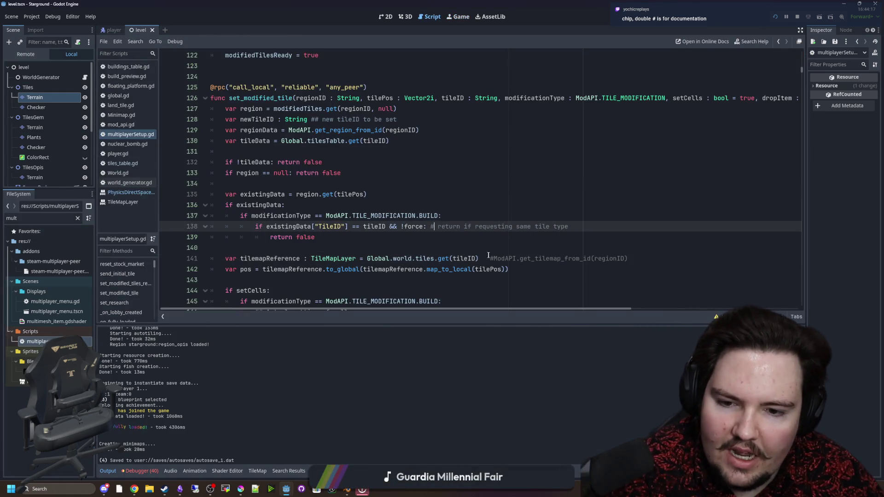
click(493, 258)
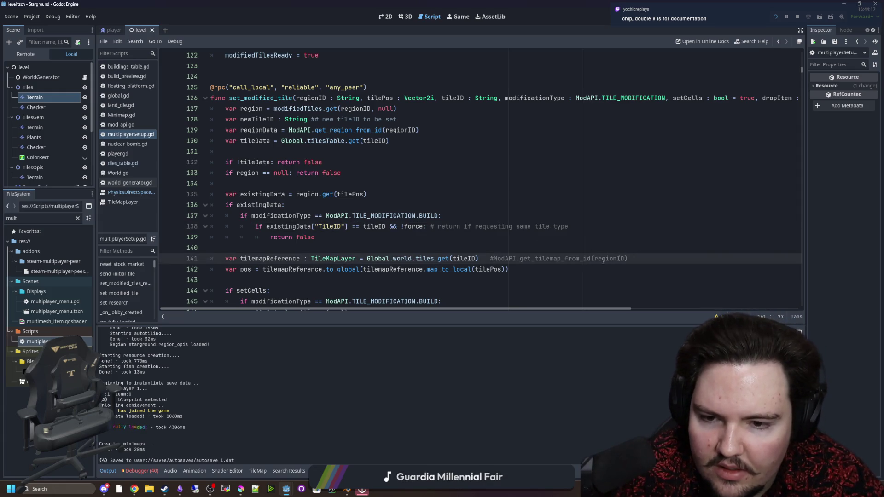
click(450, 235)
click(438, 226)
key(BackSpace)
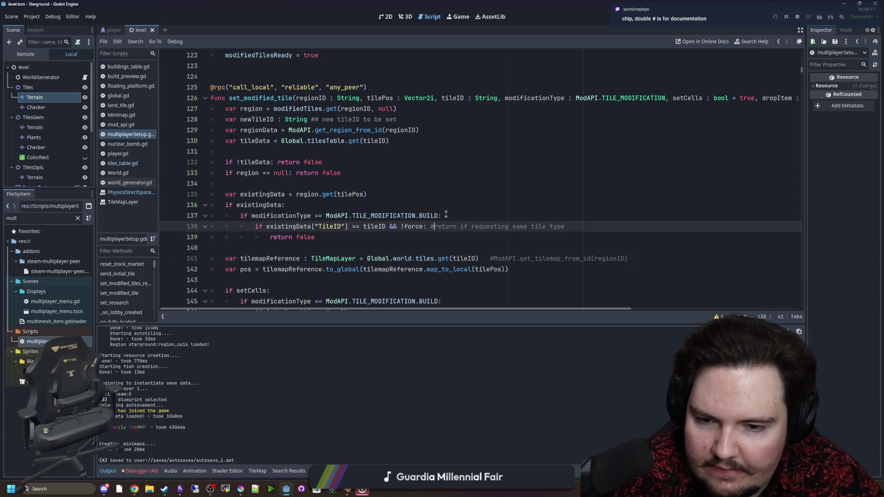
click(446, 214)
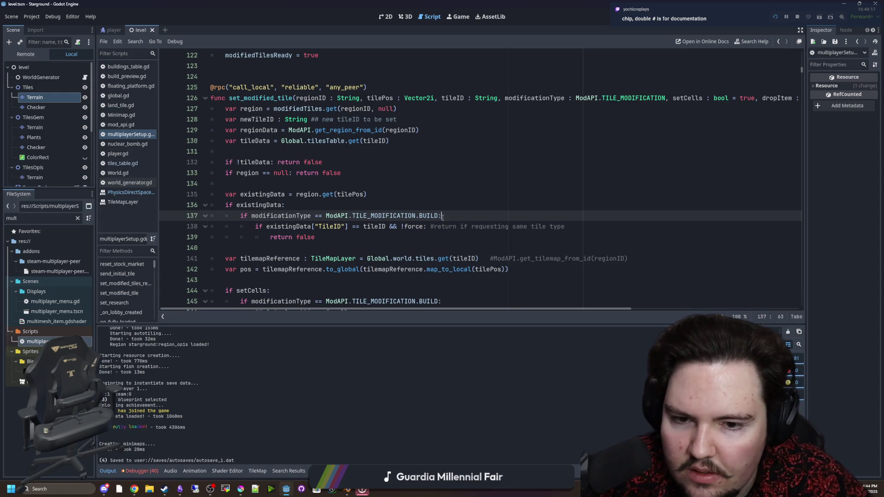
Delete the trailing comment on line 141.
key(Down)
key(Down)
key(Down)
key(End)
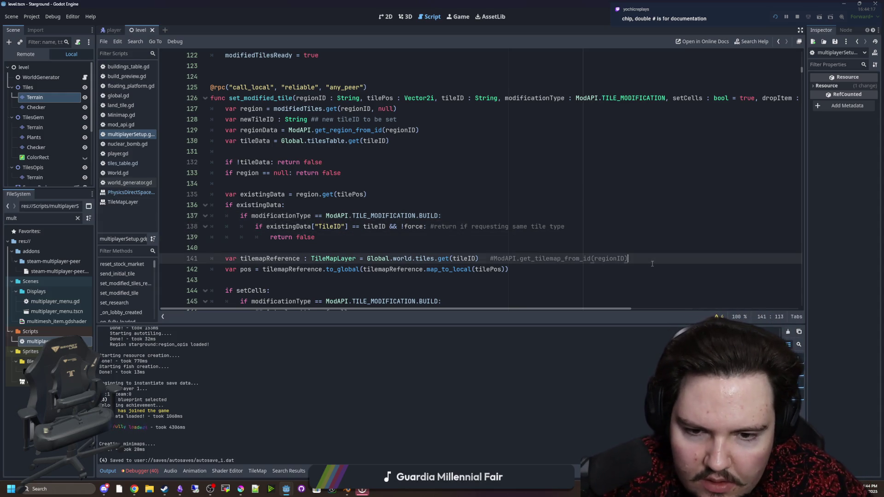
shift+click(502, 269)
shift+click(477, 258)
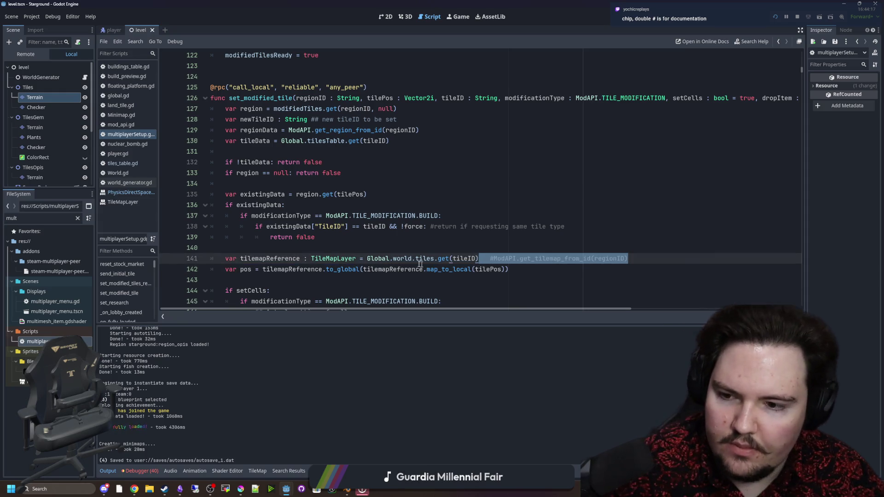
key(BackSpace)
key(Up)
scroll(406, 219, up, 1)
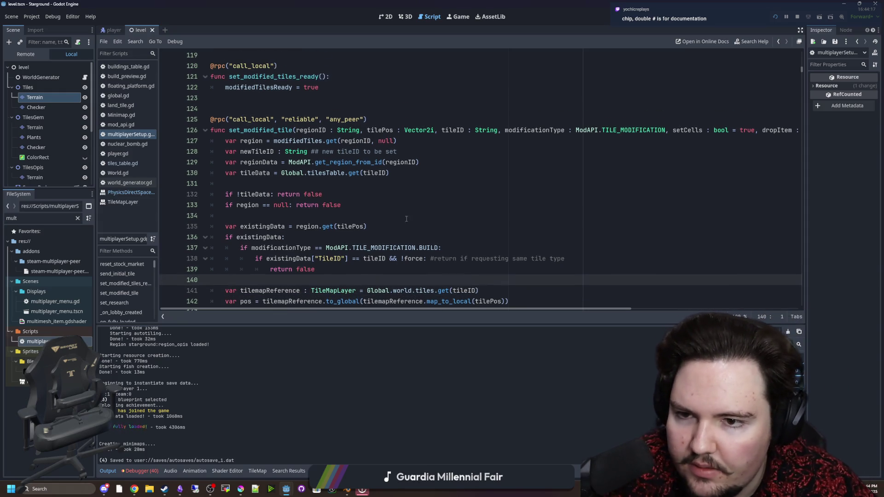
Rewrite line 128's comment as '#New tileID to be set', save, and view the game.
click(321, 152)
key(BackSpace)
key(BackSpace)
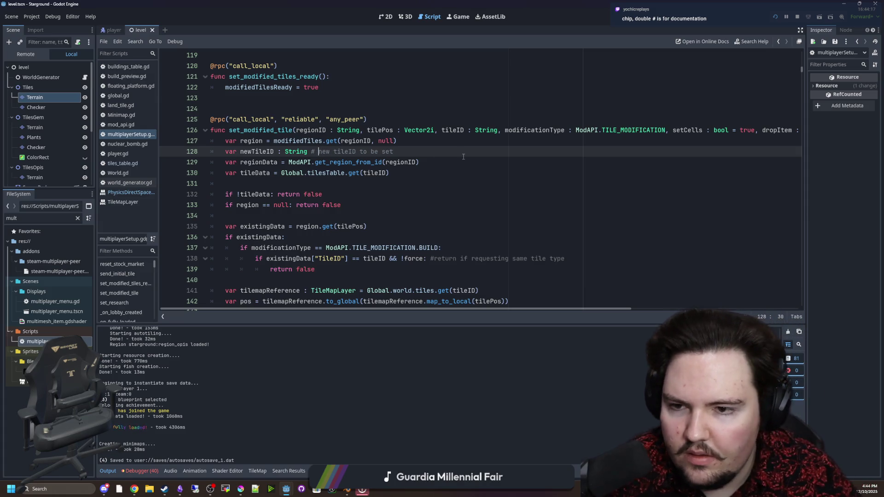
key(BackSpace)
text(N)
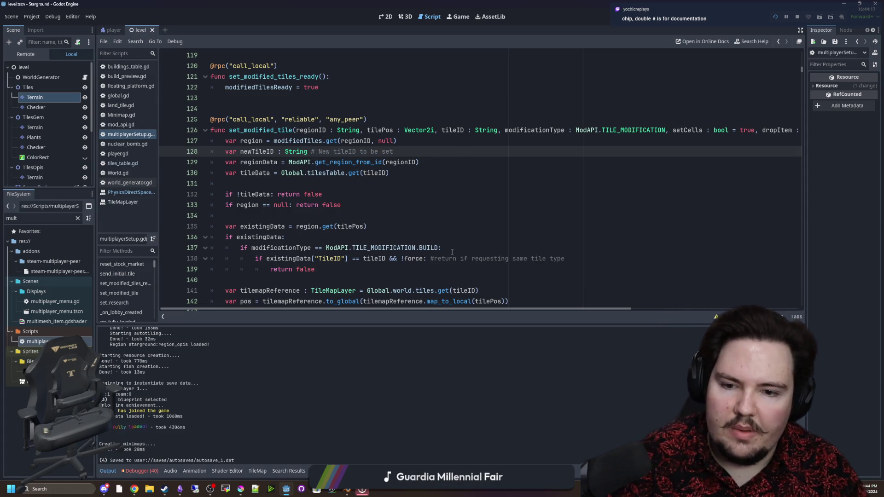
key(Left)
key(BackSpace)
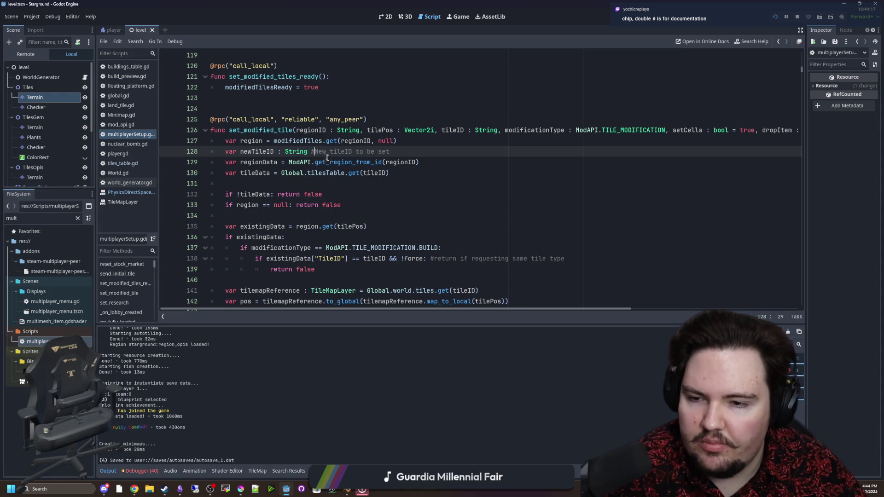
key(Down)
key(Down)
key(Down)
scroll(327, 161, down, 1)
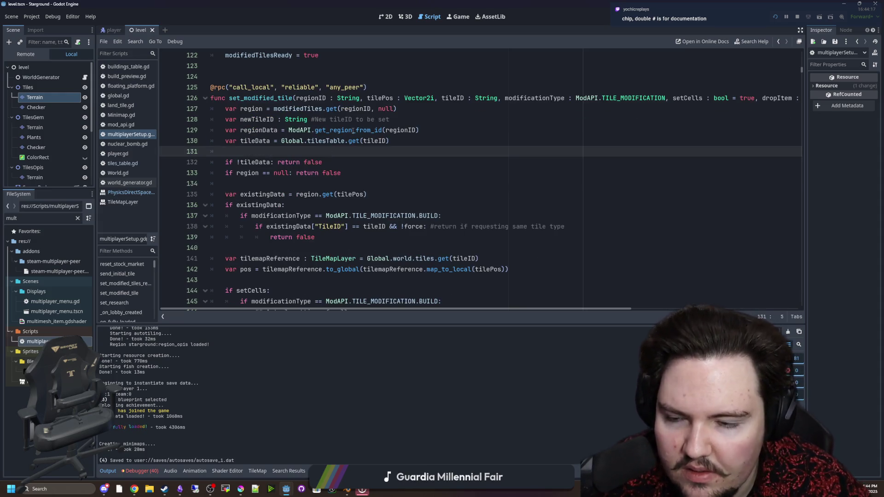
key(ctrl+s)
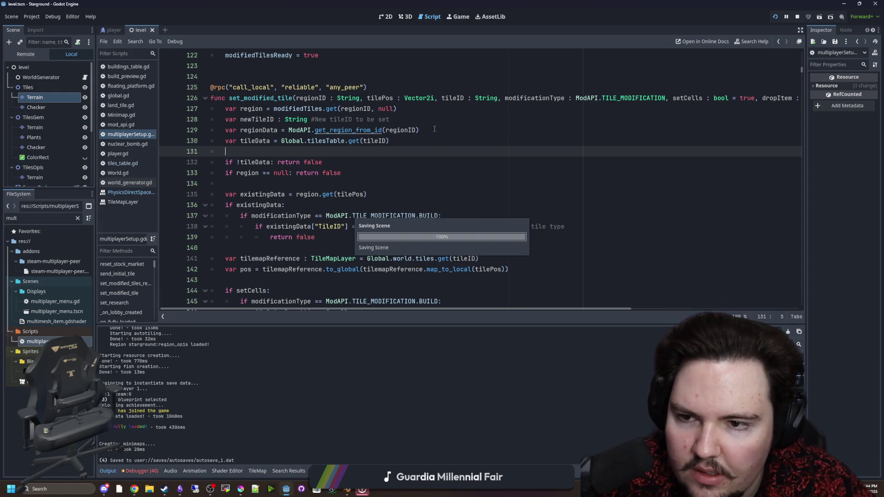
click(451, 18)
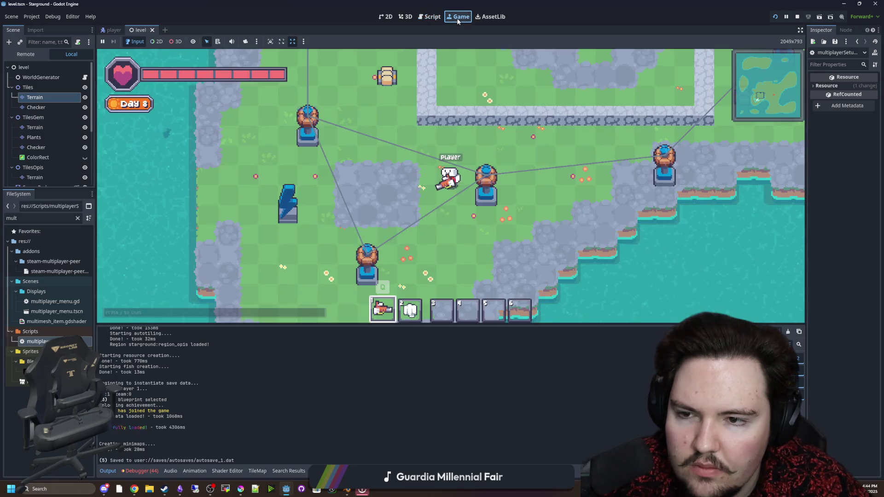
Mine the cobblestone patch with the pickaxe, collect the stone, then return to multiplayerSetup.gd.
key(q)
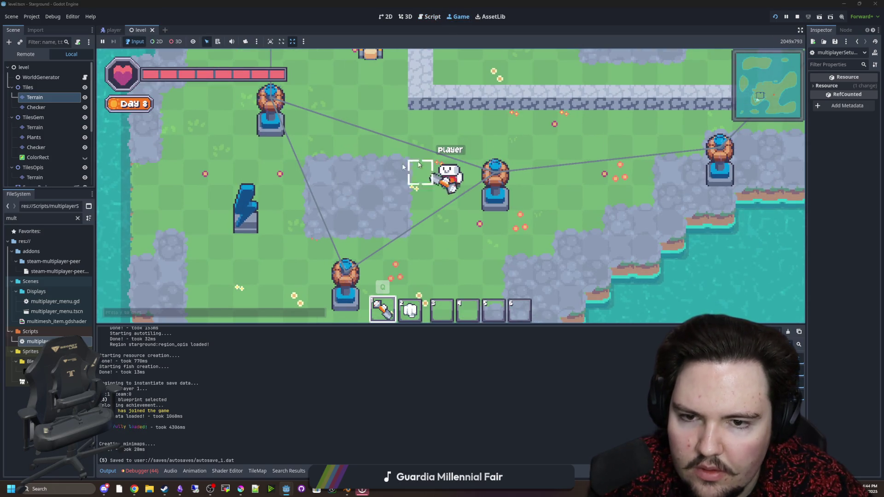
mouse_move(355, 189)
mouse_down()
mouse_move(375, 219)
mouse_move(327, 198)
mouse_move(401, 193)
mouse_move(330, 203)
mouse_up()
key(a)
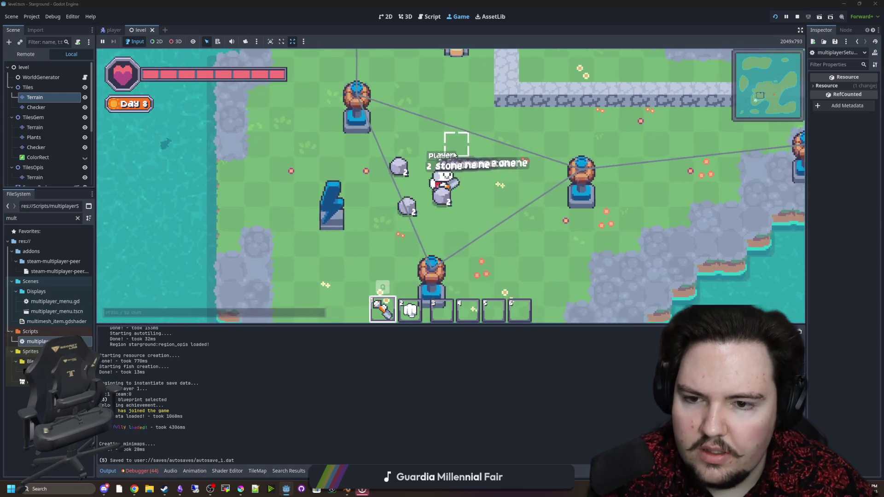
key(q)
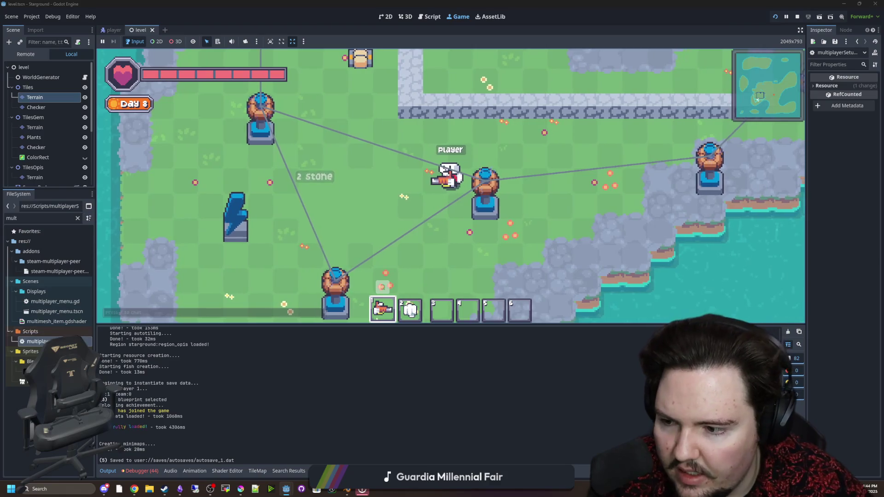
key(ctrl+F3)
scroll(317, 195, down, 14)
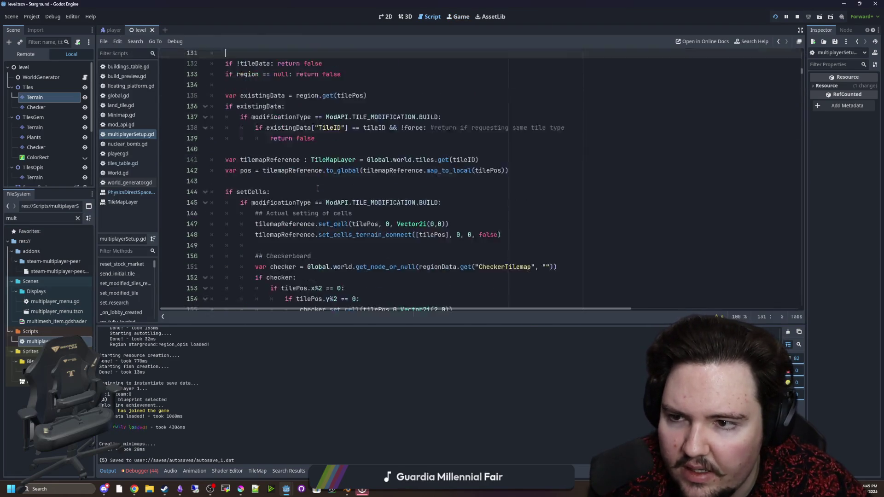
Add print(newTileID) on a new line after line 241, above the null check, and save.
scroll(321, 186, down, 17)
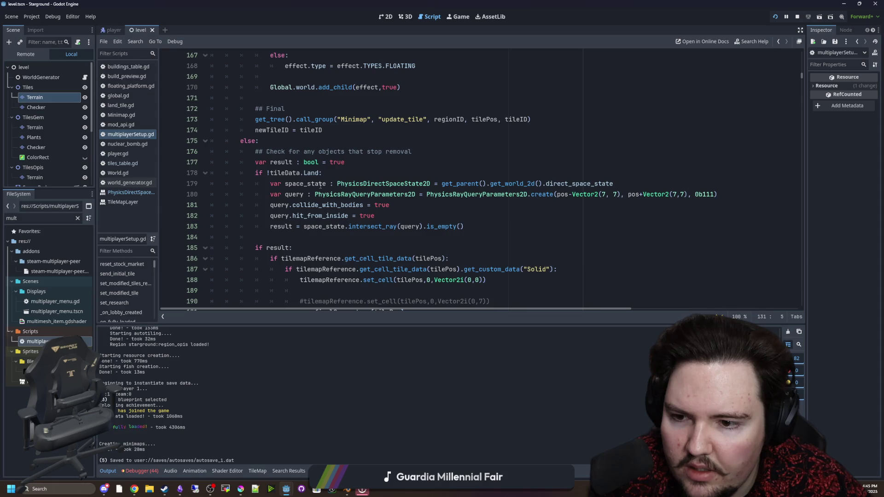
scroll(320, 186, down, 1)
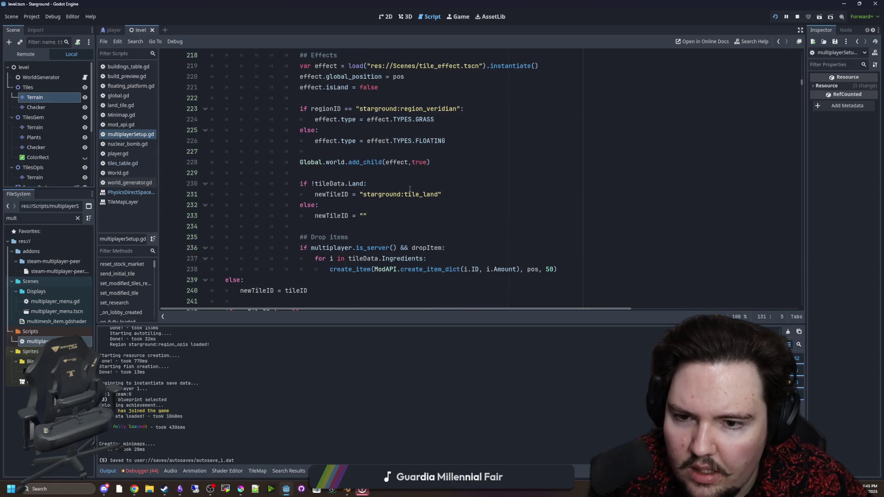
click(456, 194)
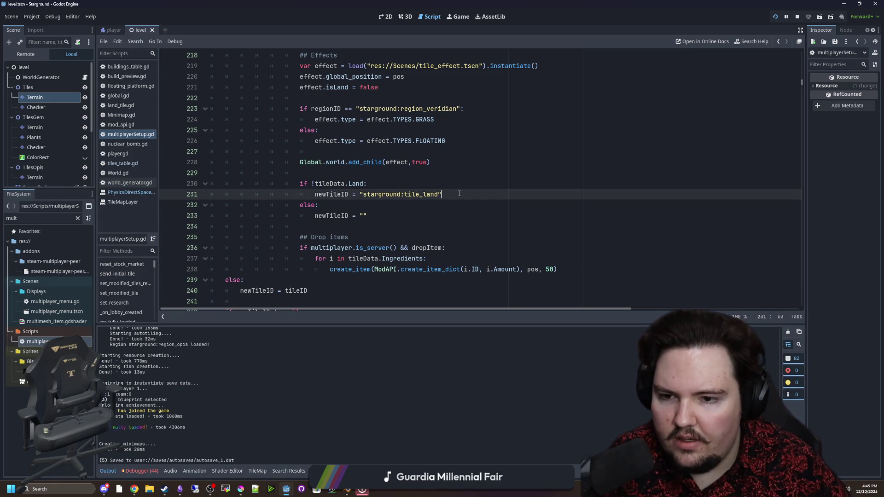
scroll(459, 193, down, 3)
click(249, 204)
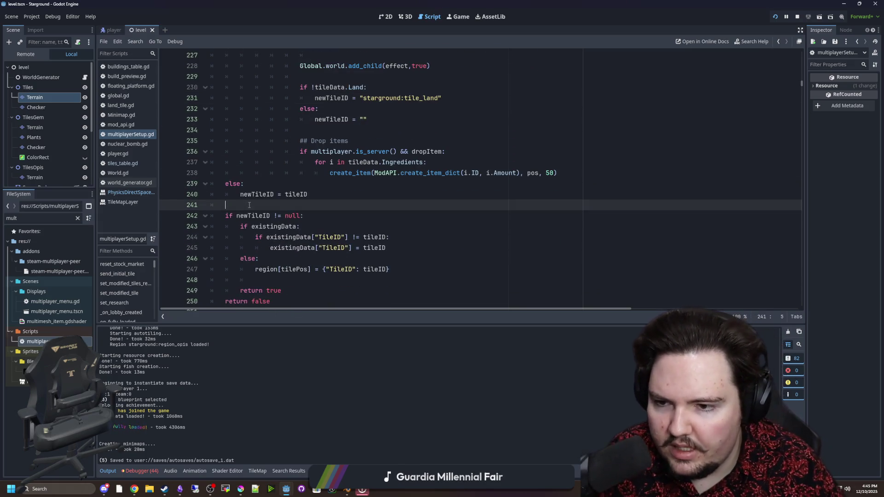
key(Return)
text(print(newTileID)
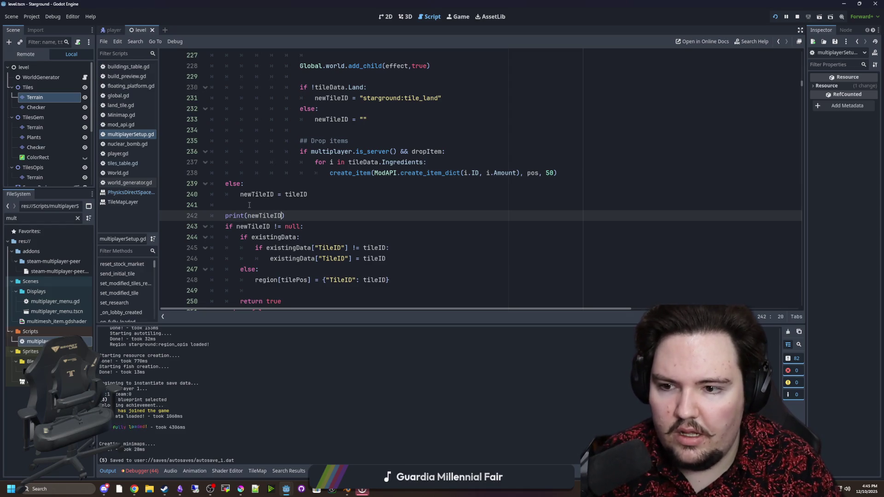
click(249, 205)
key(ctrl+s)
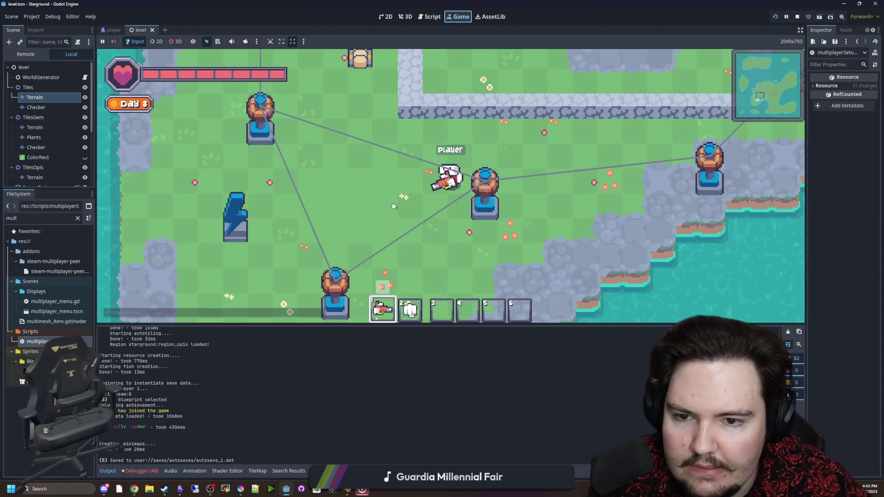
Equip the hammer, choose Land Tile, and place a land tile at the water's edge.
click(469, 152)
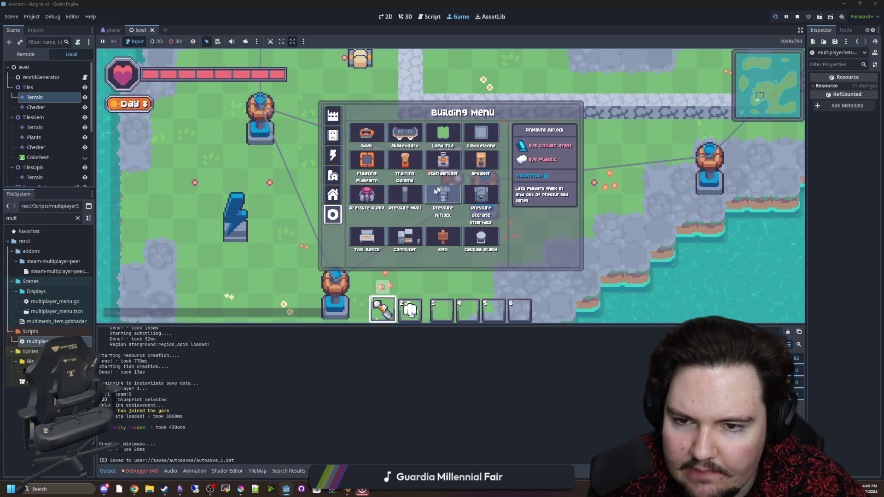
click(481, 134)
key(Tab)
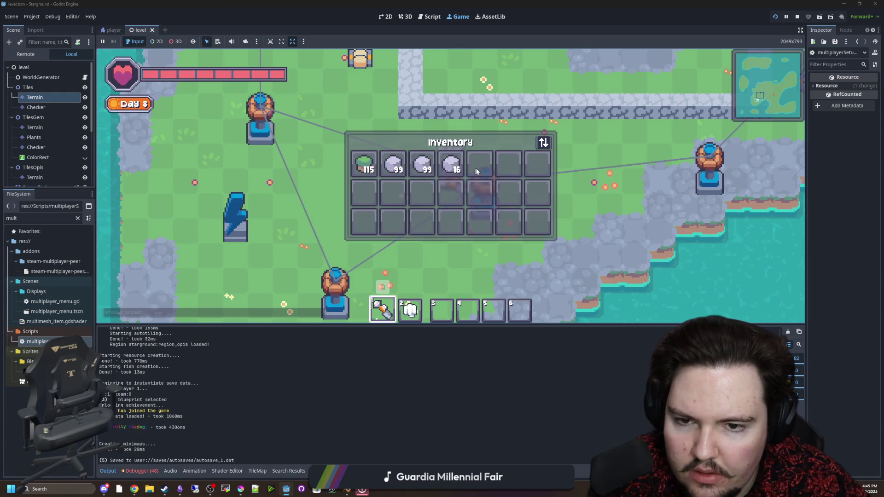
key(Tab)
key(a)
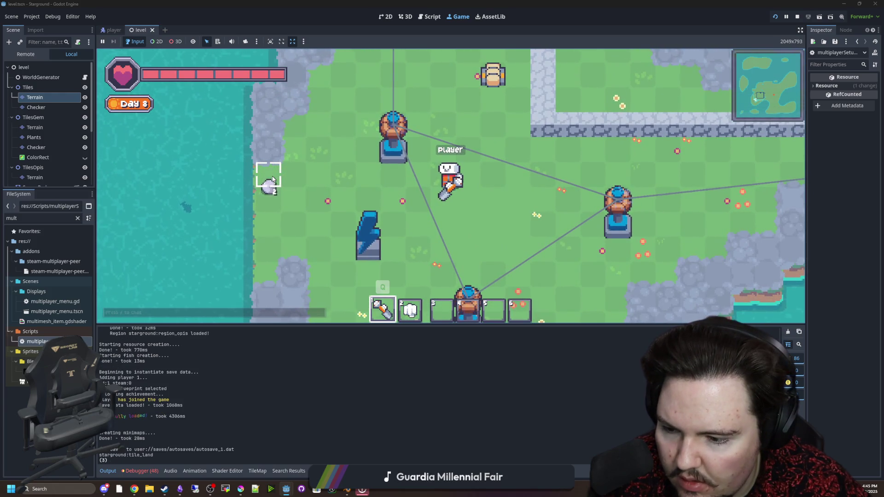
key(a)
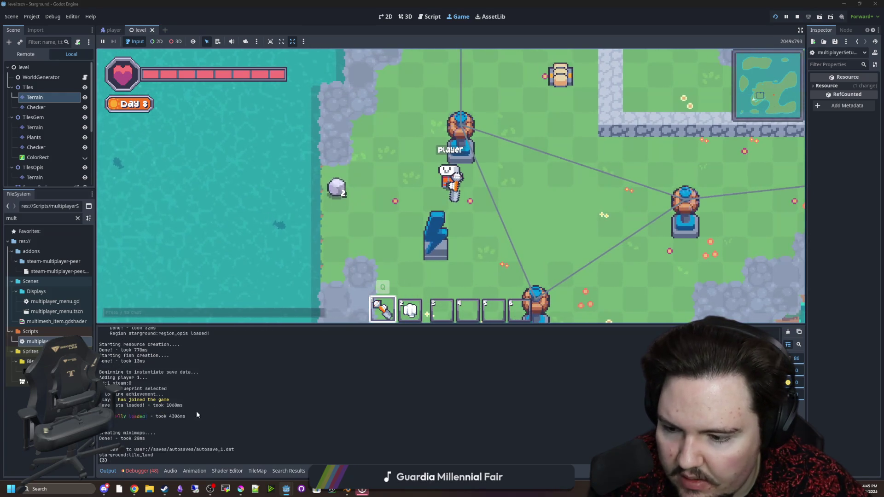
key(a)
key(w)
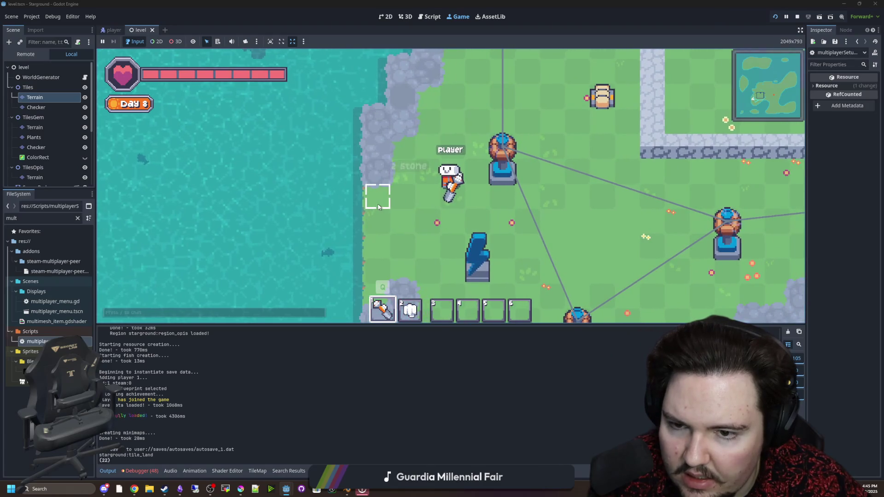
click(380, 214)
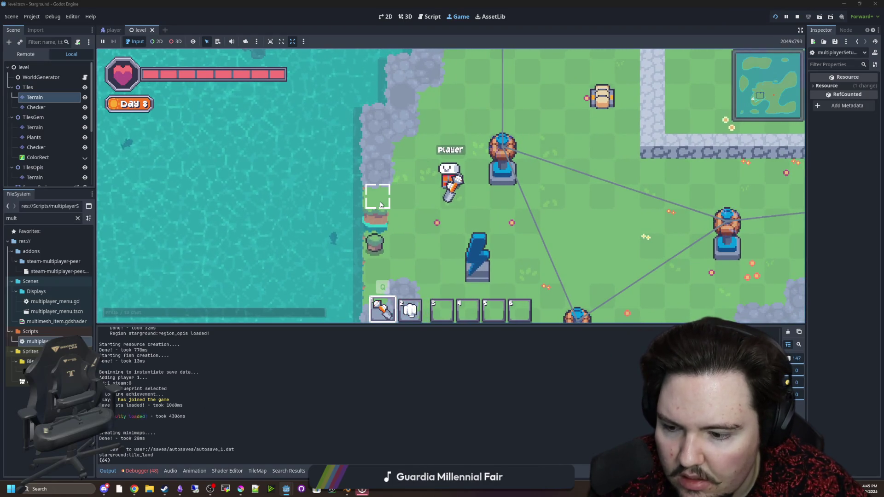
Dig up a shore tile back into water.
key(a)
scroll(380, 205, up, 2)
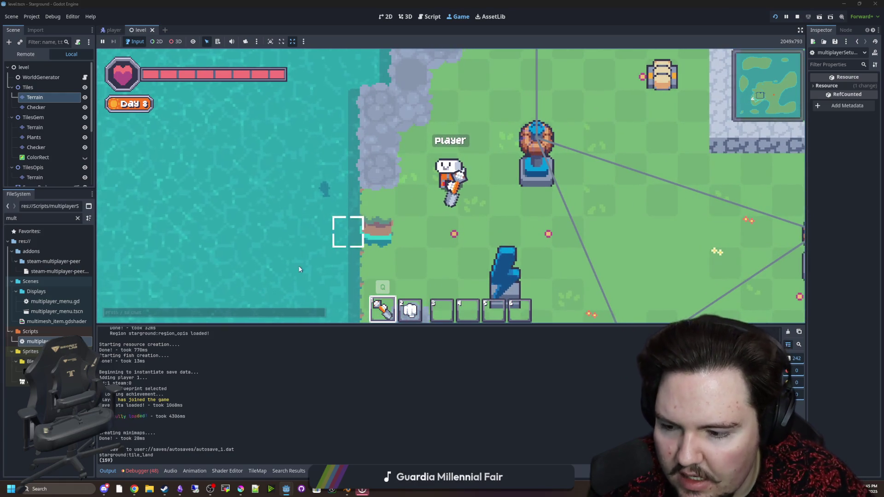
key(s)
key(d)
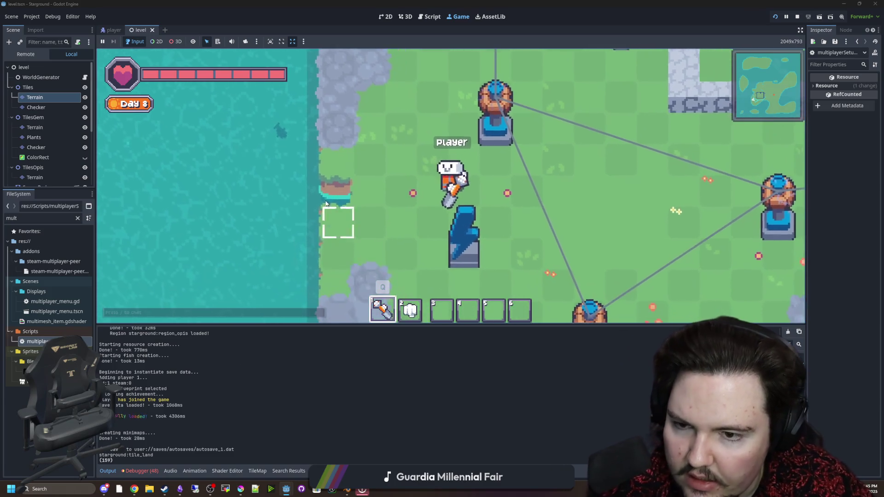
click(355, 196)
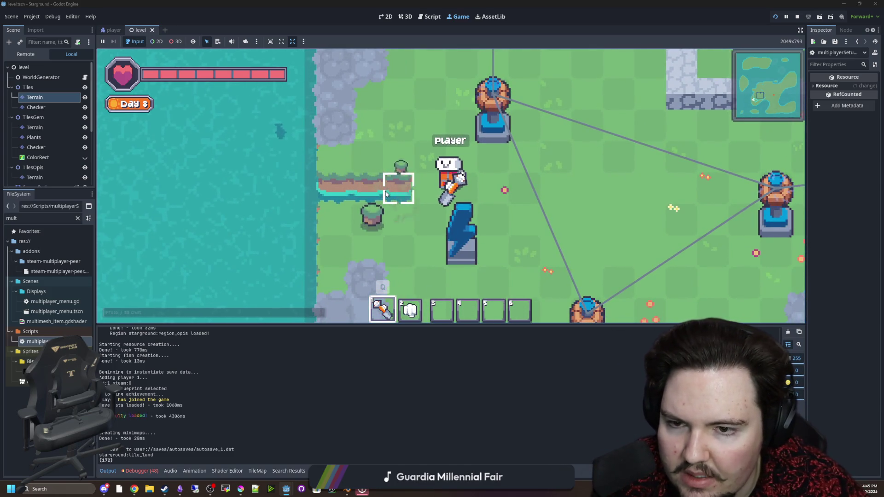
Mine the grey rocks along the shore and collect the dropped stone.
key(w)
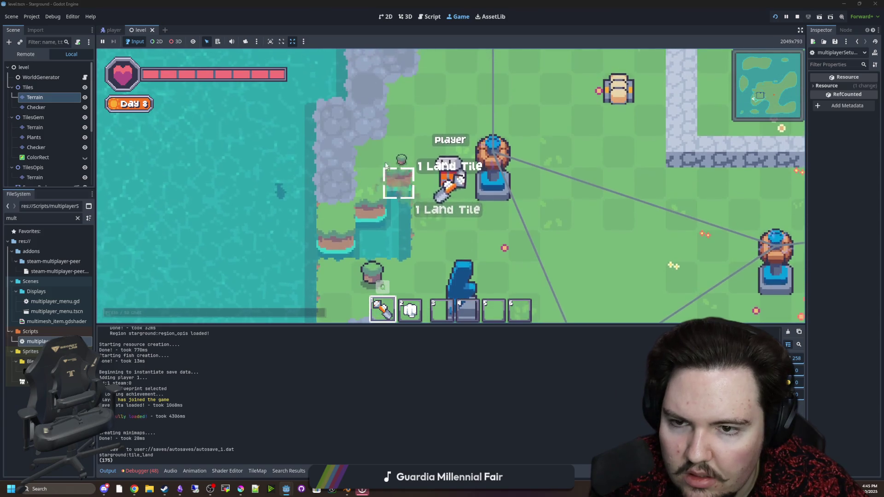
click(369, 122)
click(345, 131)
click(335, 174)
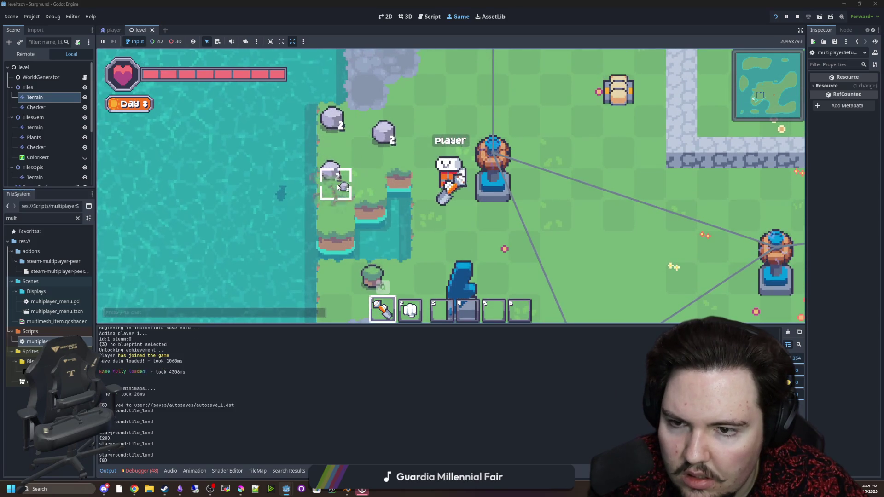
click(350, 189)
key(w)
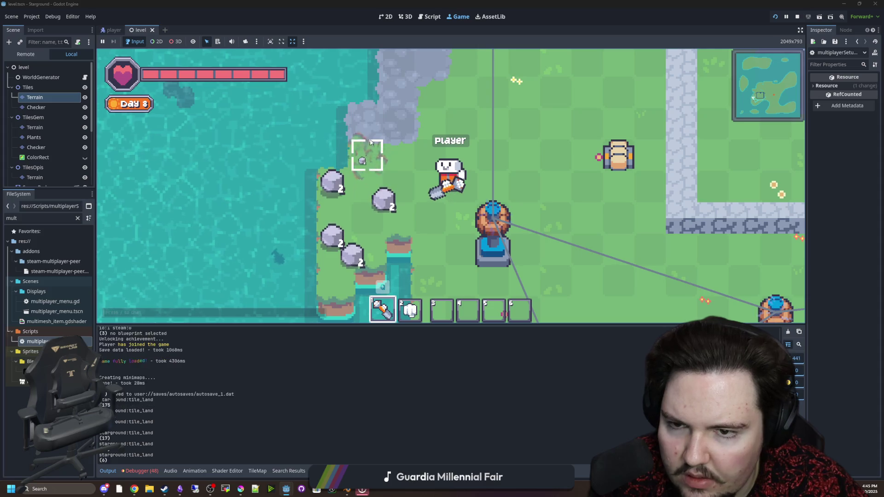
key(w)
click(416, 165)
key(d)
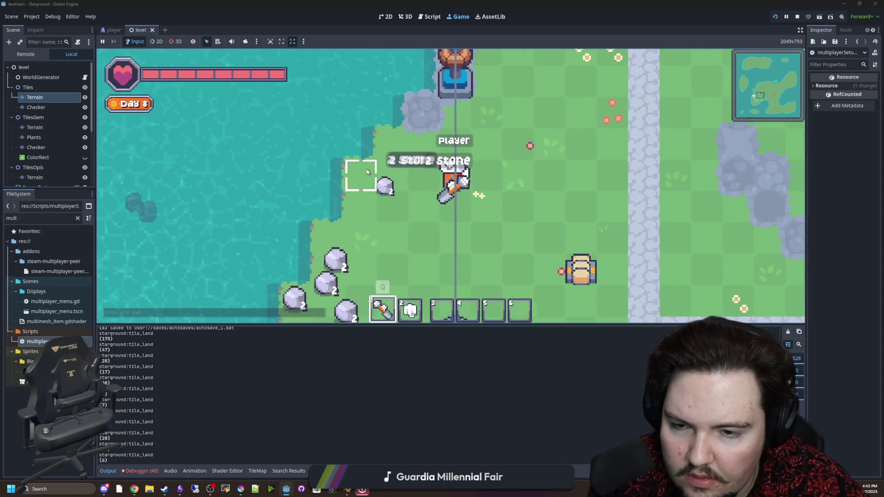
key(s)
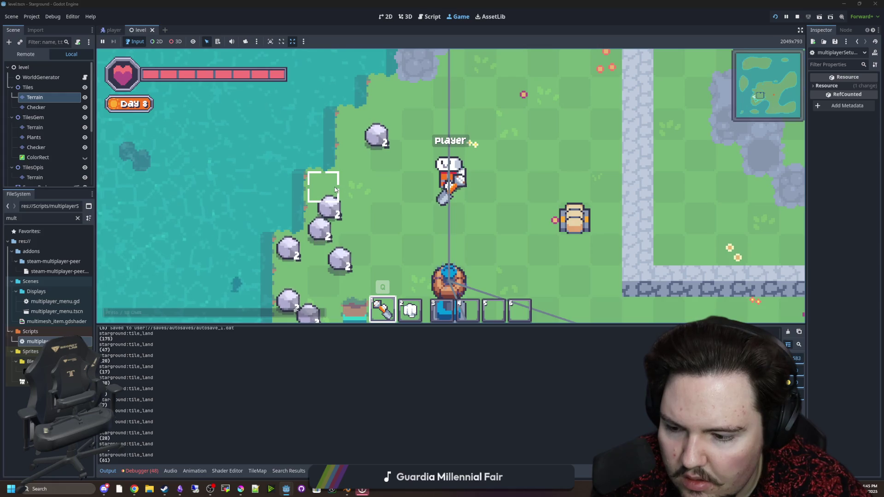
key(a)
key(s)
Check the debugger errors and output log, then reopen multiplayerSetup.gd and save.
click(142, 471)
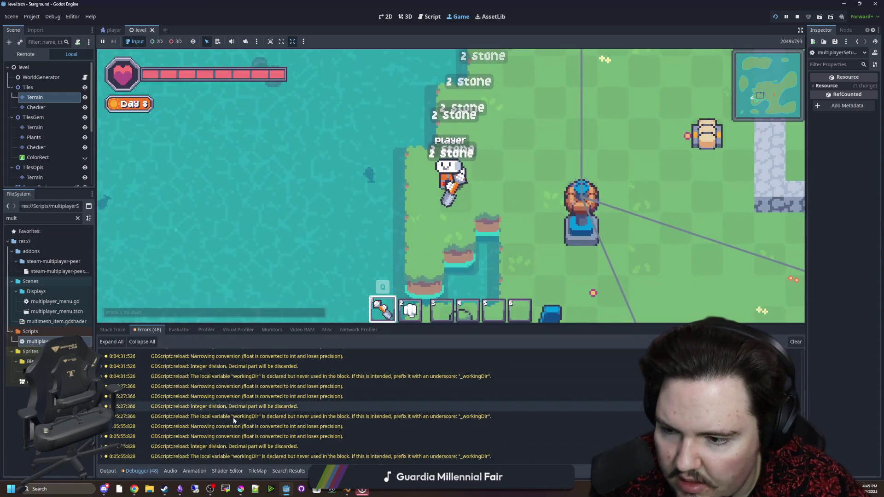
click(108, 471)
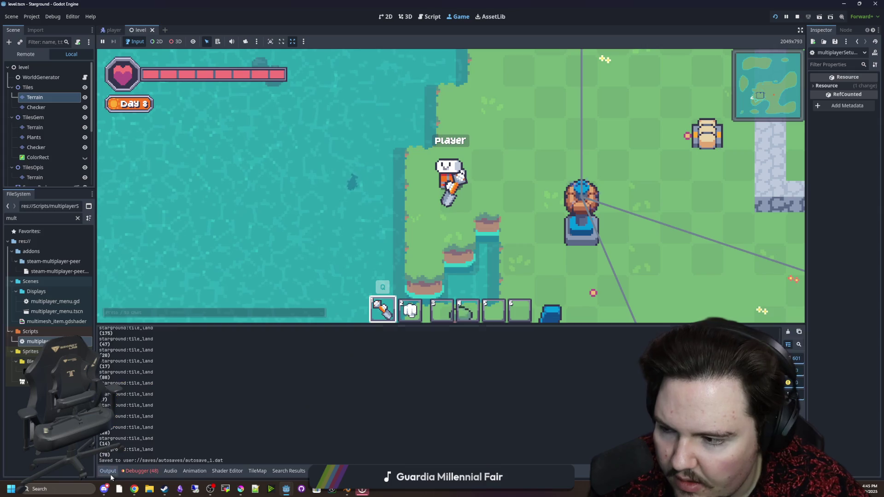
click(359, 291)
key(d)
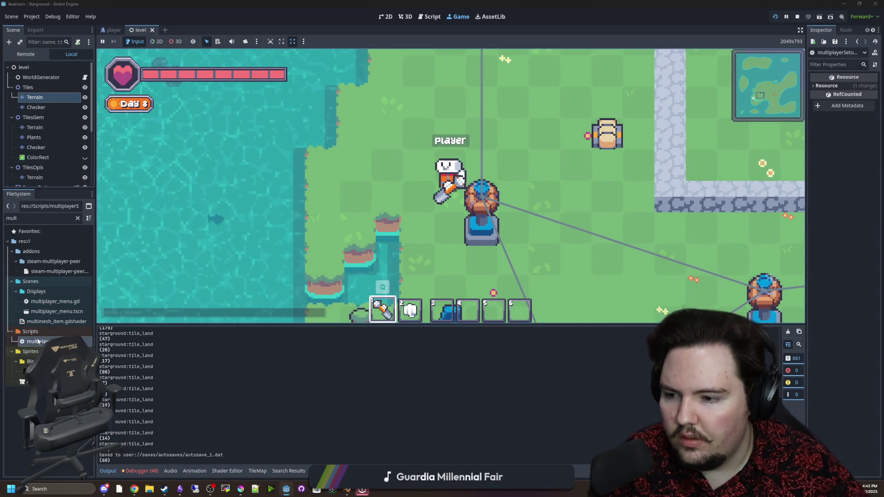
double_click(36, 341)
click(385, 195)
key(ctrl+s)
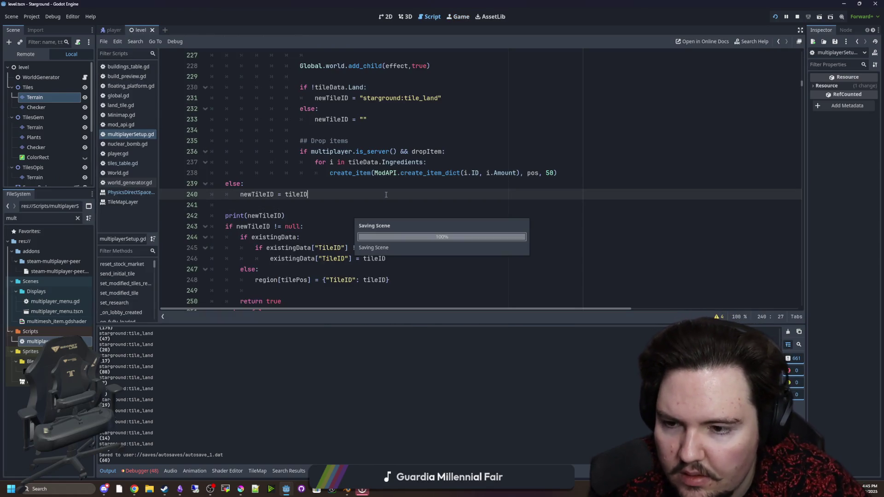
Insert print("haa") as new line 132 in set_modified_tile and save the script.
scroll(349, 120, up, 20)
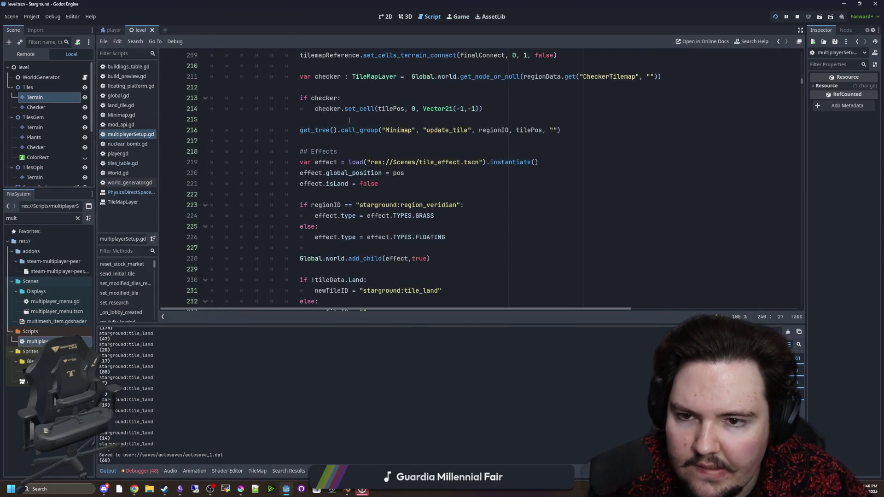
scroll(349, 121, up, 16)
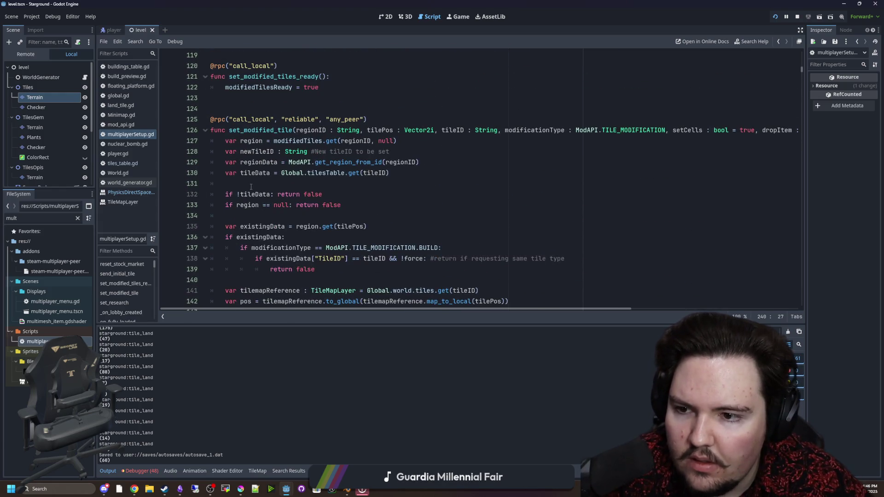
scroll(251, 186, down, 3)
scroll(242, 121, up, 1)
click(254, 120)
key(Return)
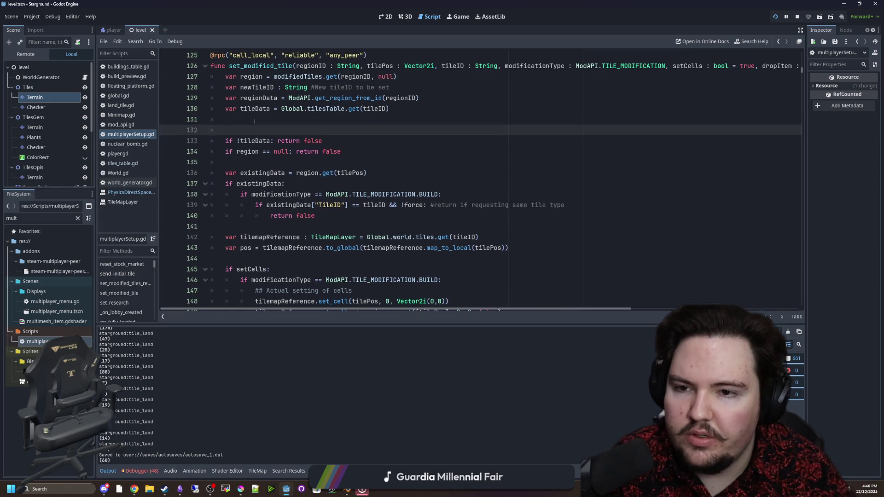
text(print("haa)
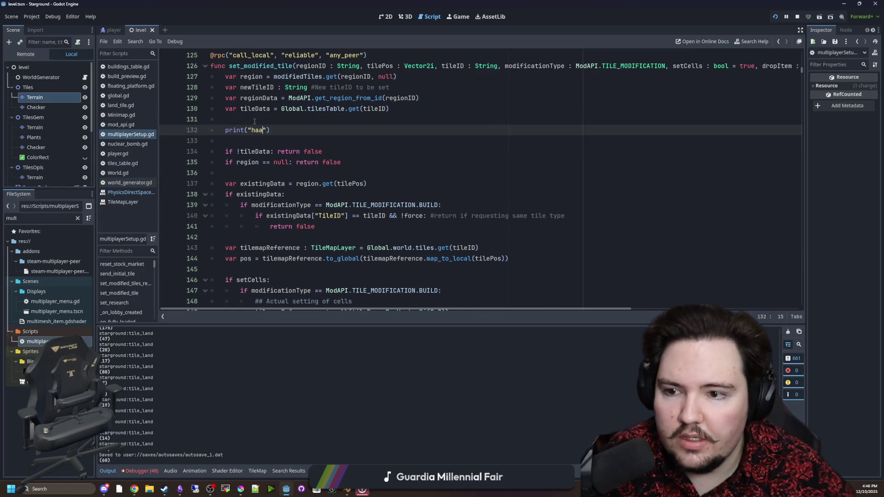
click(254, 121)
key(ctrl+s)
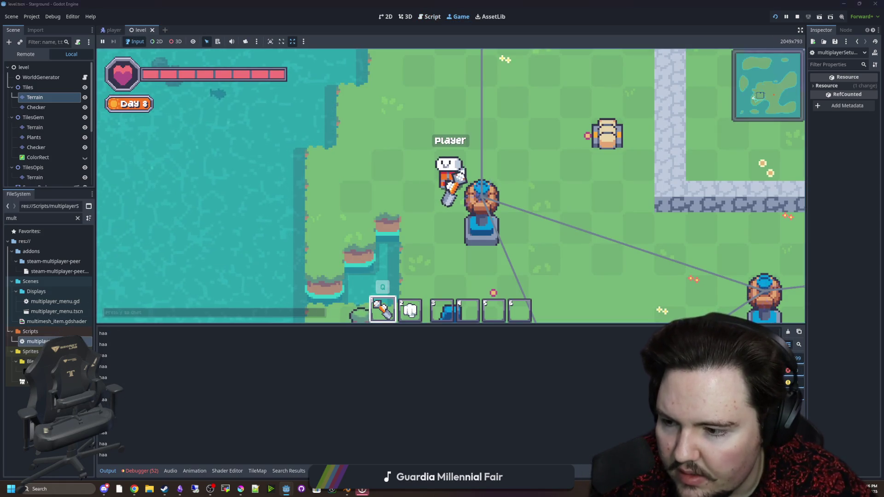
click(55, 322)
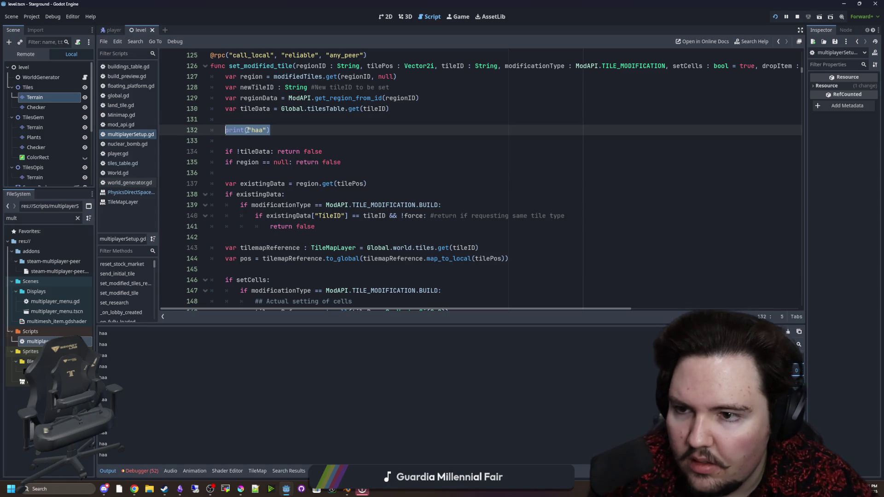
Move the print("haa") line under else: on line 175, save, and test in game.
key(BackSpace)
key(BackSpace)
key(BackSpace)
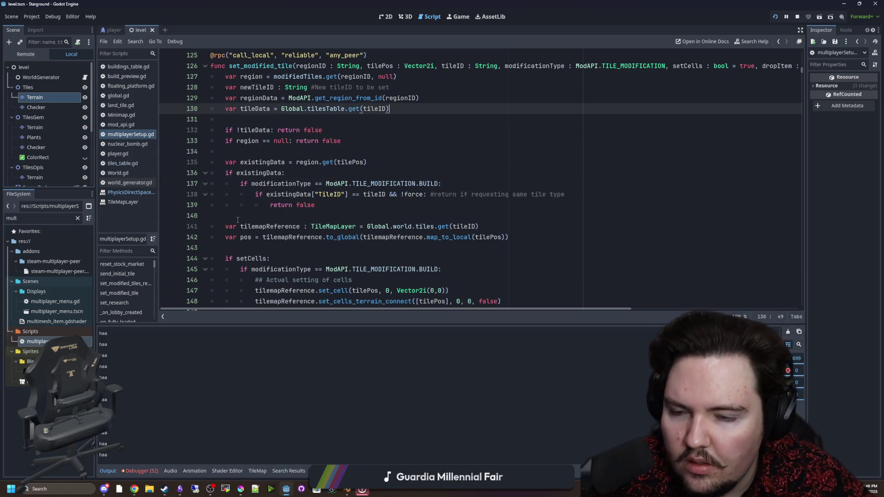
scroll(342, 195, down, 3)
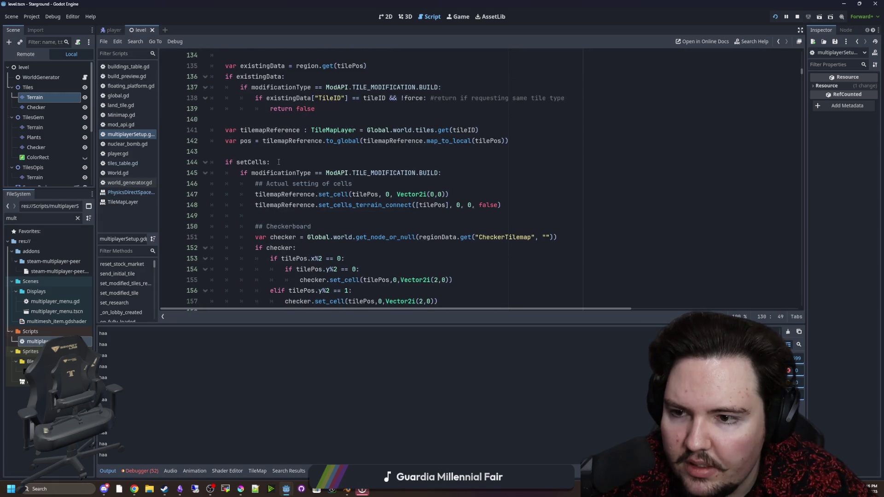
scroll(279, 162, down, 10)
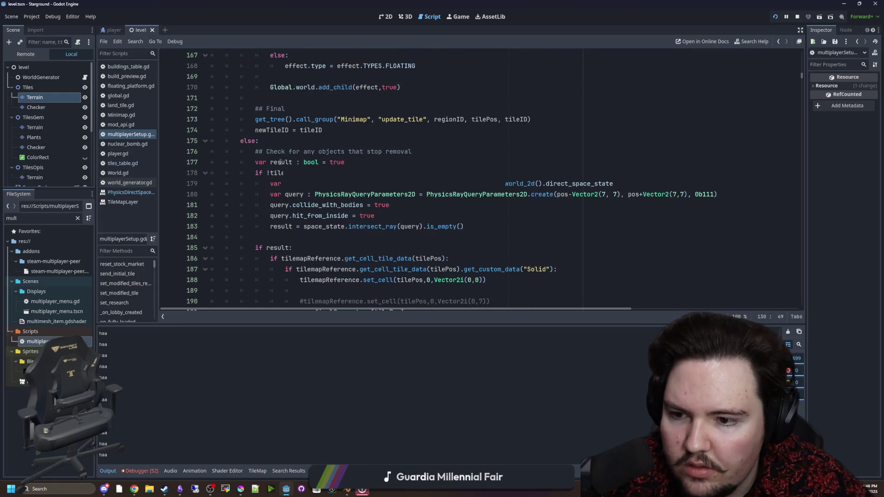
click(302, 141)
key(ctrl+v)
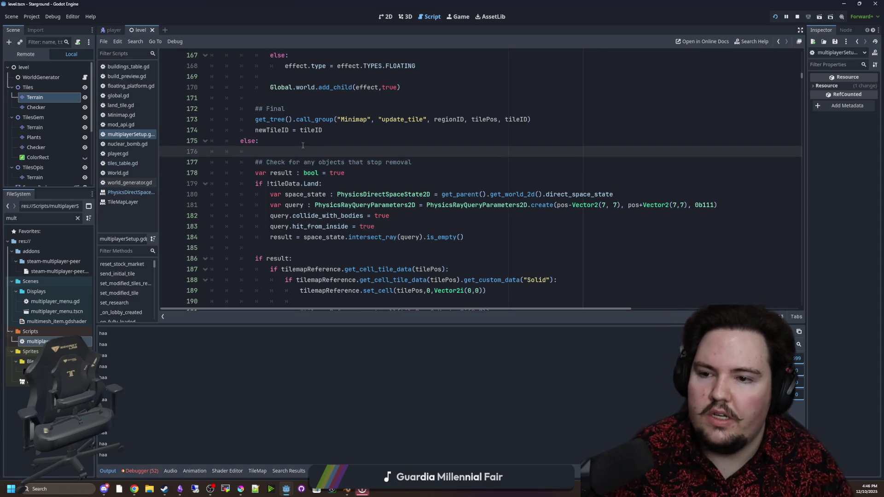
key(ctrl+s)
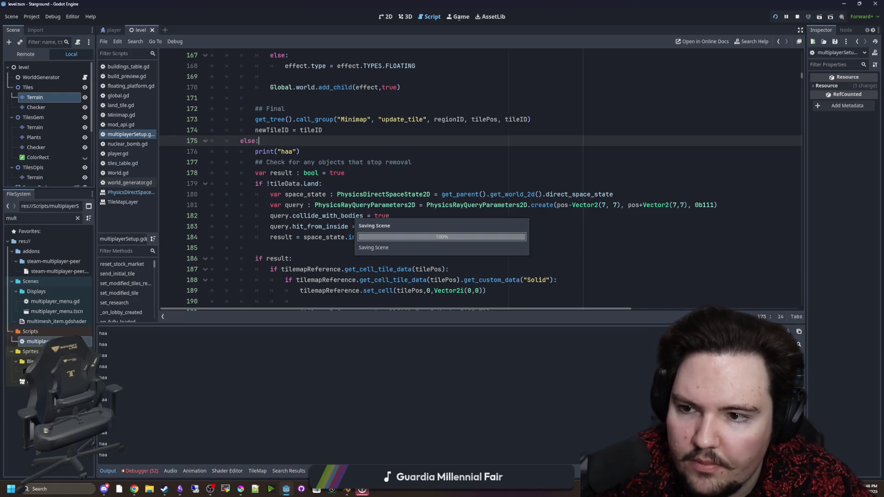
click(458, 18)
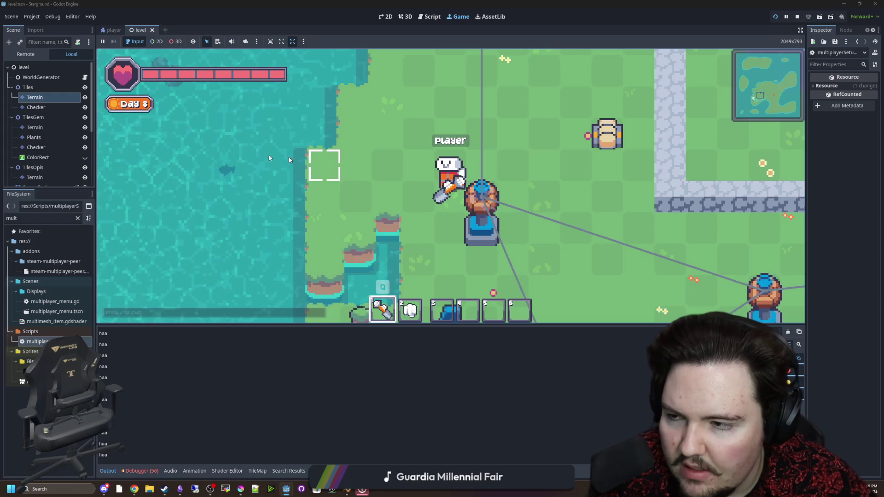
Reopen multiplayerSetup.gd and delete the print line on line 176.
click(55, 341)
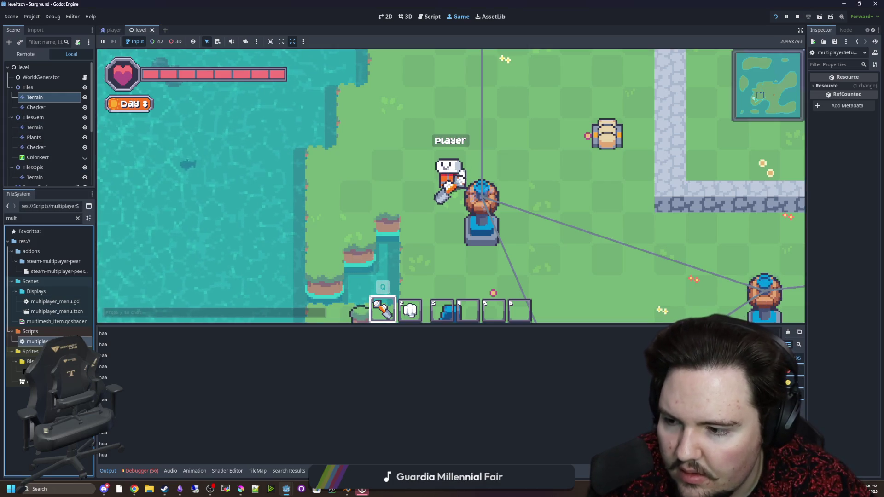
double_click(55, 341)
triple_click(274, 152)
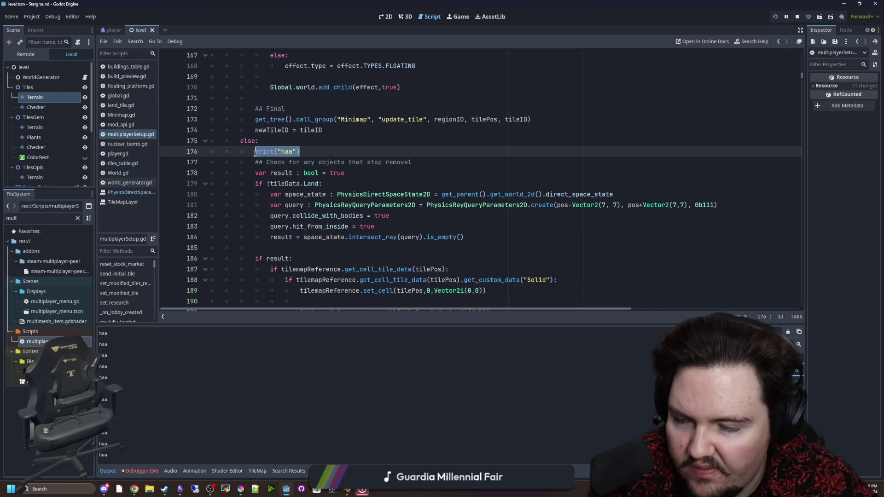
key(BackSpace)
Add print("haa") after the pos calculation, save, and test it in the running game.
scroll(267, 211, up, 12)
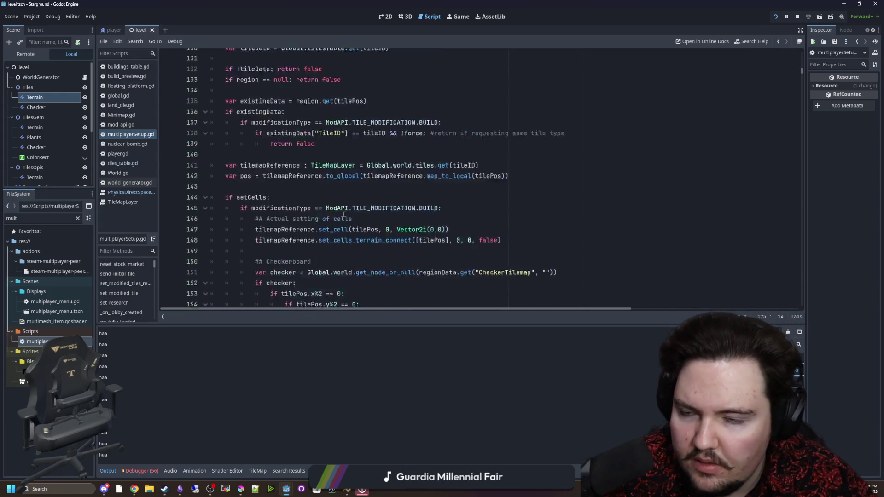
click(247, 249)
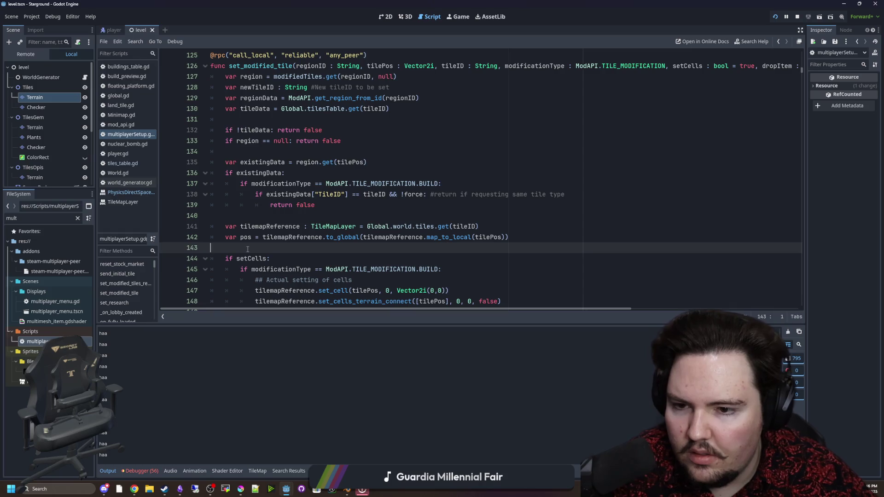
key(Return)
text(print("haa"))
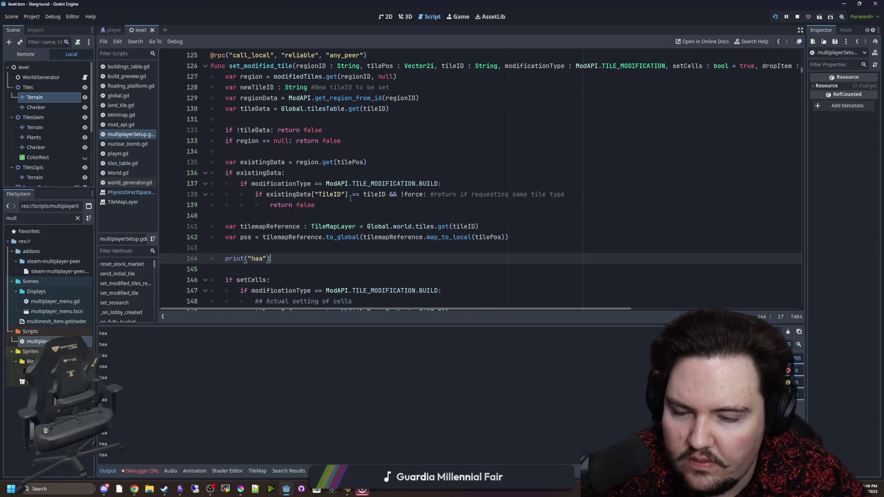
click(337, 215)
key(ctrl+s)
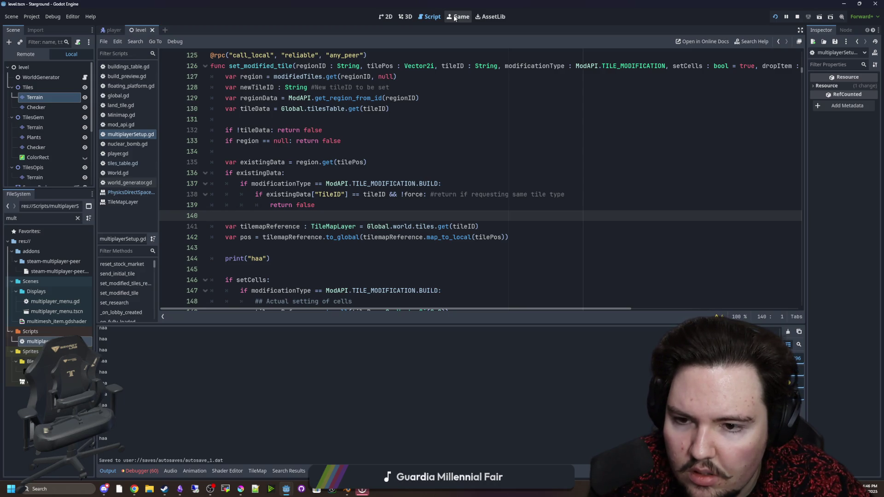
click(454, 18)
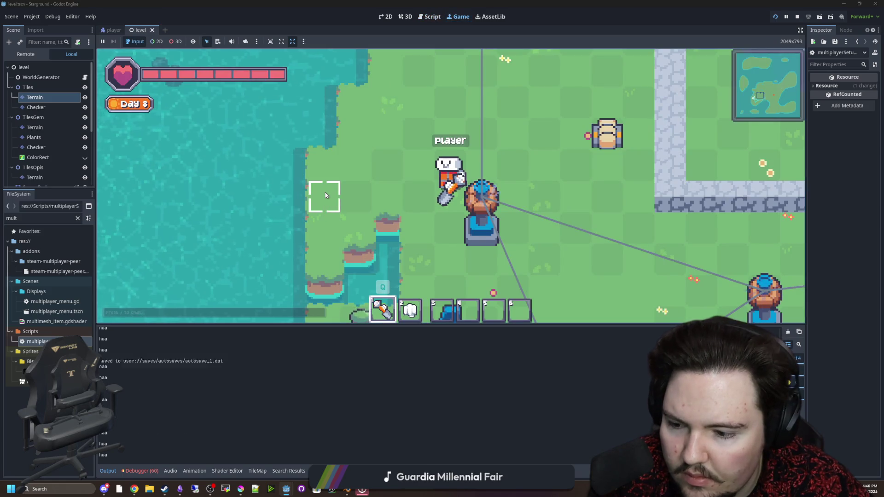
key(ctrl+F3)
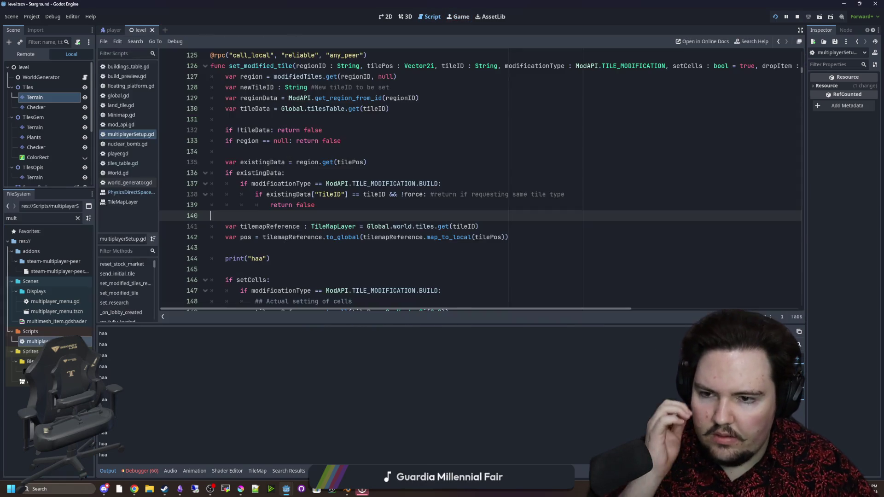
Delete the haa print on line 144 and paste it under if setCells:, then run.
click(274, 257)
key(shift+Home)
key(shift+Home)
key(ctrl+c)
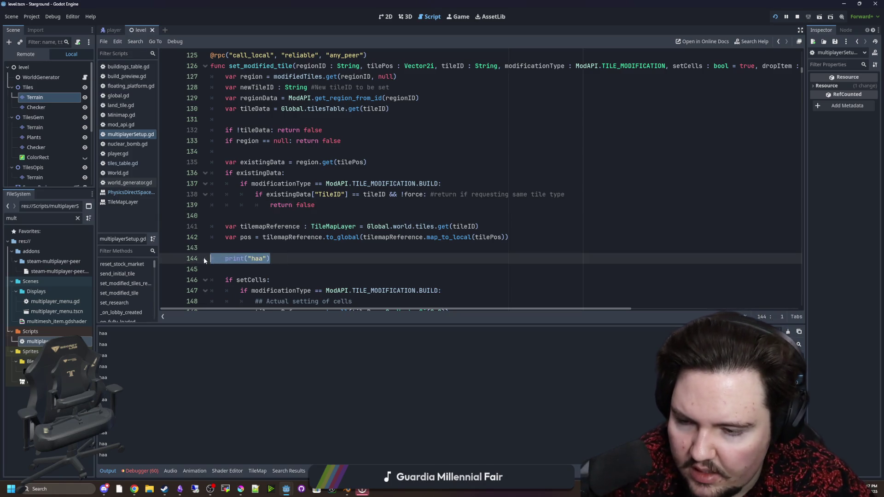
key(BackSpace)
key(BackSpace)
key(BackSpace)
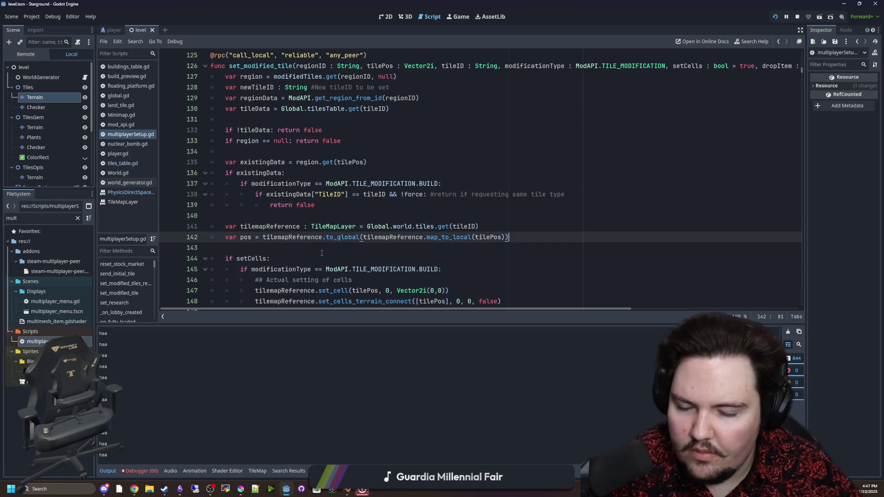
scroll(322, 220, down, 2)
click(282, 192)
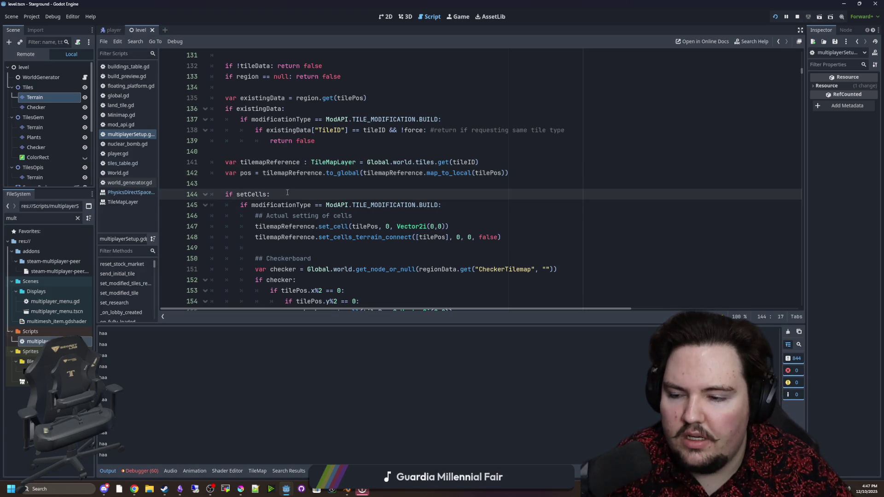
key(Return)
key(ctrl+v)
key(F5)
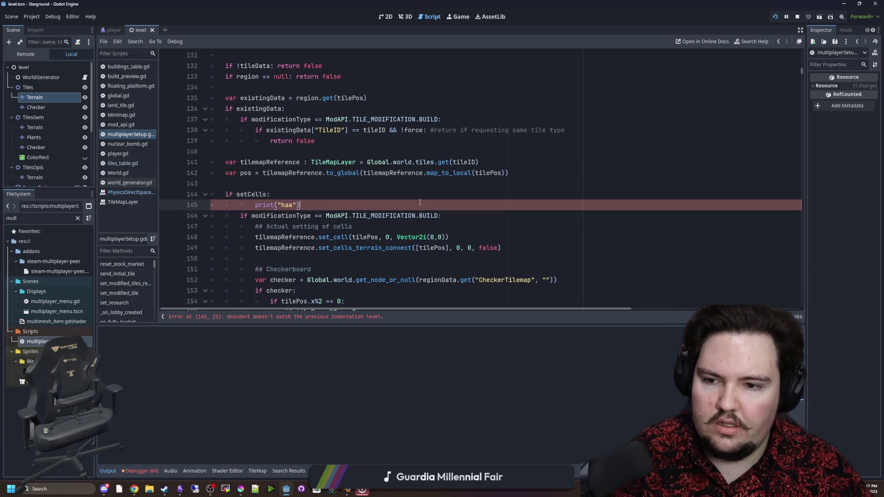
Fix the print line's indentation under setCells and run the game again.
click(256, 204)
key(BackSpace)
click(296, 196)
key(F5)
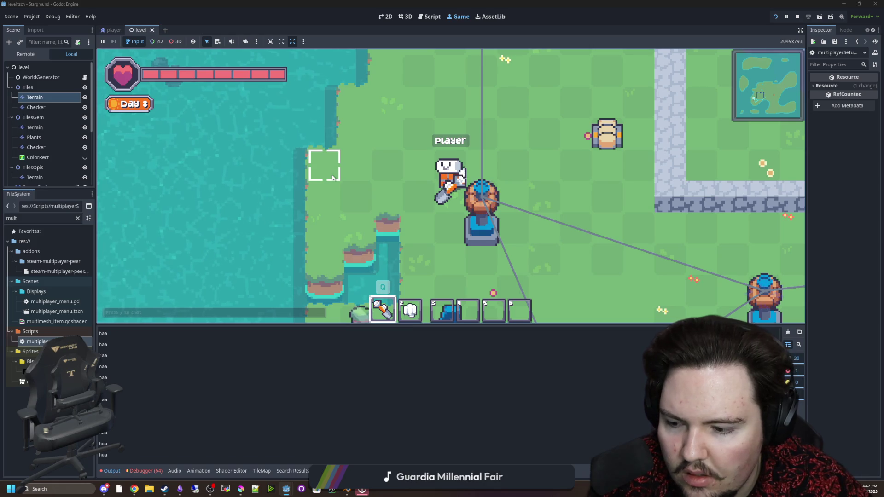
key(ctrl+F3)
Move the haa print into the BUILD branch, test building land in game, then delete it.
drag(285, 205, 240, 204)
key(BackSpace)
click(446, 220)
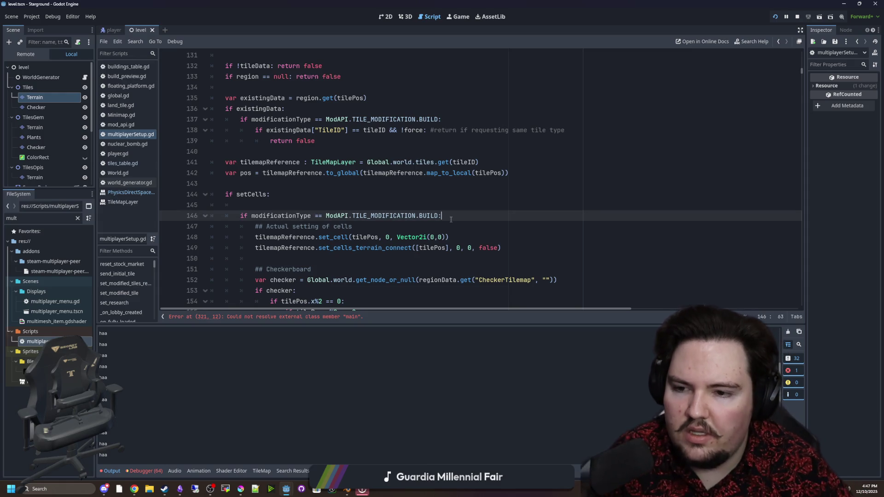
key(Return)
key(ctrl+v)
click(356, 199)
key(ctrl+s)
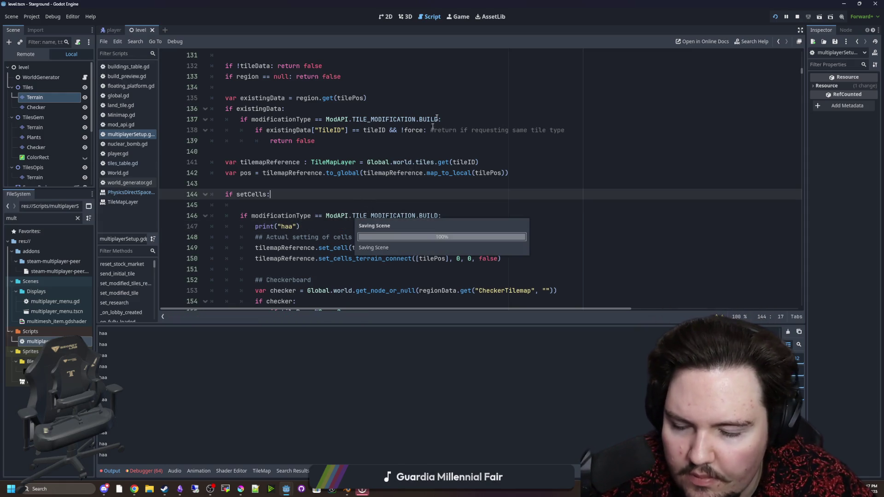
click(458, 16)
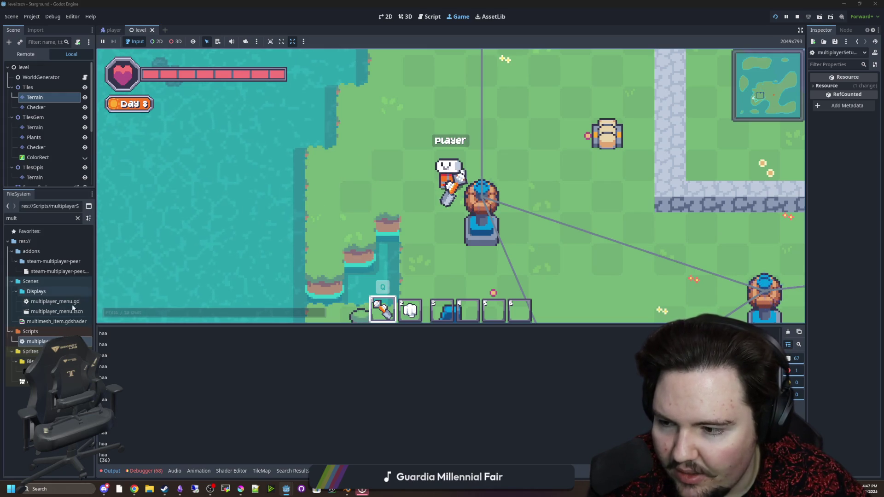
key(ctrl+F3)
mouse_move(303, 226)
mouse_down()
mouse_move(254, 235)
mouse_move(255, 226)
mouse_up()
key(BackSpace)
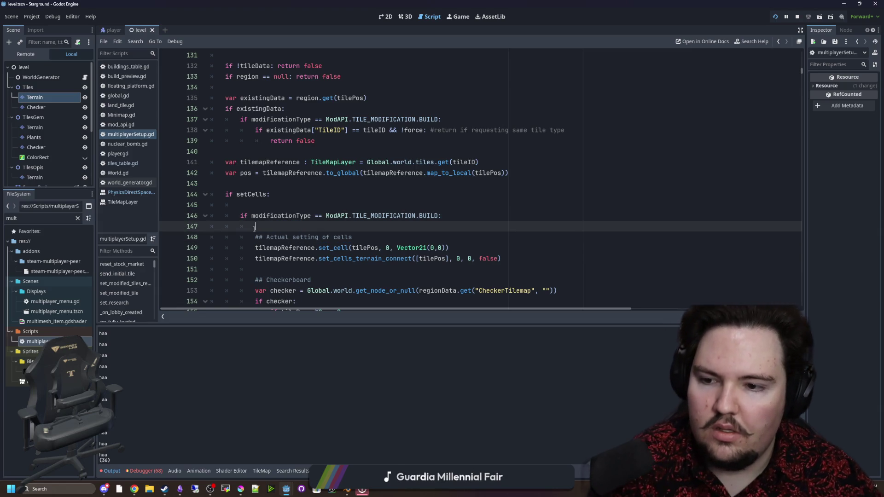
Remove the leftover blank lines around if setCells: and save multiplayerSetup.gd.
key(BackSpace)
key(BackSpace)
key(BackSpace)
click(271, 203)
key(BackSpace)
key(BackSpace)
click(272, 183)
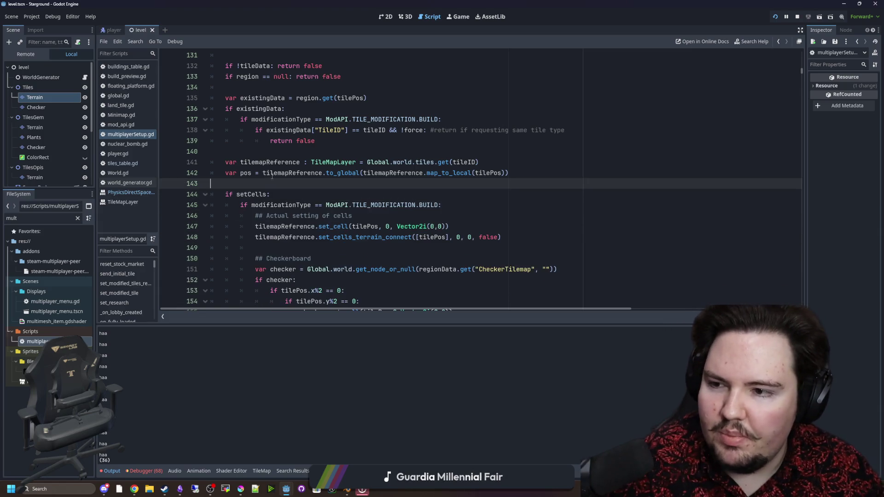
key(ctrl+s)
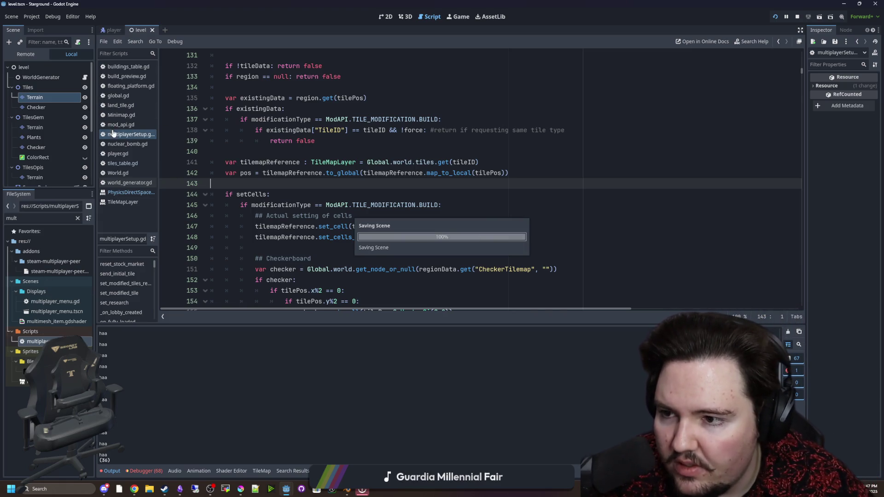
Open player.gd and go to the destroy call in break_tile.
click(120, 154)
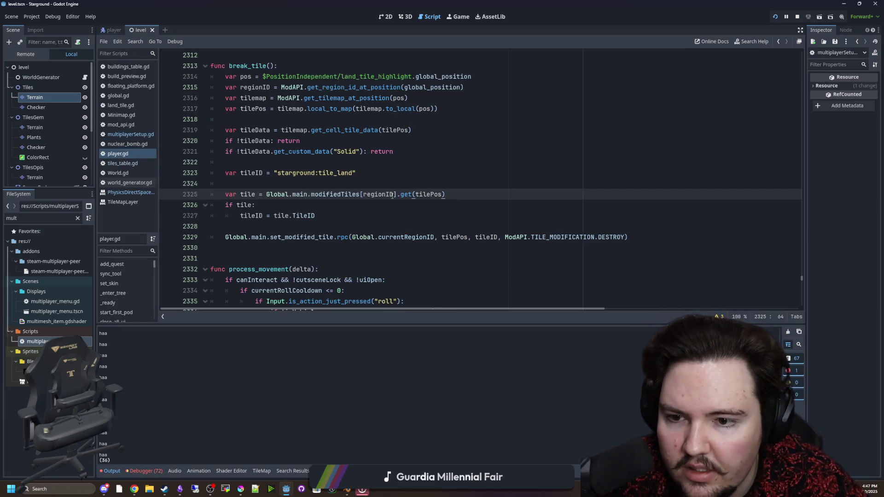
click(413, 169)
scroll(462, 192, up, 1)
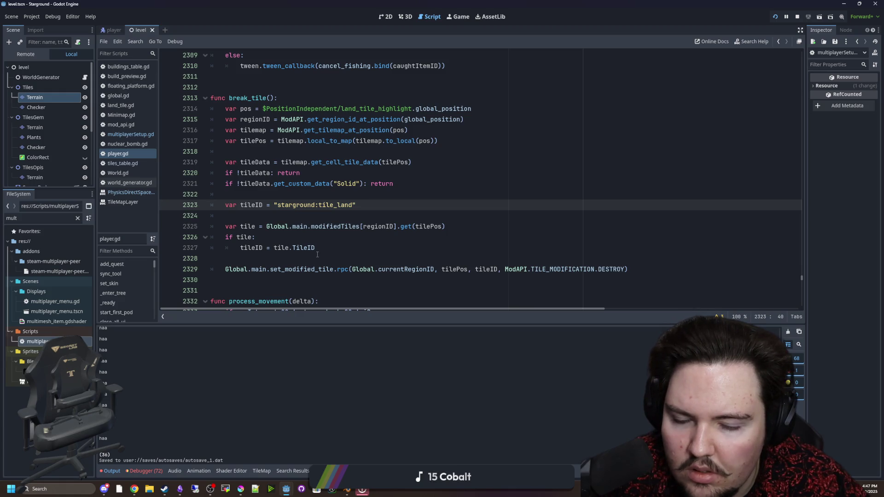
click(498, 258)
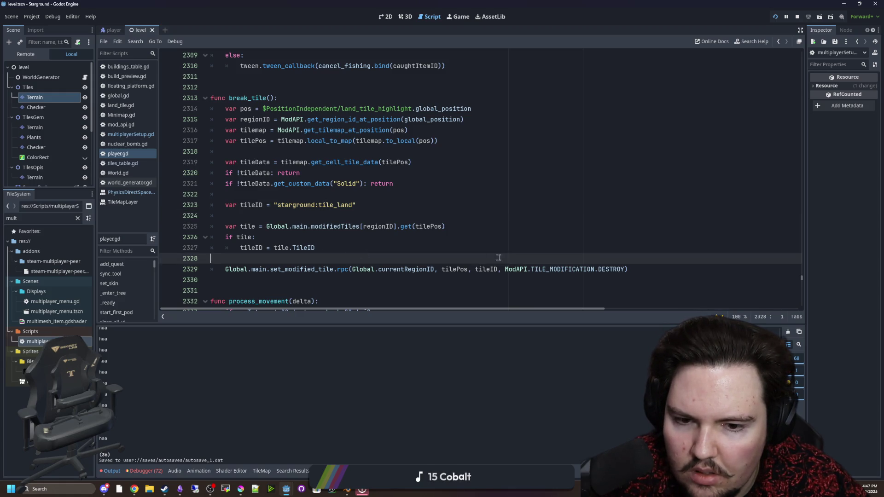
Jump to set_modified_tile and add print(modificationType) after line 134, then save.
ctrl+click(298, 269)
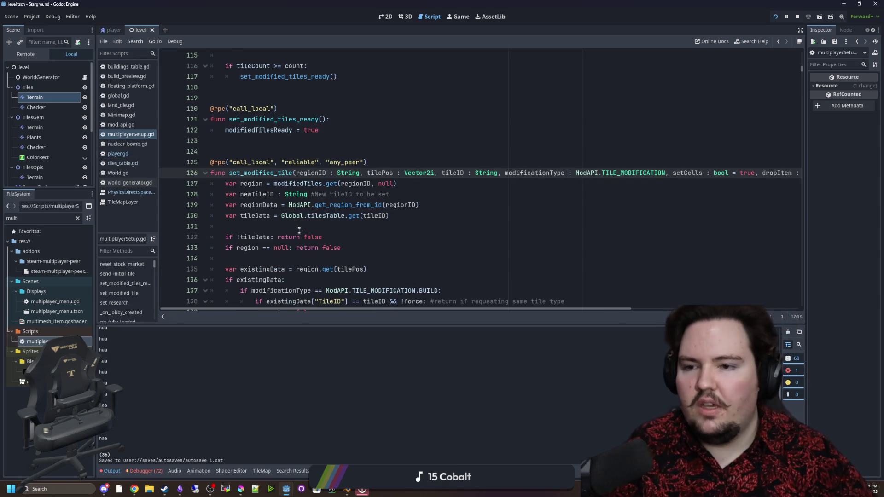
scroll(302, 234, down, 2)
click(296, 197)
key(Return)
key(Return)
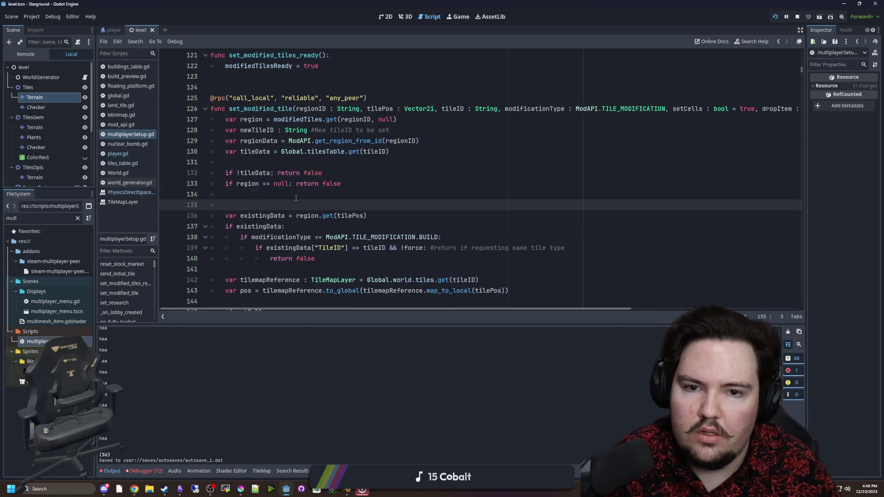
key(Up)
text(print()
text(mod)
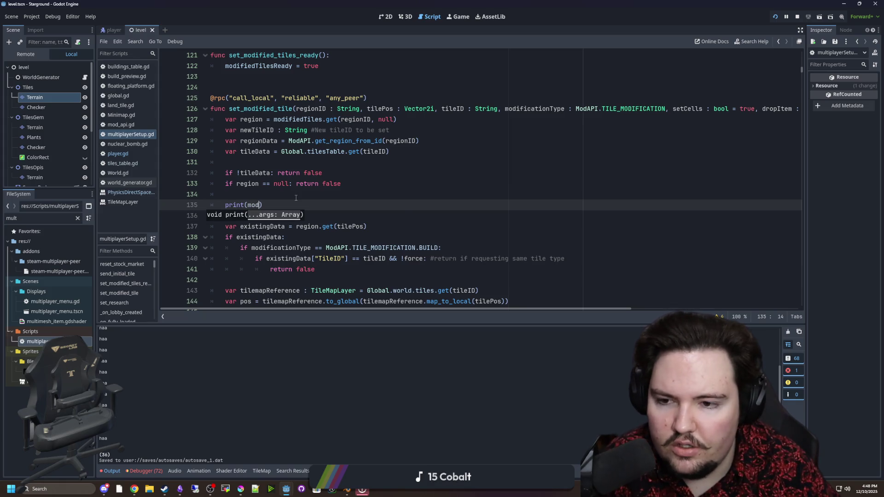
key(Return)
key(Up)
key(ctrl+s)
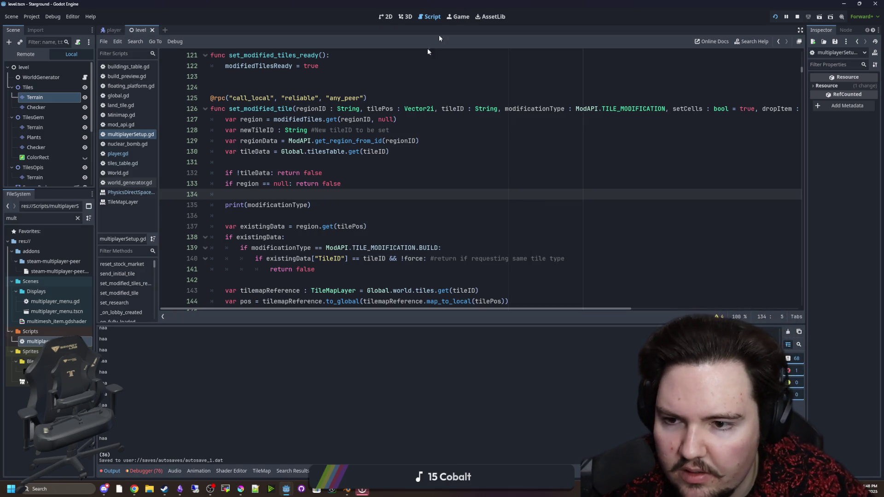
Test in game, which prints 0, then delete the modificationType print and save.
click(455, 19)
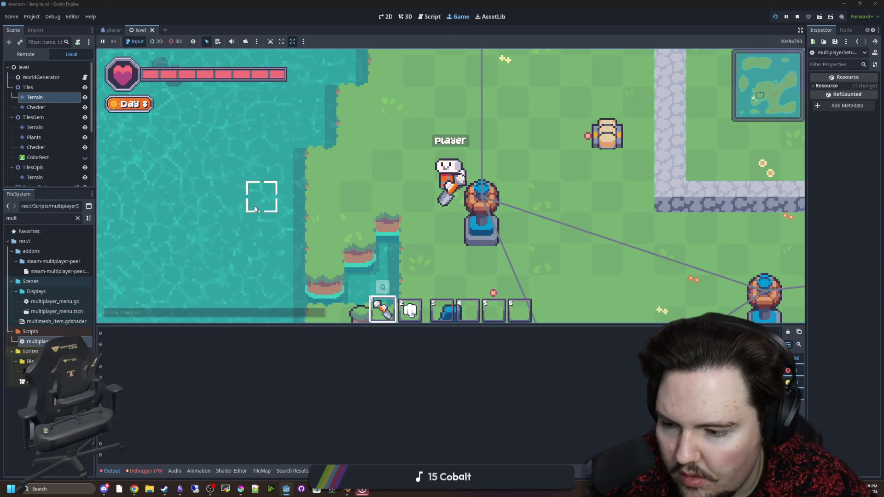
key(ctrl+F3)
click(299, 215)
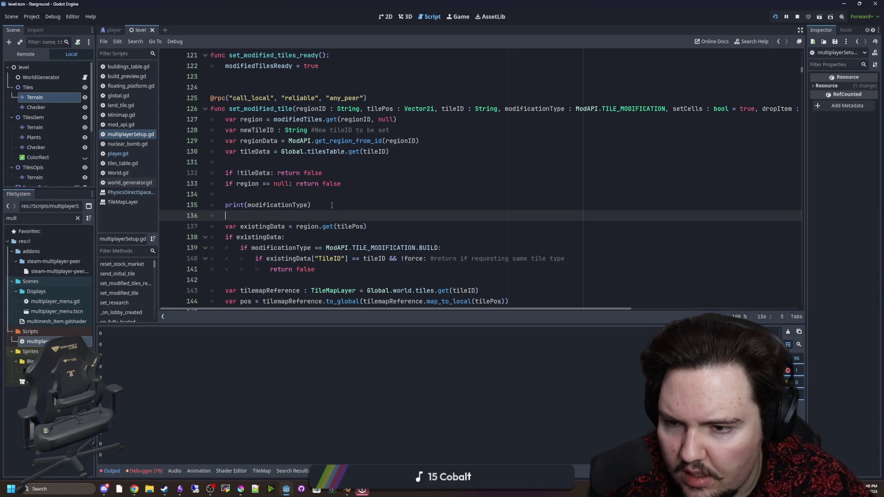
drag(312, 205, 209, 205)
key(BackSpace)
key(BackSpace)
key(BackSpace)
scroll(249, 203, down, 3)
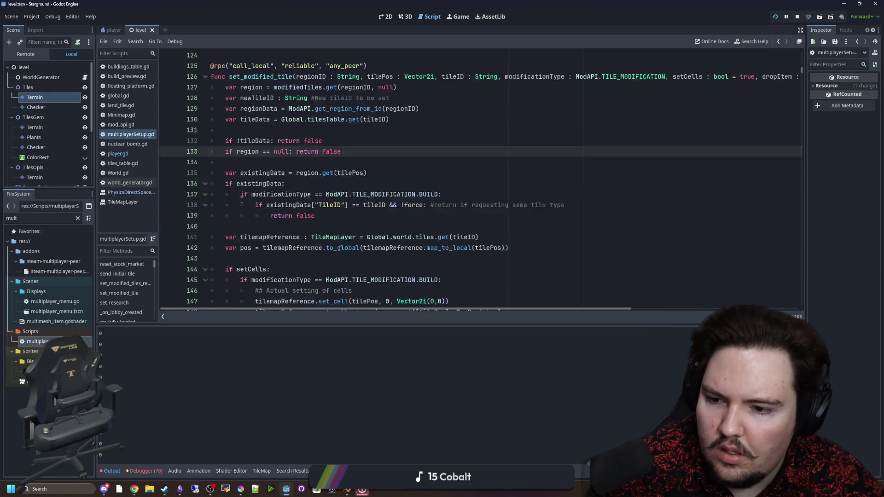
click(293, 195)
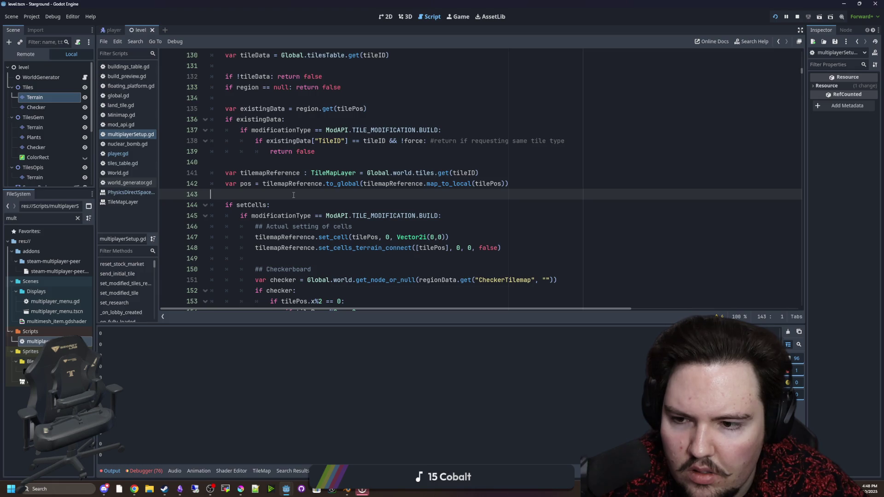
key(ctrl+s)
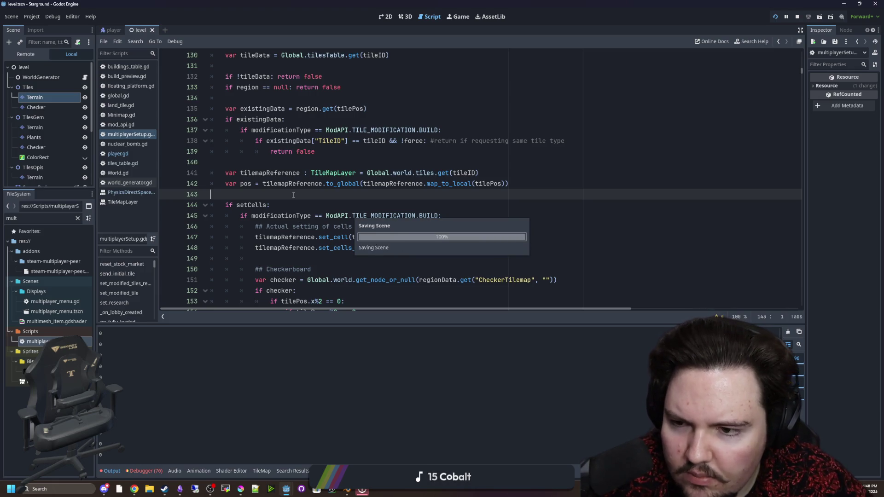
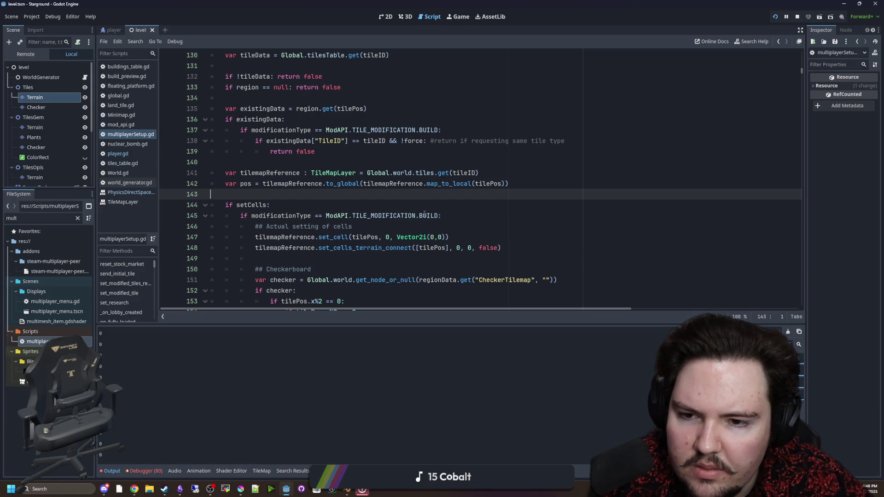
Add a print("haa") line under the BUILD check, save, and try breaking a tile in the game.
click(466, 216)
key(Return)
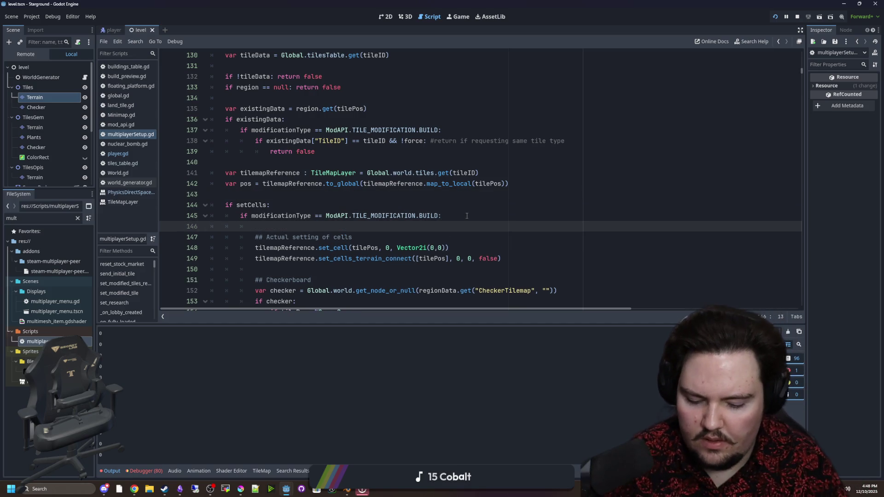
text(print("haa"))
click(466, 215)
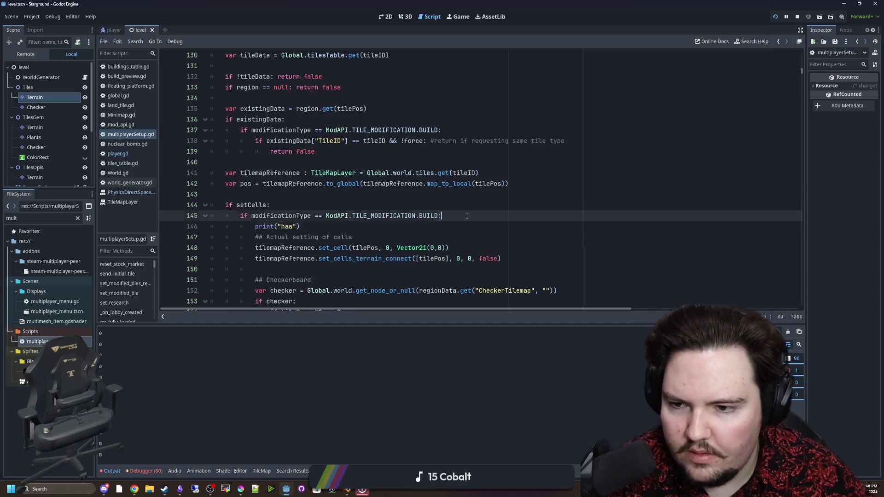
key(ctrl+s)
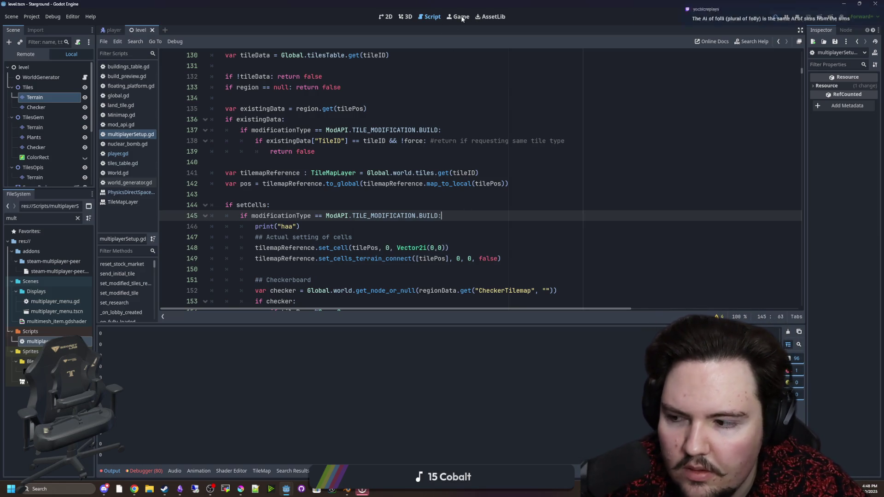
click(461, 16)
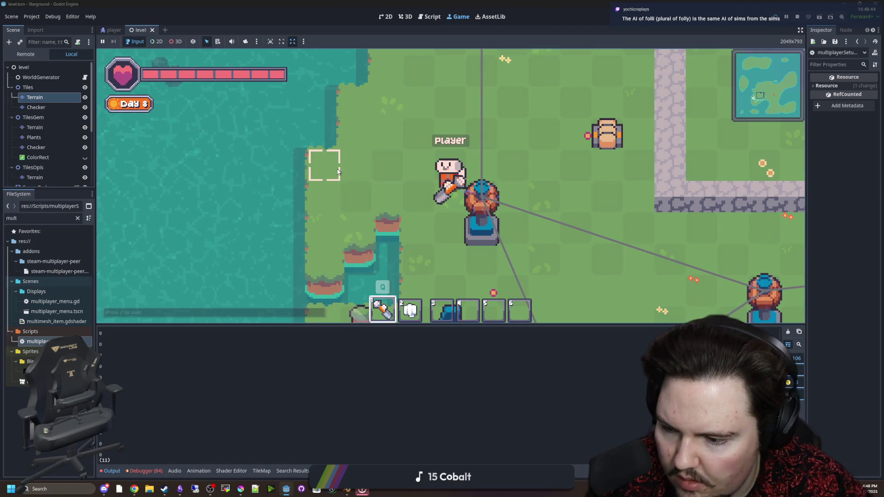
key(w)
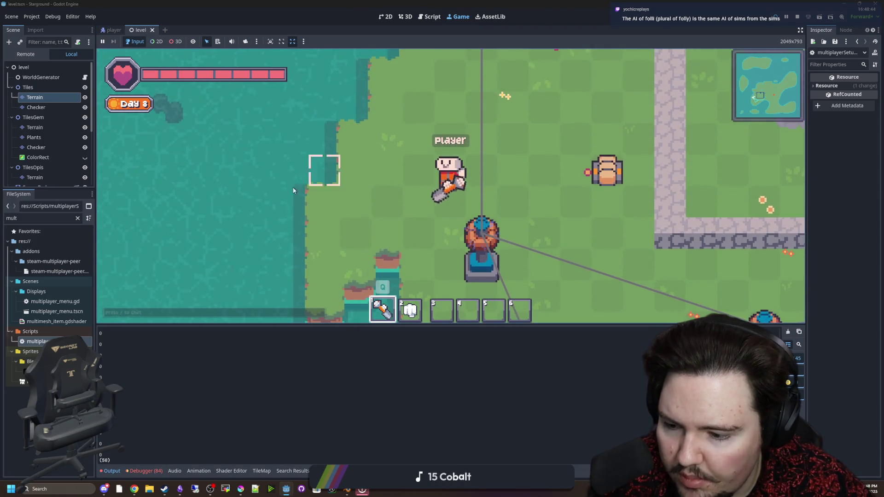
click(12, 351)
Delete the print("haa") test line from under the BUILD check.
key(ctrl+F3)
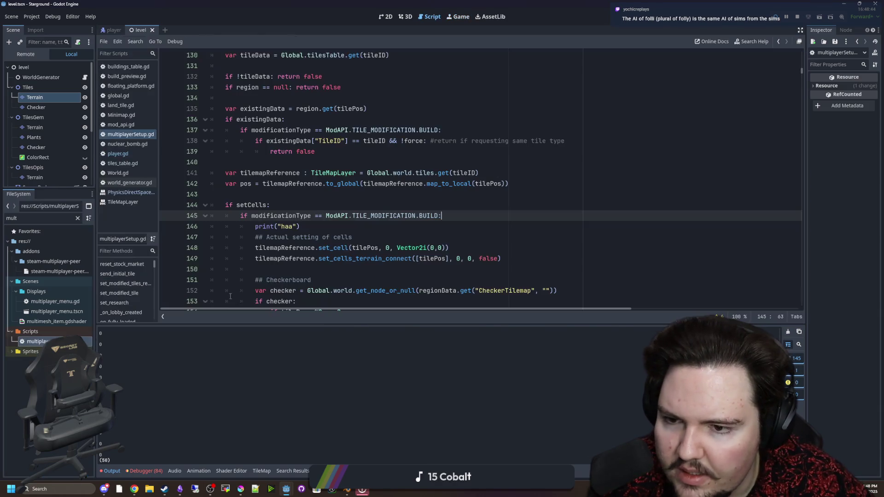
drag(300, 226, 252, 226)
key(BackSpace)
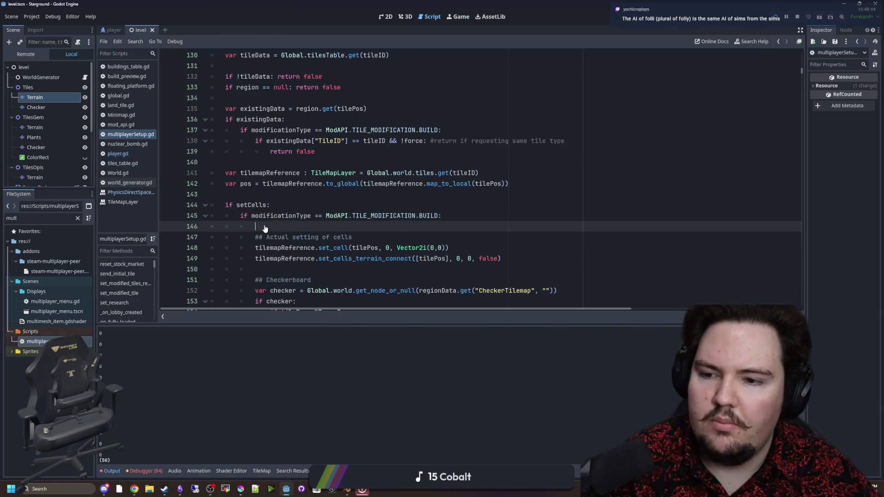
key(BackSpace)
key(BackSpace)
key(BackSpace)
scroll(329, 256, down, 5)
scroll(329, 255, down, 9)
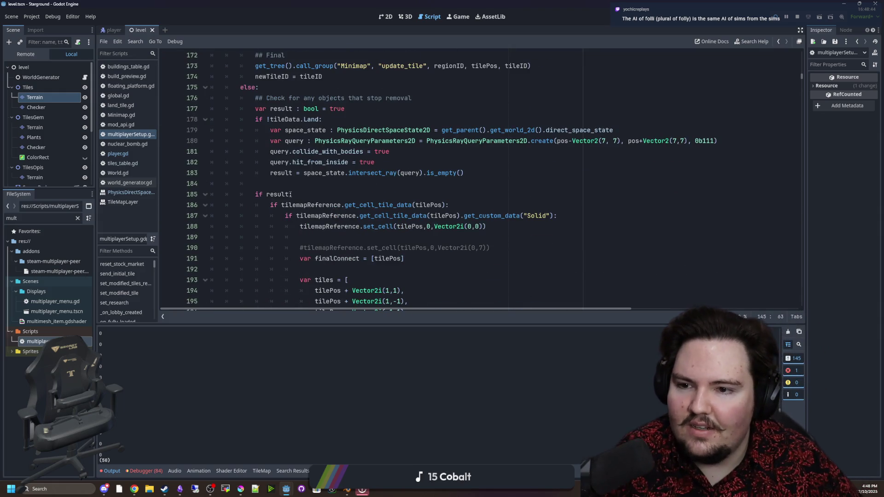
Insert print("haa") above the 'if result:' check and save the script.
click(285, 184)
key(Return)
text(print("haa"))
key(Return)
click(283, 184)
key(ctrl+s)
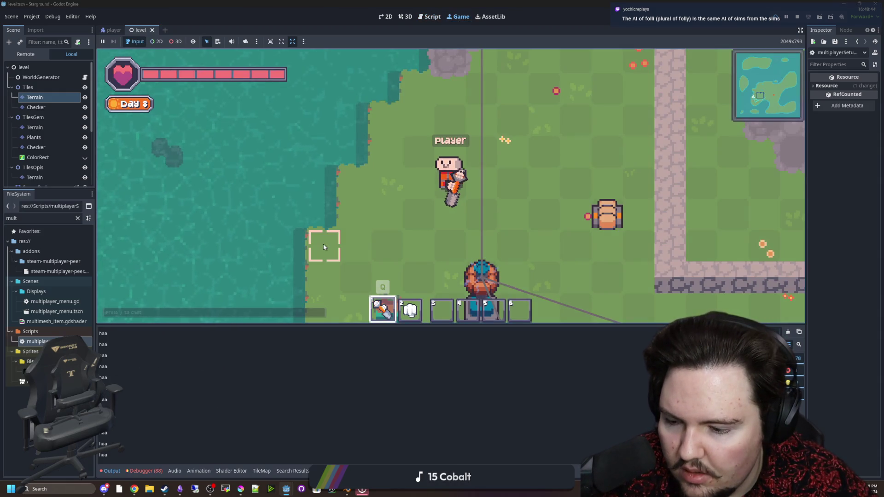
Change the test line to print(result), save, and go back to the running game.
key(ctrl+F3)
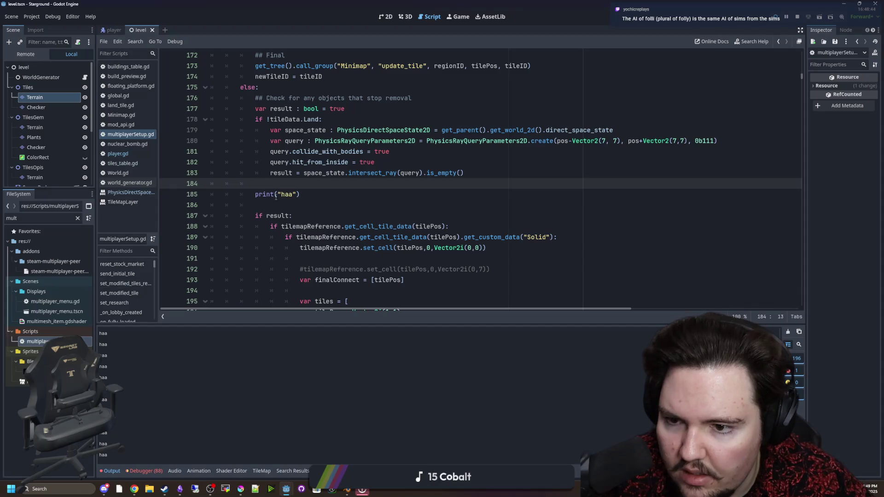
drag(300, 194, 266, 197)
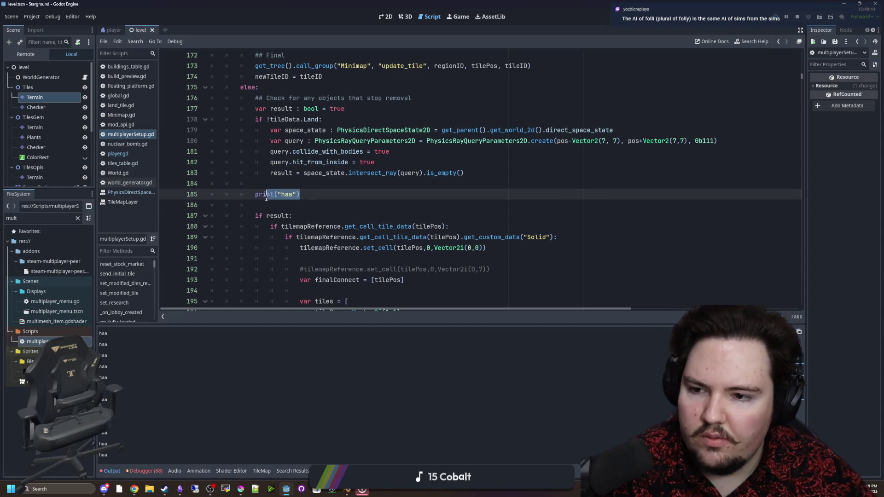
text(print(result)
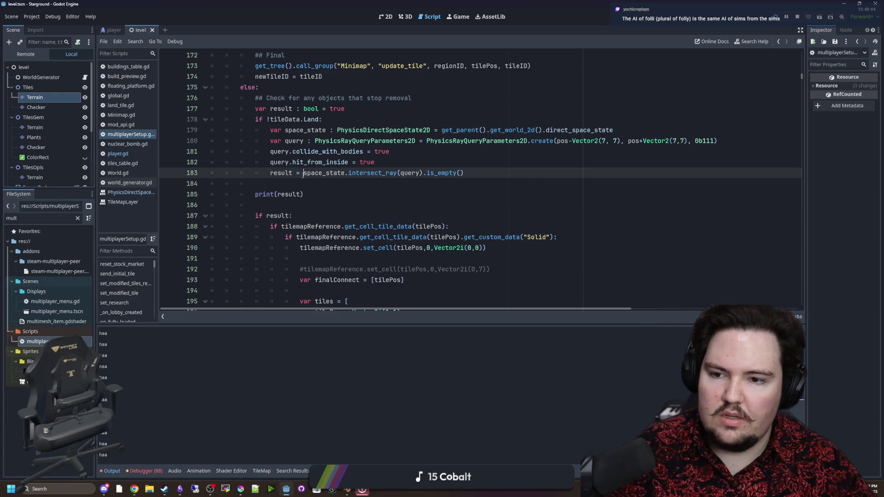
click(294, 183)
key(ctrl+s)
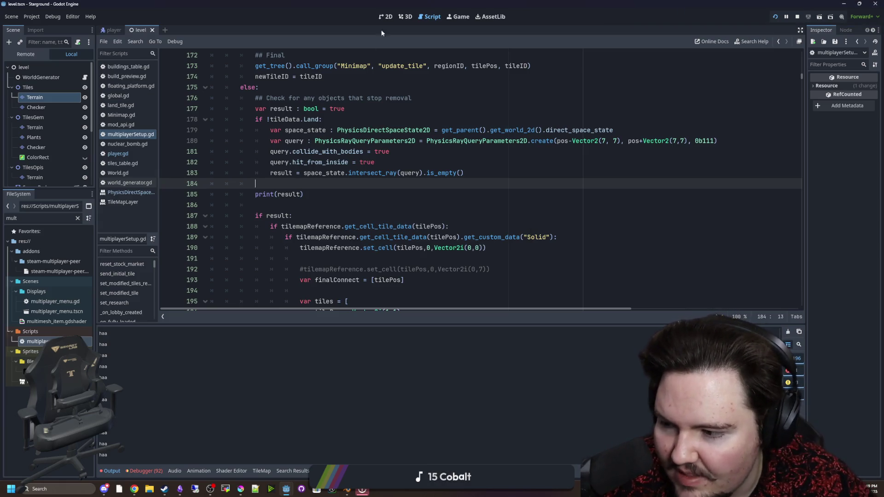
click(457, 16)
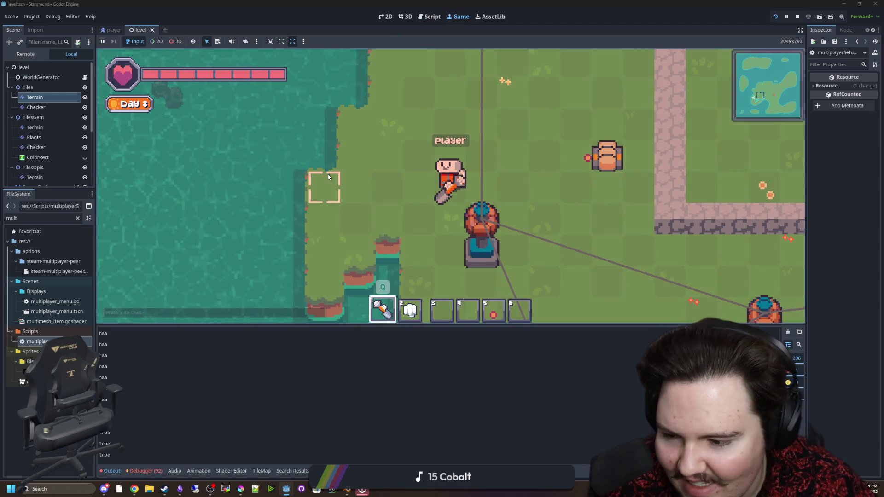
Try breaking a tile, then delete the print(result) lines and save the script.
click(51, 396)
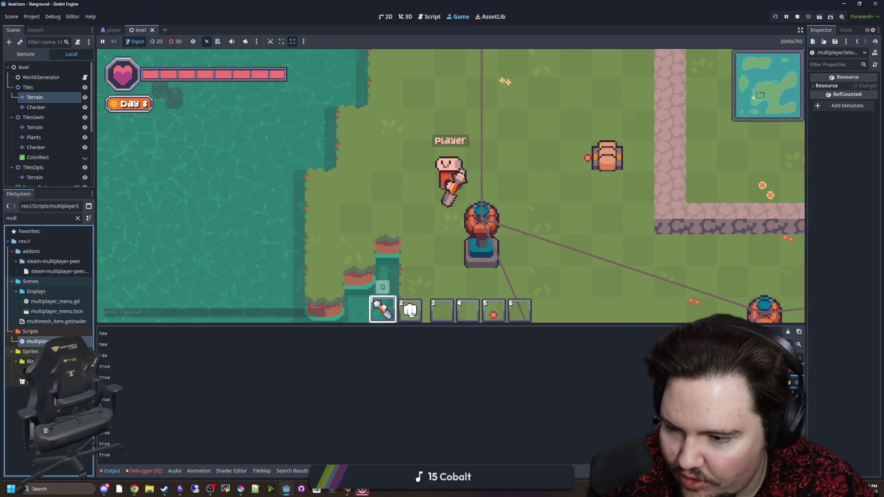
key(ctrl+F3)
drag(184, 196, 184, 190)
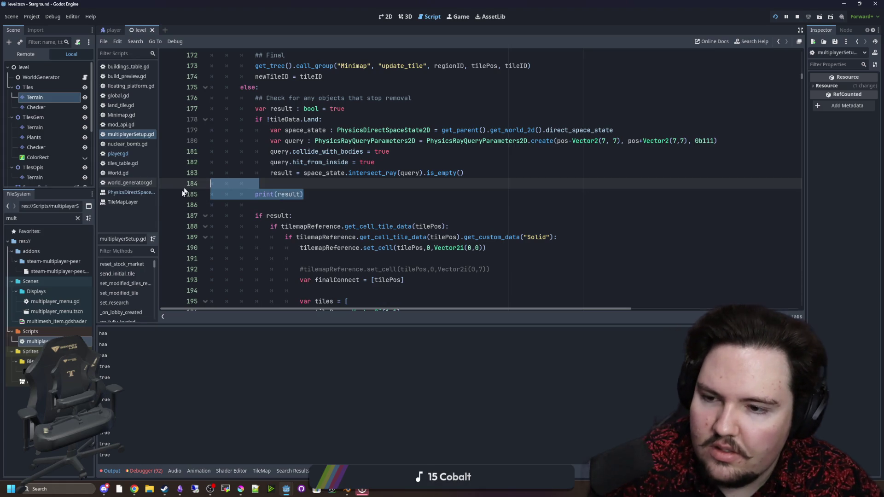
key(BackSpace)
key(BackSpace)
scroll(322, 188, down, 2)
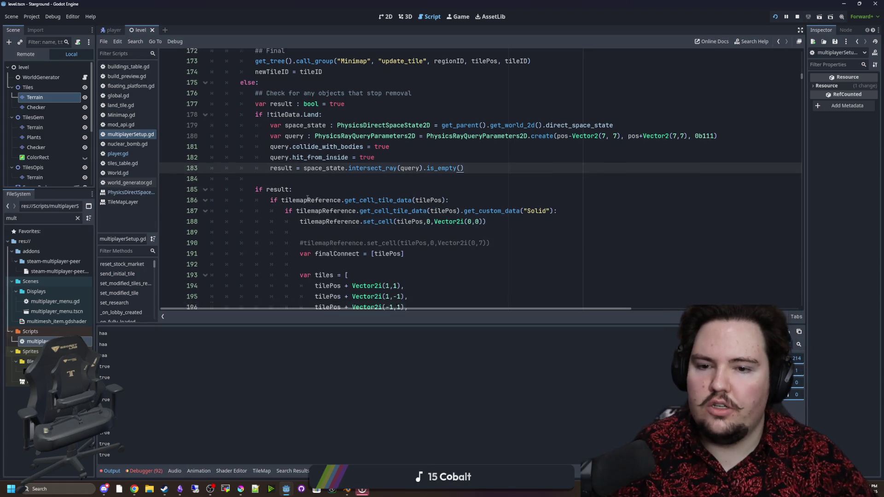
click(366, 168)
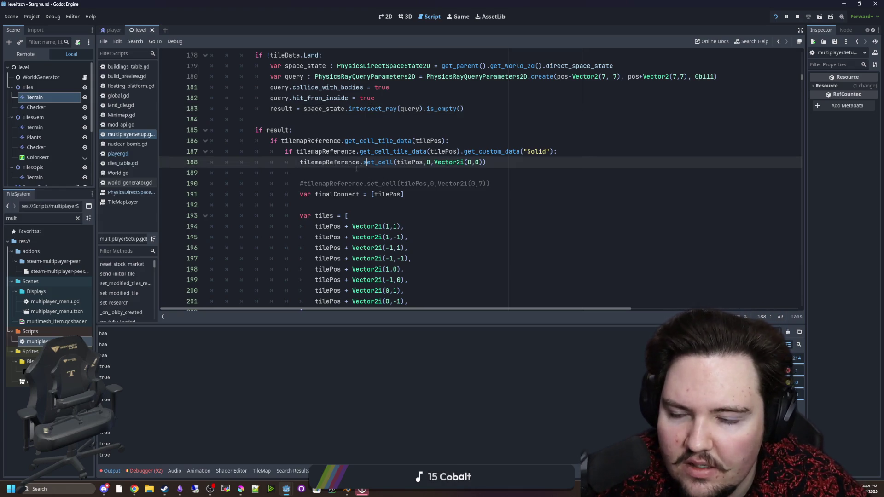
key(ctrl+s)
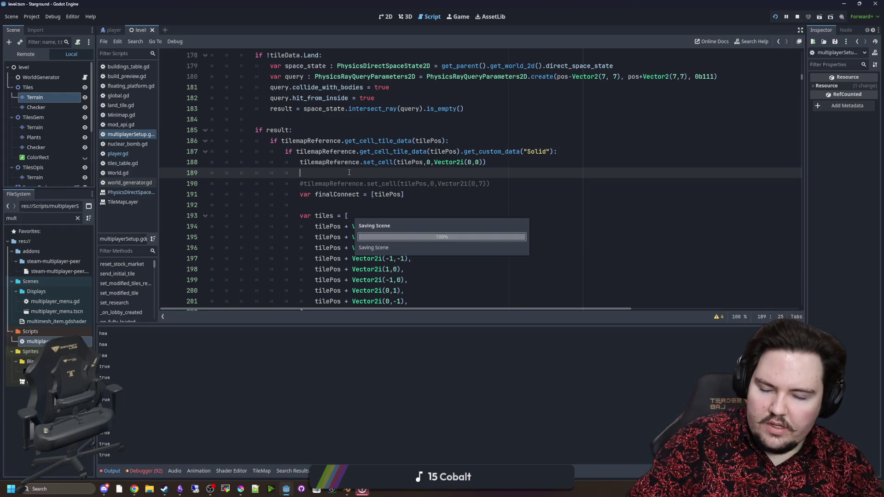
Add a print(tileID) line above the 'if result:' check and save.
click(307, 120)
key(Return)
key(Return)
key(Up)
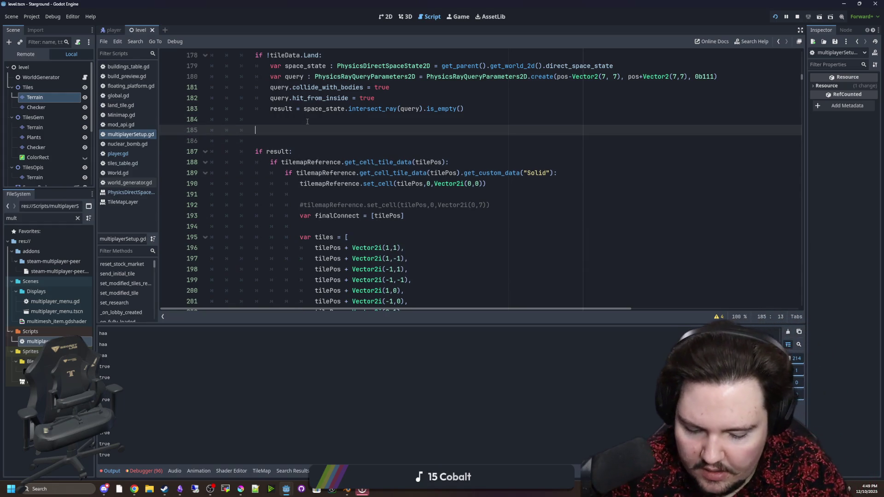
text(ID)
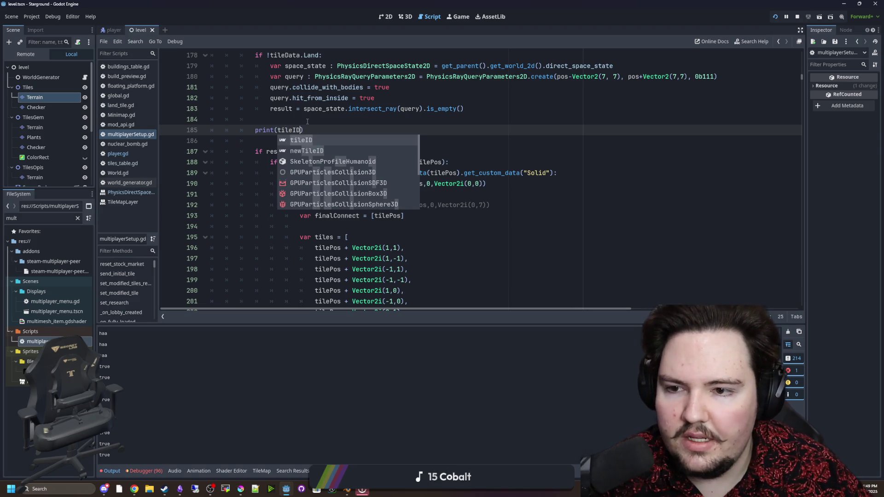
click(307, 121)
key(ctrl+s)
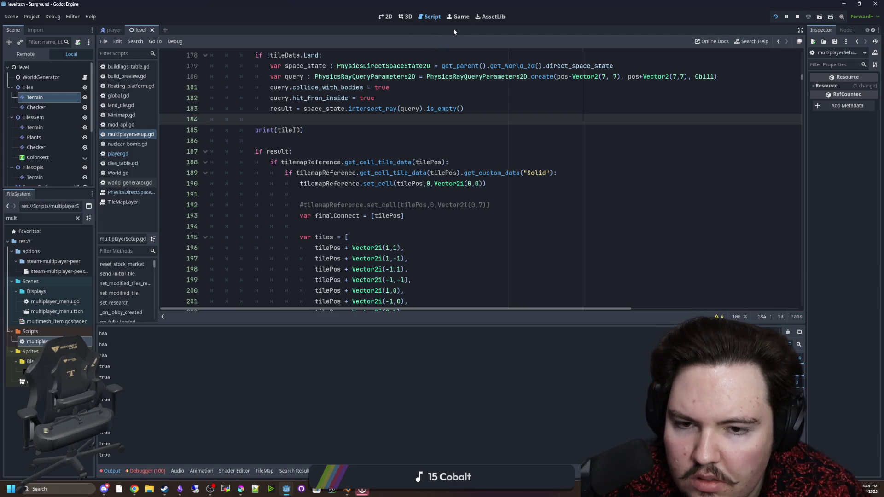
Scroll through multiplayerSetup.gd and place the caret below the tileID print.
scroll(387, 186, down, 4)
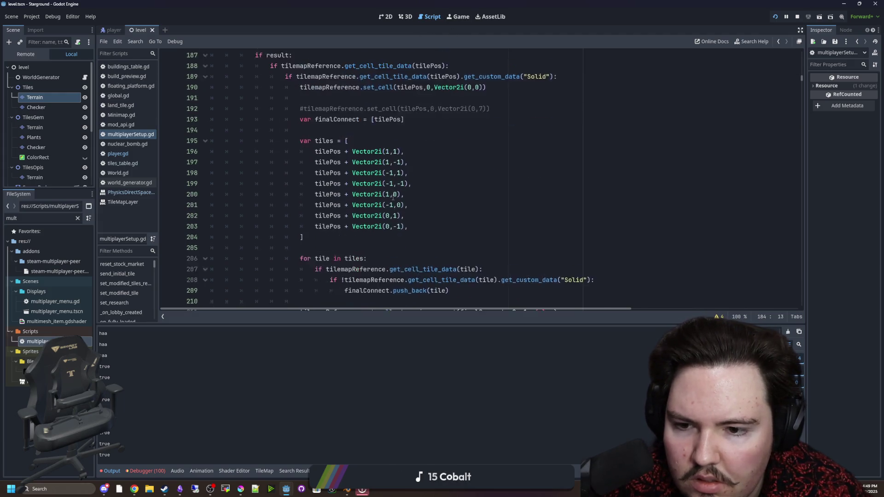
scroll(387, 186, down, 2)
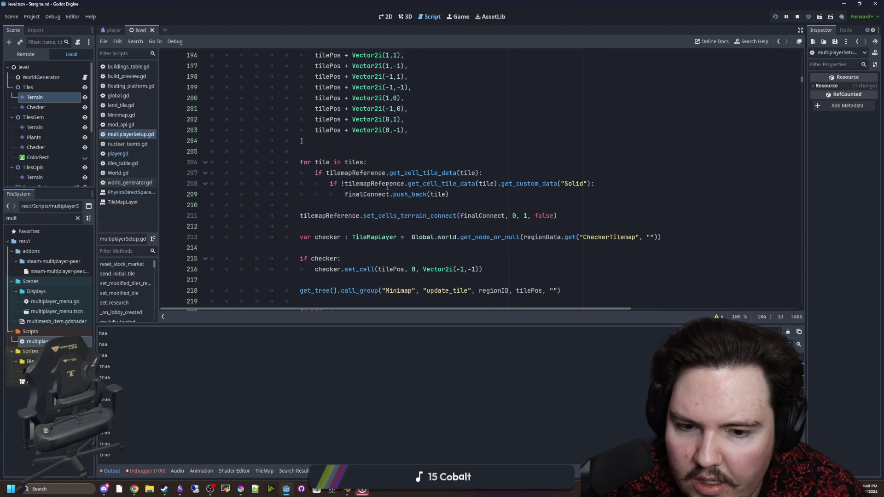
scroll(352, 228, down, 2)
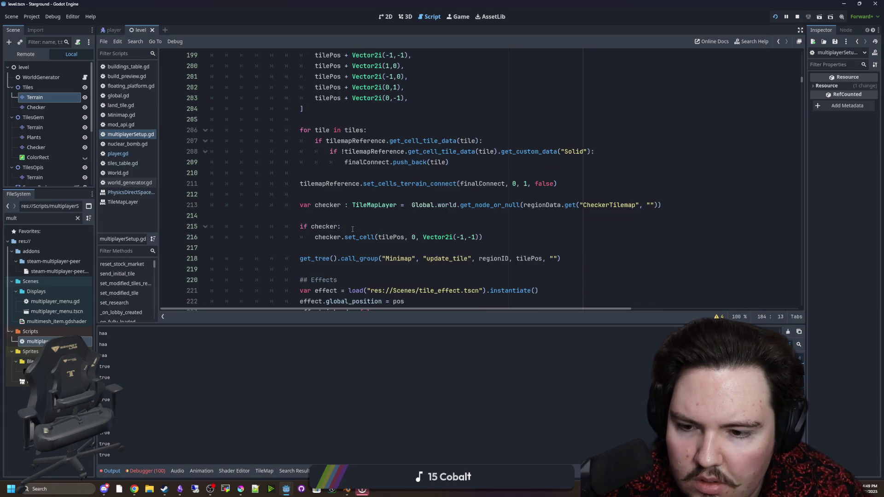
scroll(353, 229, down, 6)
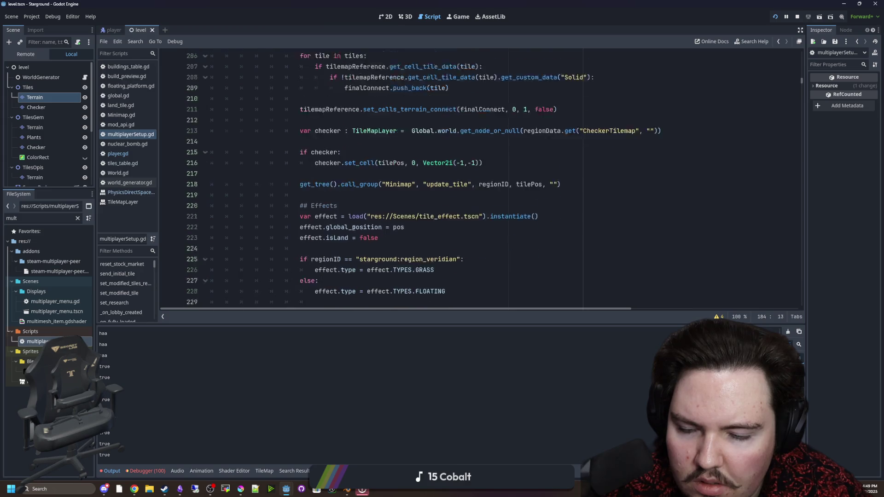
scroll(358, 227, up, 12)
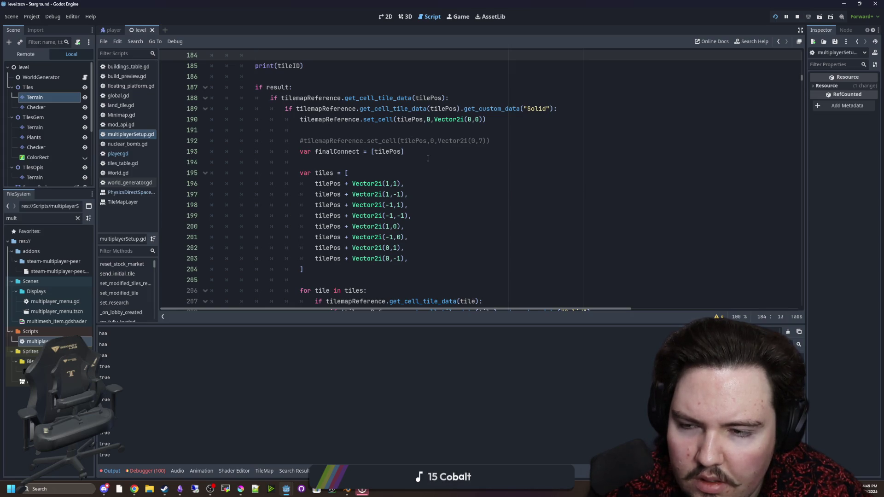
scroll(364, 161, up, 2)
click(292, 146)
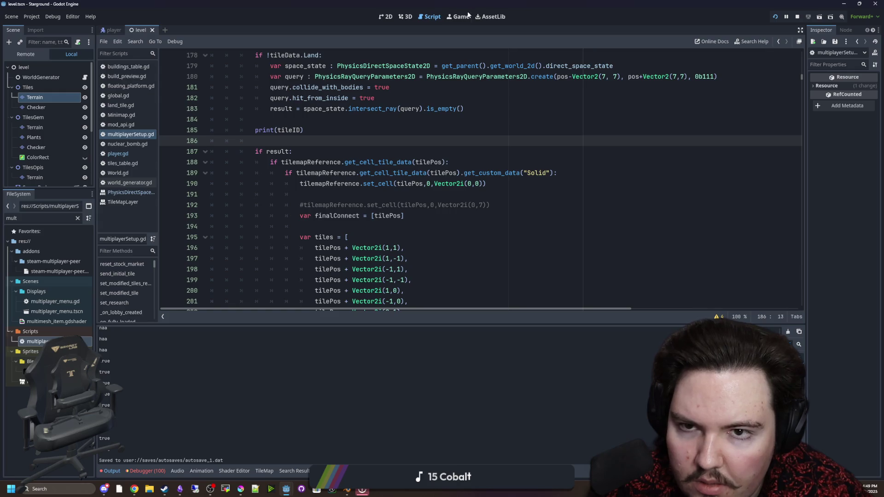
Dig a shoreline tile in the game, collect the pickup, and return to multiplayerSetup.gd at line 193.
click(460, 17)
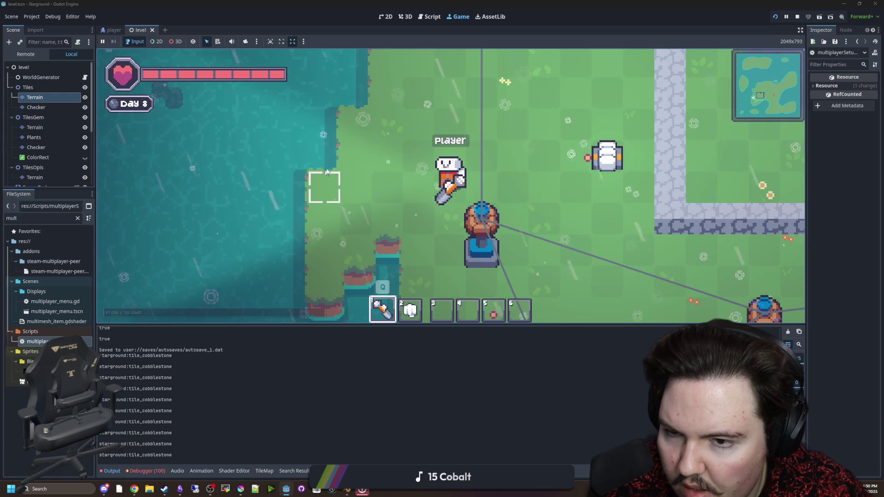
click(388, 160)
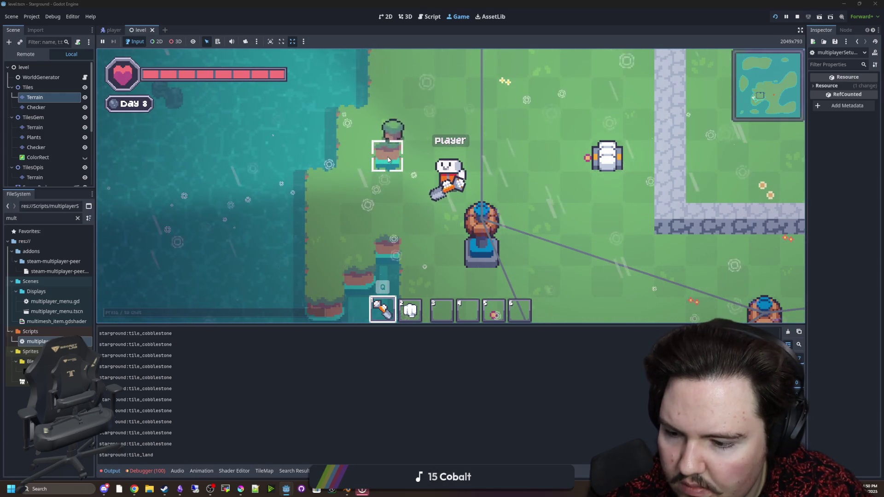
key(w)
key(a)
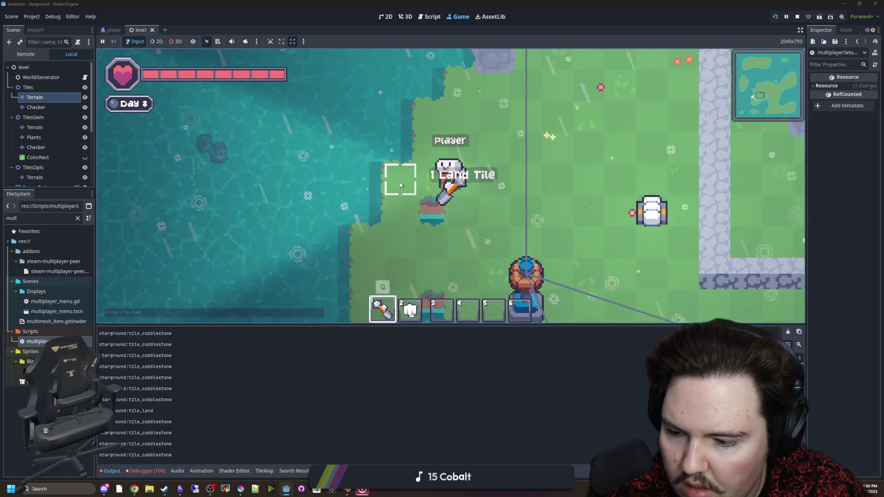
click(51, 414)
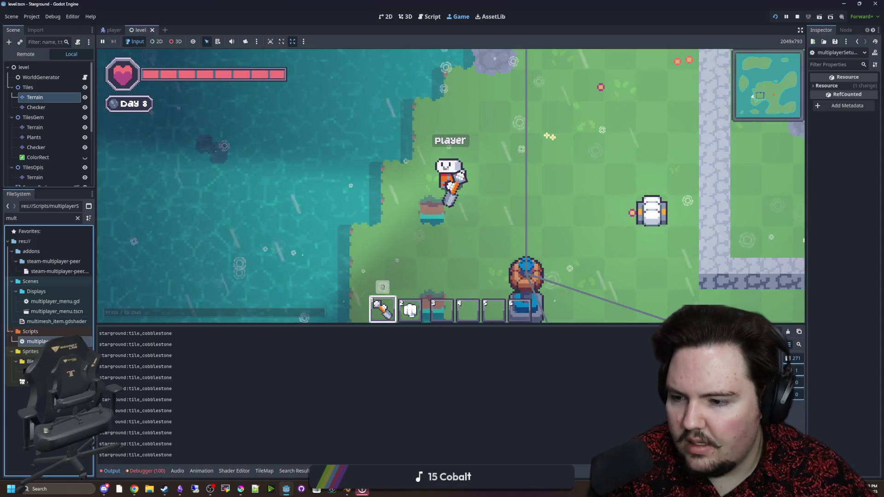
key(ctrl+F3)
click(348, 216)
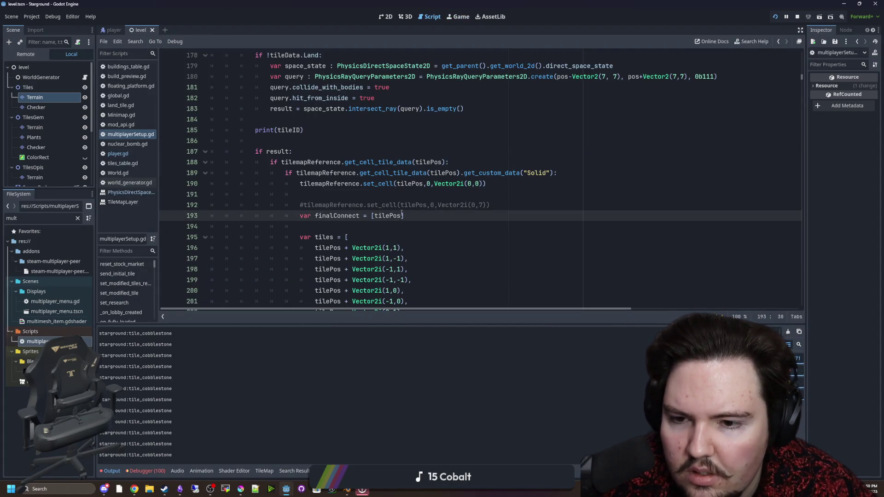
Delete the print(tileID) debug line and change the comparison on line 245 to use newTileID.
scroll(331, 184, up, 3)
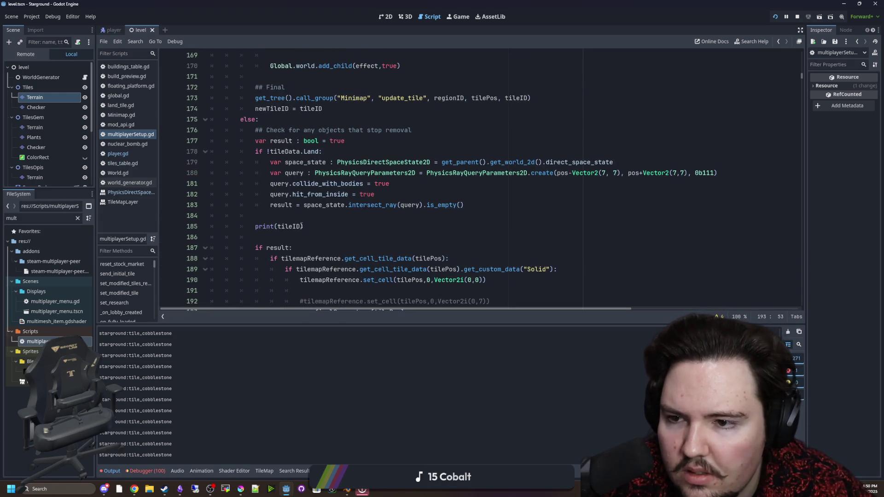
drag(309, 226, 206, 219)
key(BackSpace)
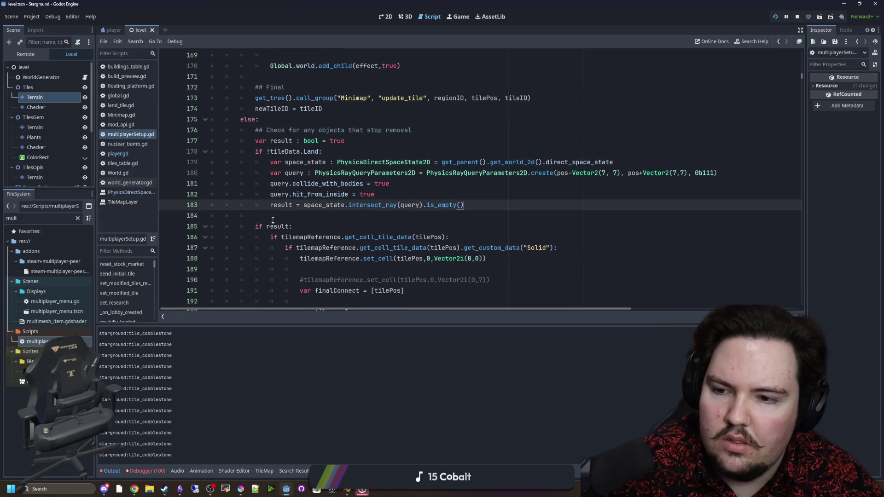
scroll(289, 234, down, 10)
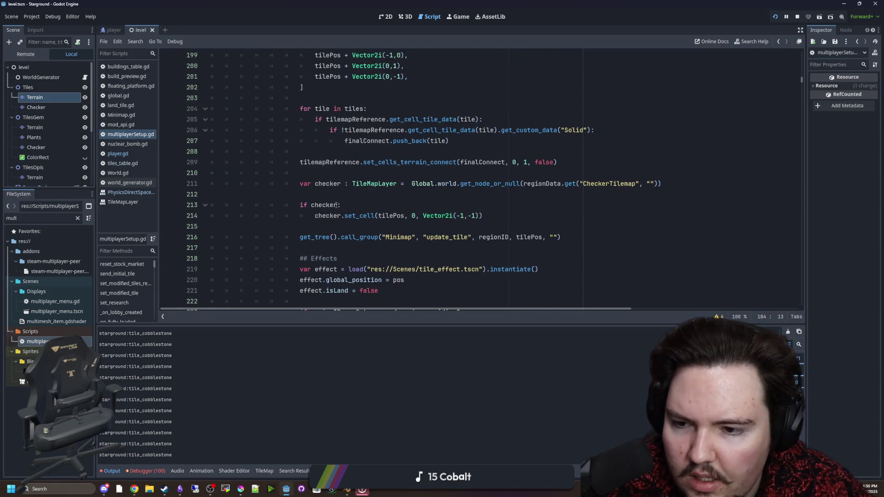
scroll(336, 205, down, 10)
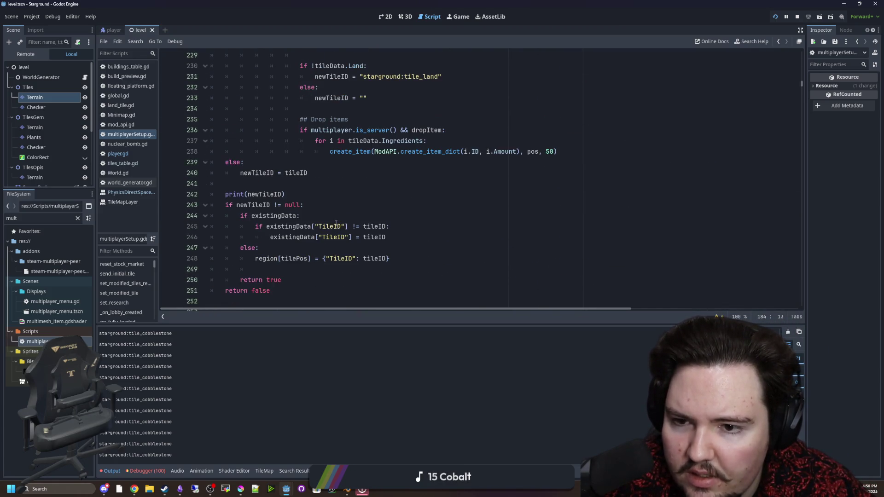
click(375, 244)
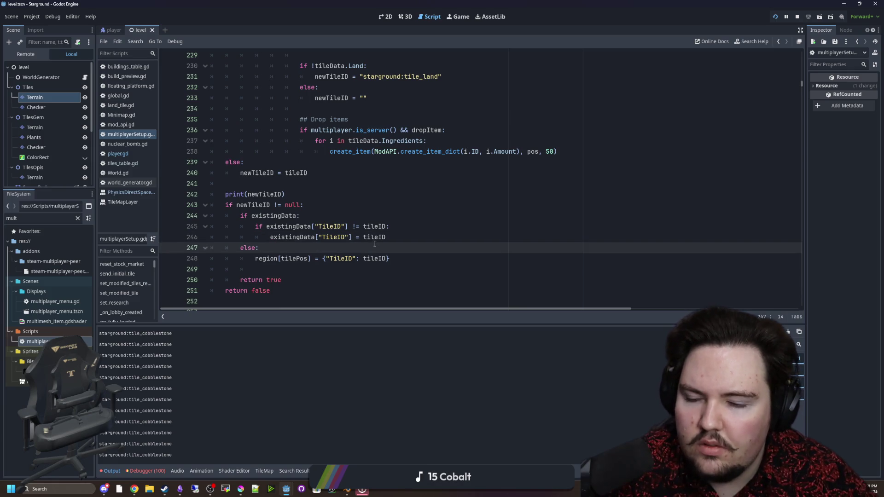
click(376, 238)
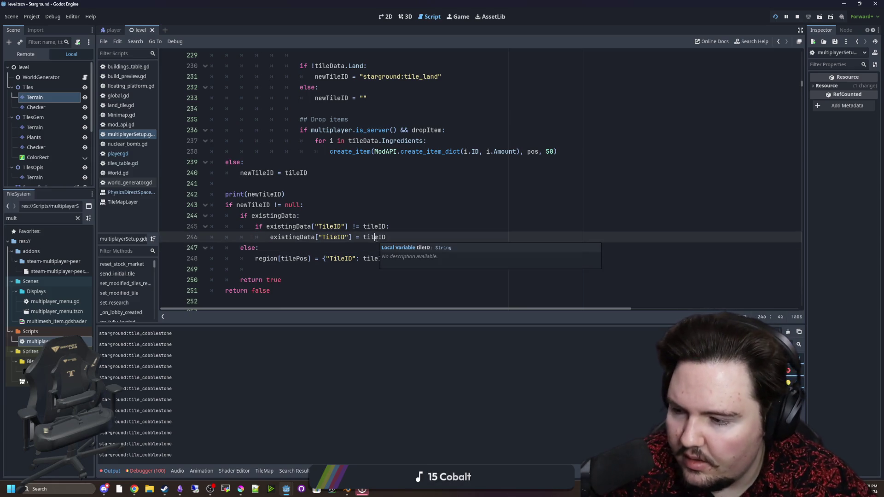
double_click(376, 226)
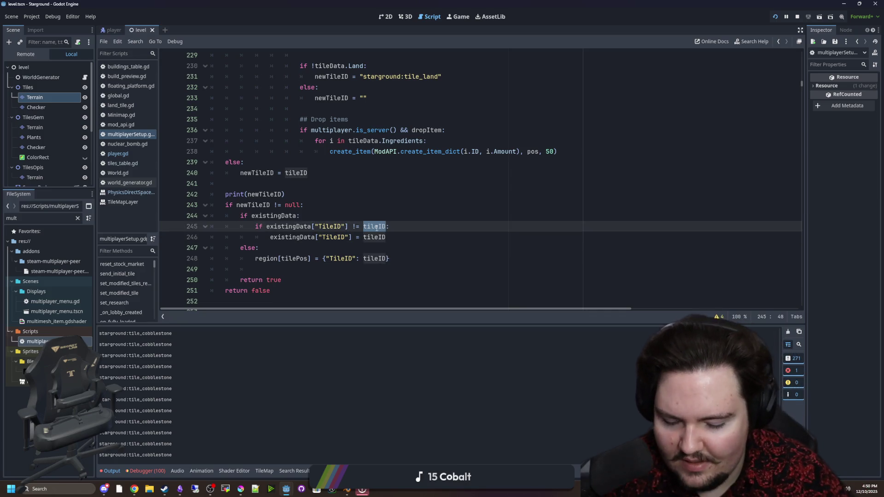
text(newTile)
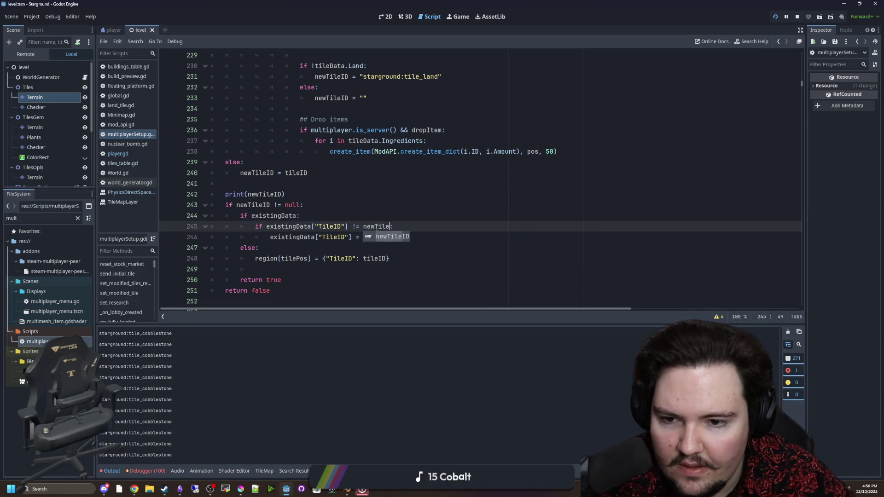
key(Return)
Replace tileID with newTileID on lines 246 and 248, then save and relaunch the game.
double_click(374, 240)
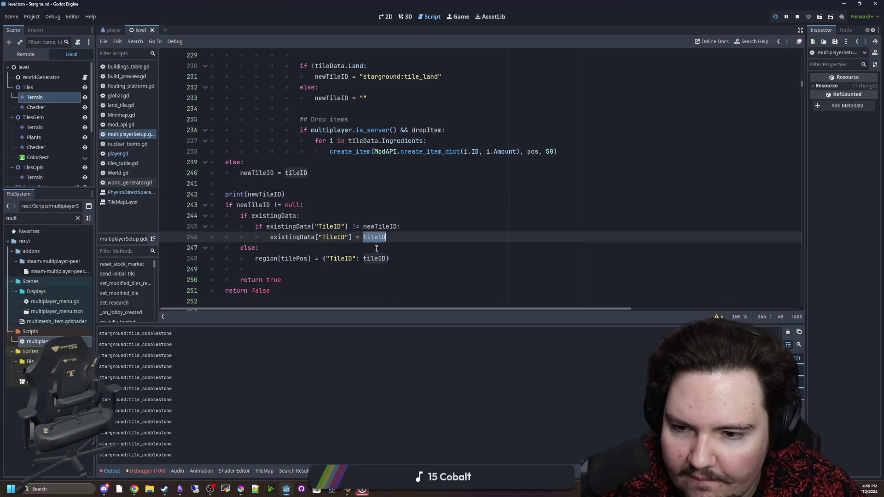
double_click(373, 260)
text(existingData["TileID"] = tileID)
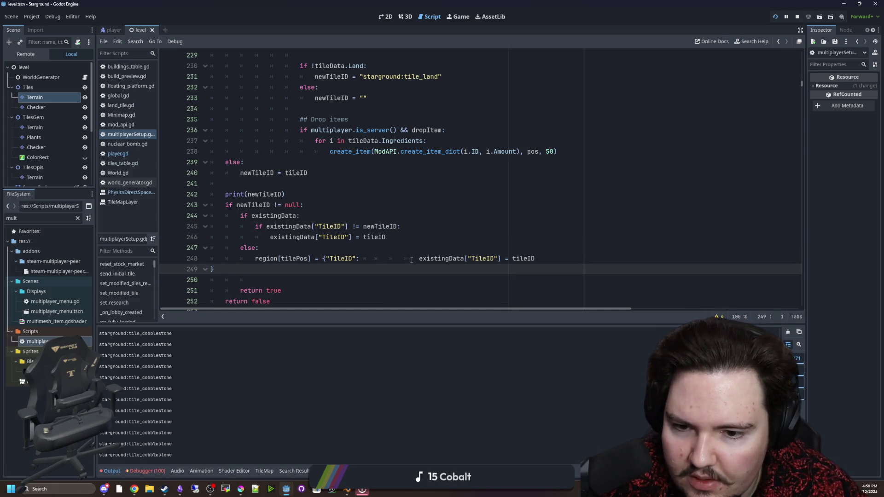
key(ctrl+z)
double_click(382, 227)
key(ctrl+c)
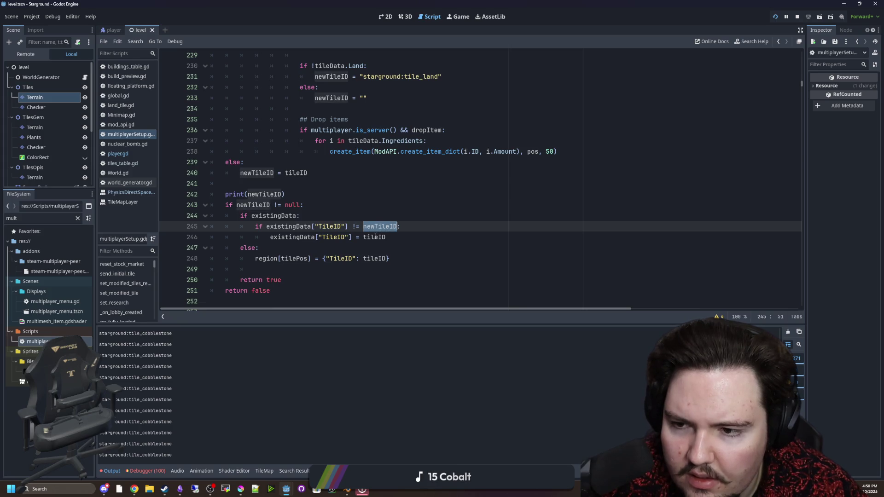
double_click(373, 237)
key(ctrl+v)
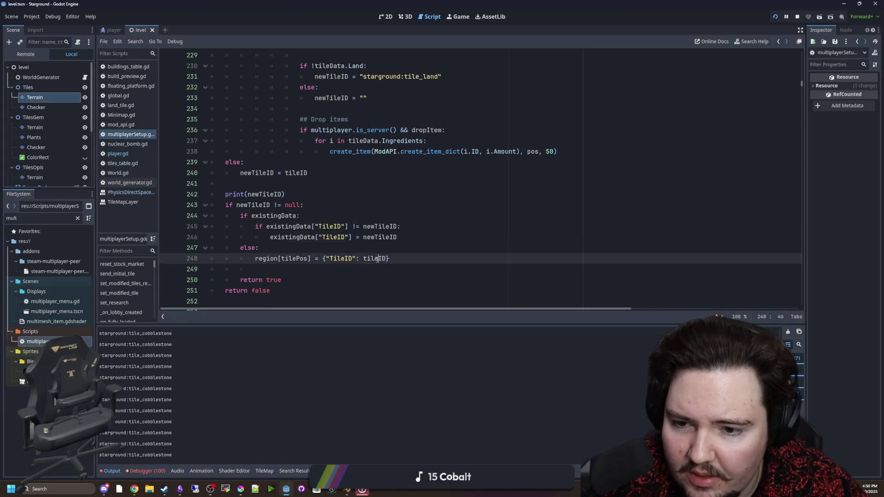
double_click(374, 258)
key(ctrl+v)
click(343, 204)
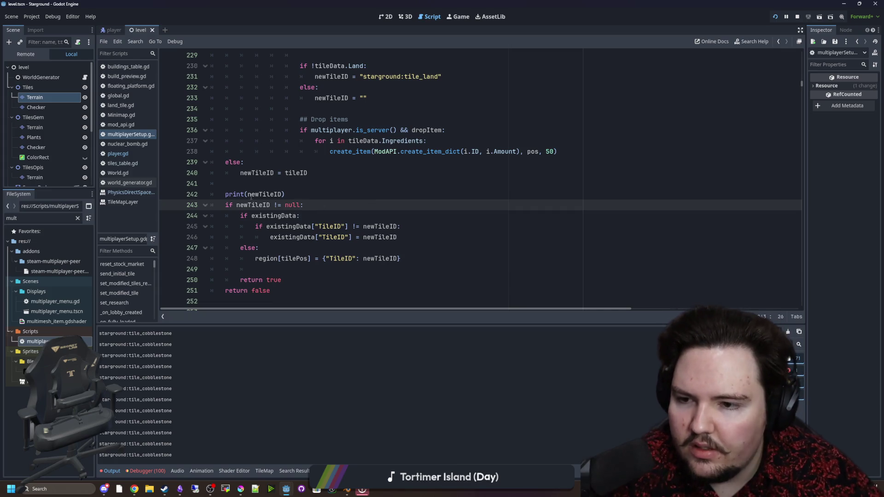
click(283, 184)
key(ctrl+s)
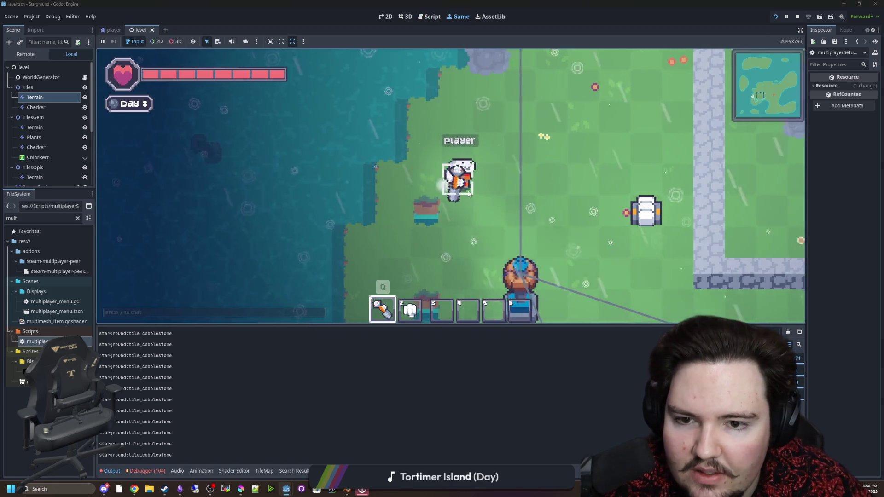
Choose Cobblestone from the building menu and dig several cobblestone tiles in the stone area.
key(d)
key(b)
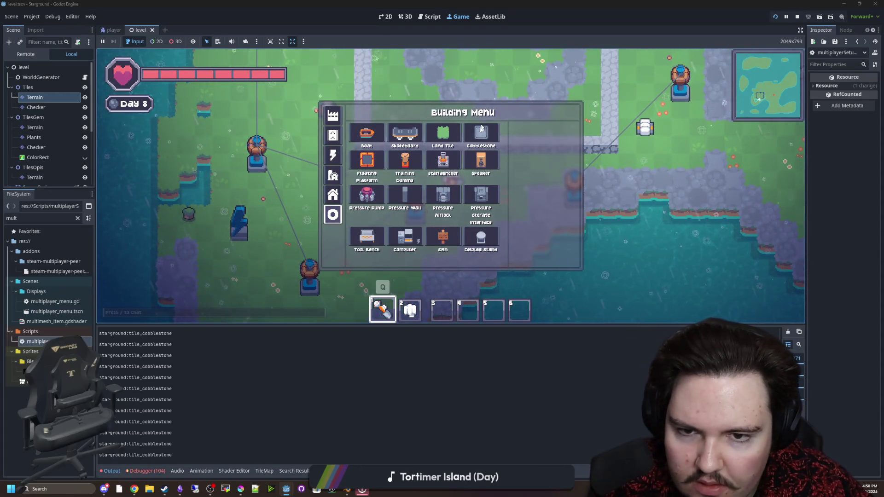
click(481, 131)
key(d)
key(w)
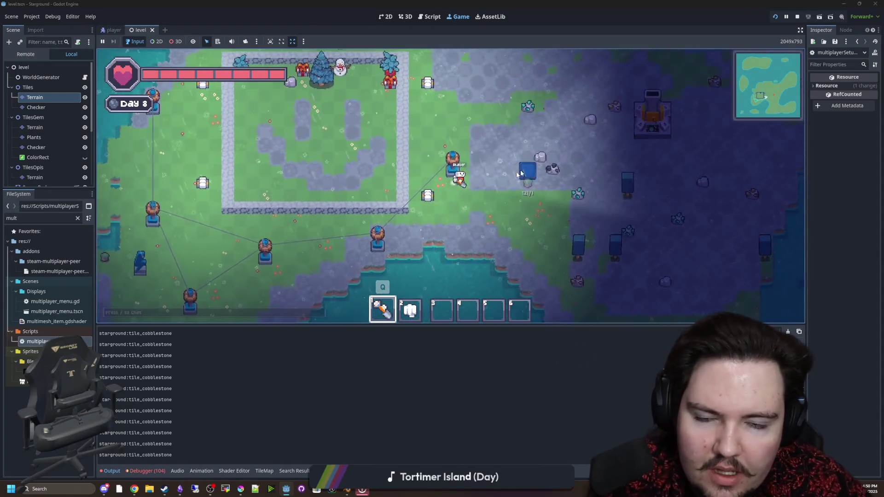
key(w)
key(d)
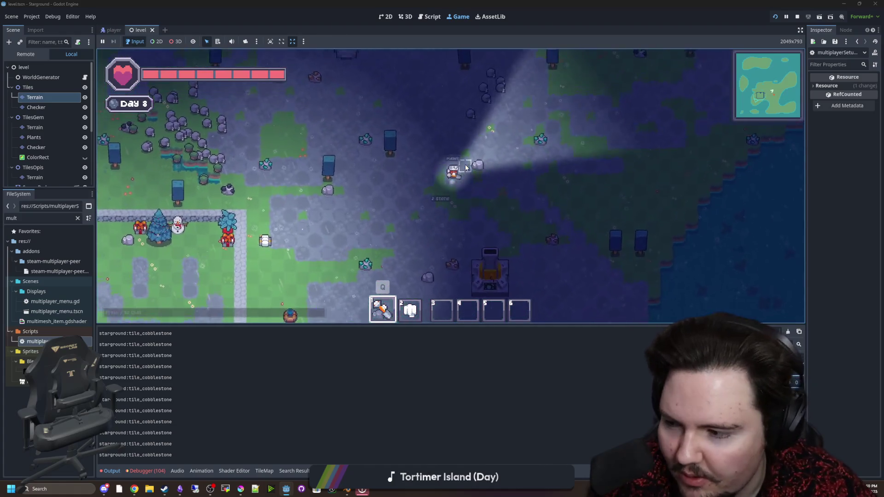
key(w)
key(d)
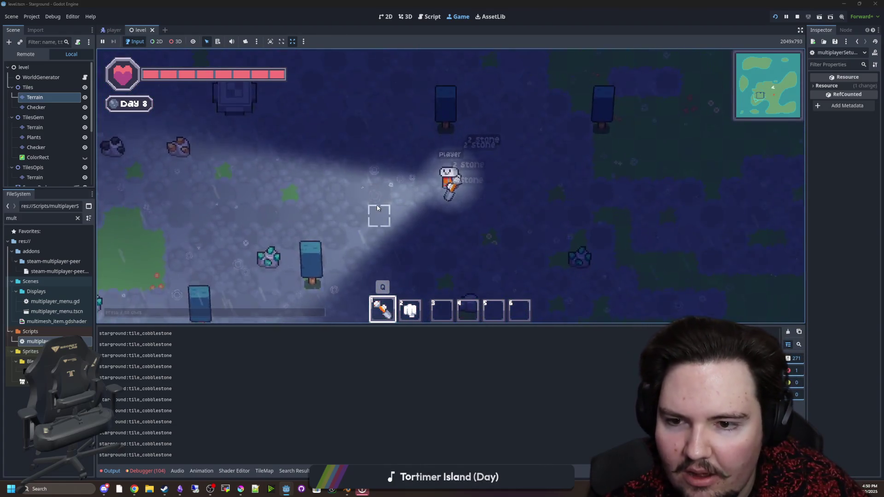
scroll(370, 211, up, 3)
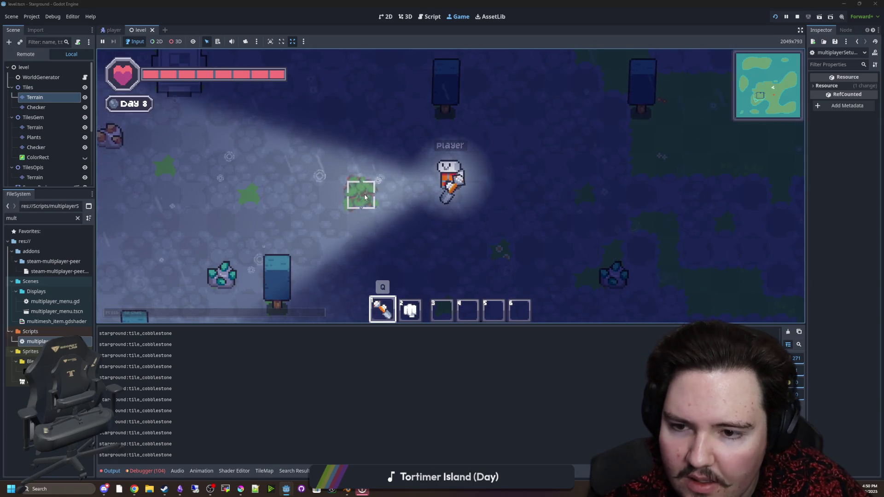
click(364, 197)
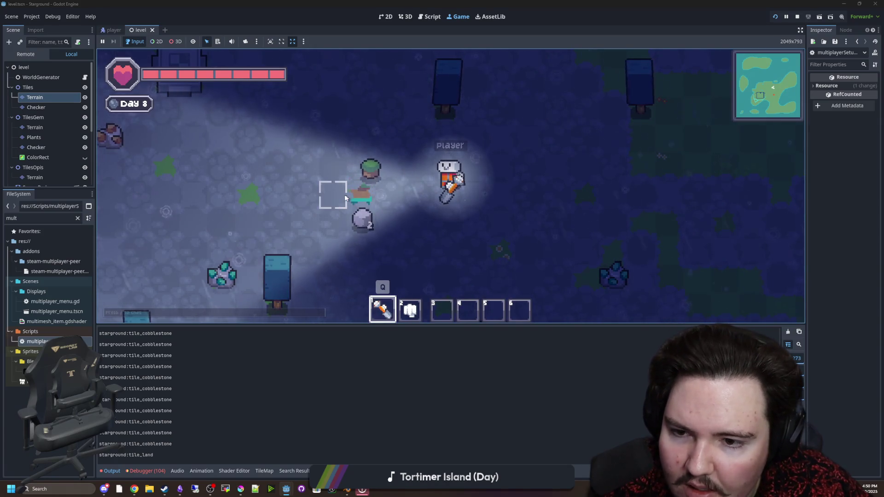
click(344, 194)
mouse_move(339, 179)
mouse_down()
mouse_move(352, 159)
mouse_move(389, 216)
mouse_move(336, 221)
mouse_move(313, 183)
mouse_up()
Walk around the pond and dig the tile on its left edge.
key(a)
key(w)
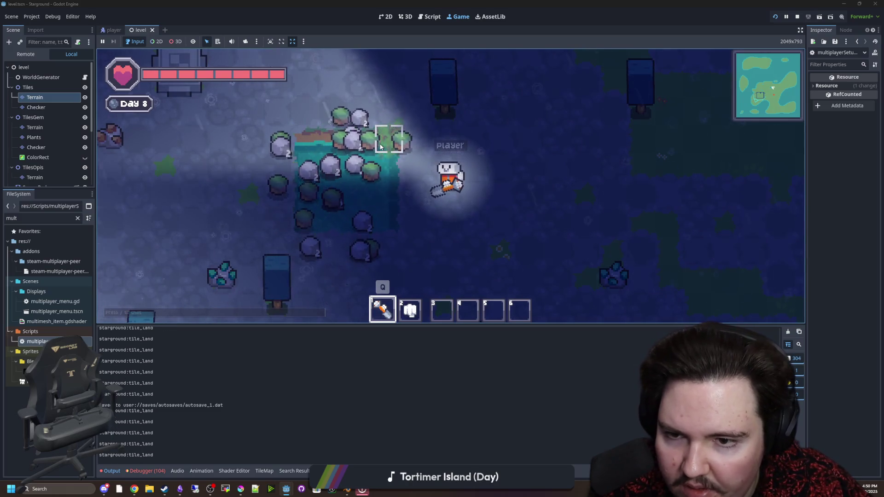
key(a)
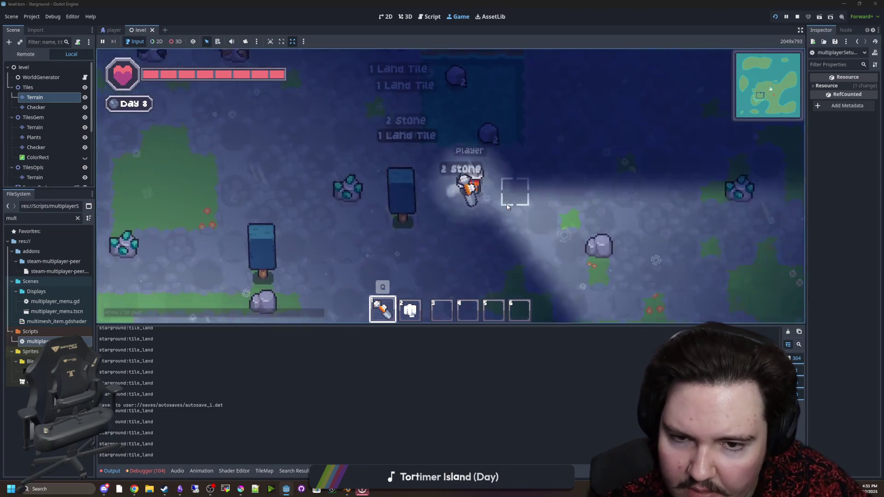
key(w)
key(w)
key(d)
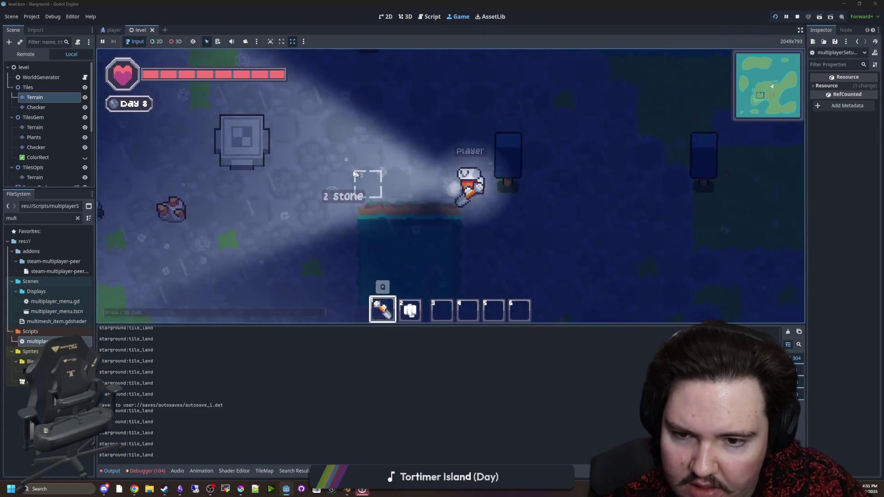
key(s)
key(a)
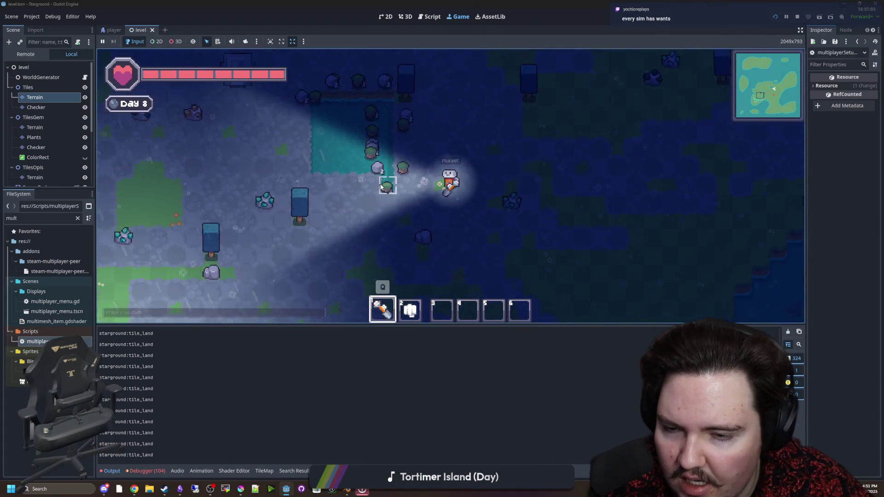
key(w)
key(d)
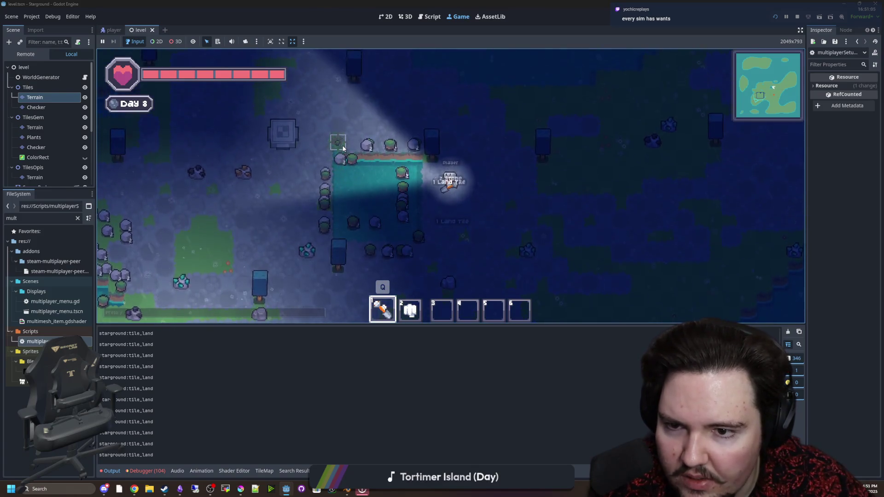
key(s)
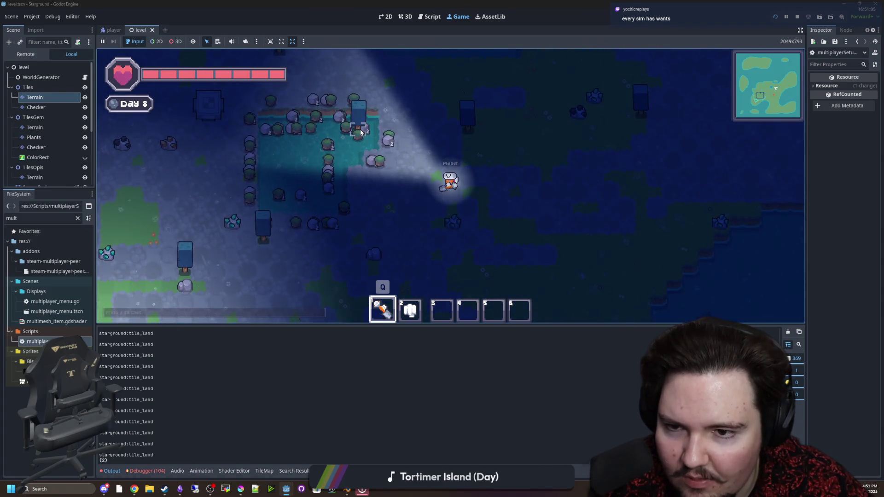
key(s)
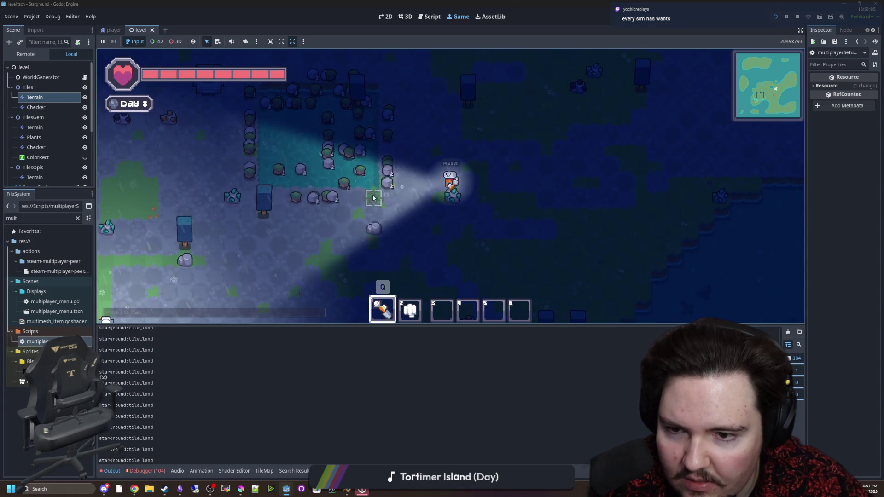
key(a)
key(w)
key(d)
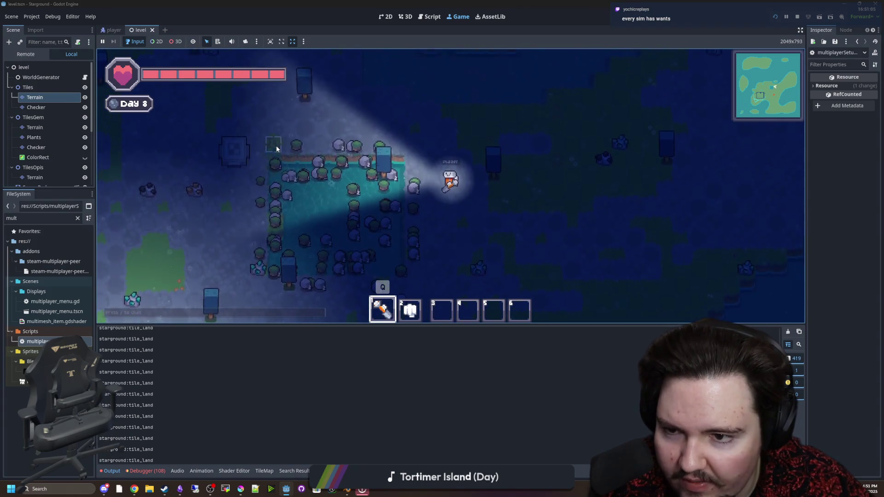
key(s)
key(a)
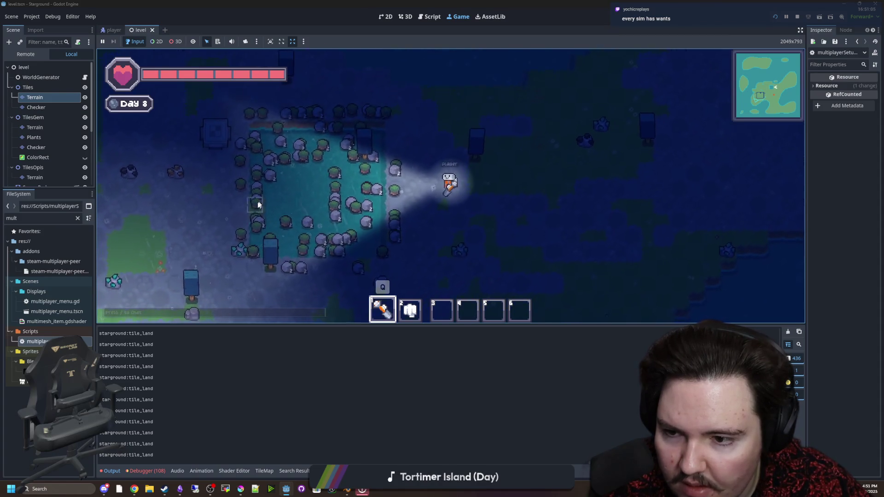
key(a)
key(s)
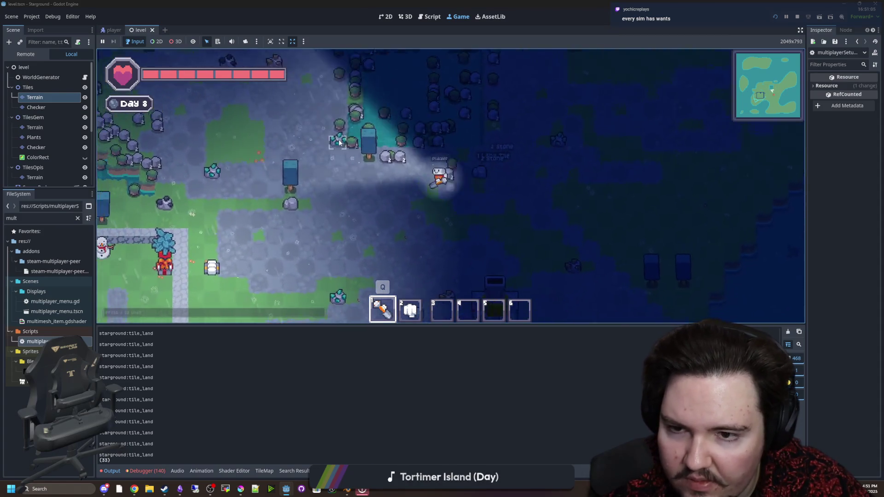
key(w)
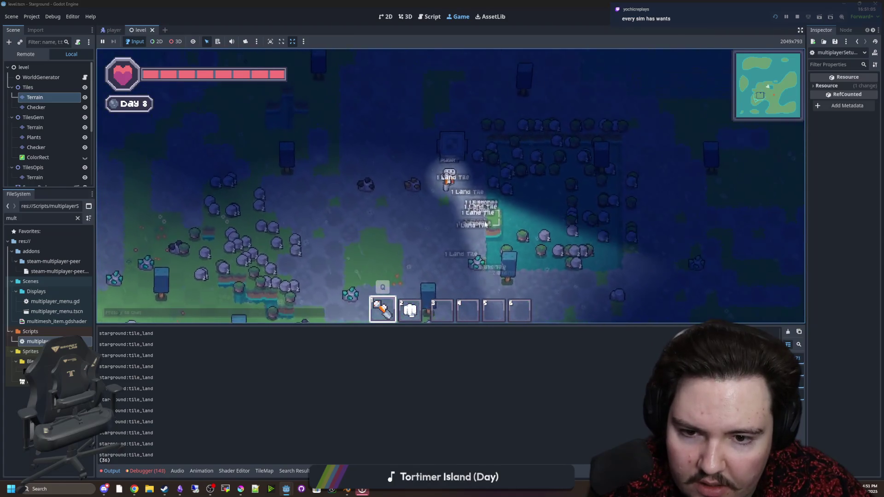
click(497, 227)
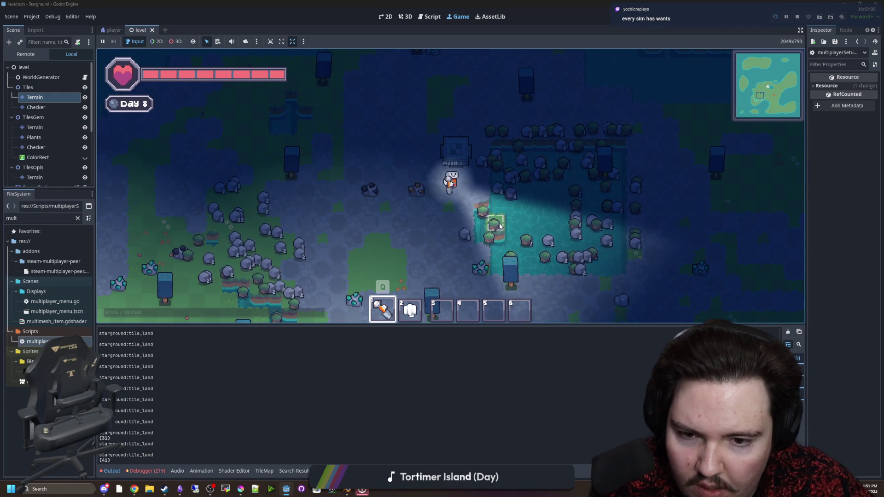
Walk around the pond and swap the item in the first hotbar slot.
key(s)
key(w)
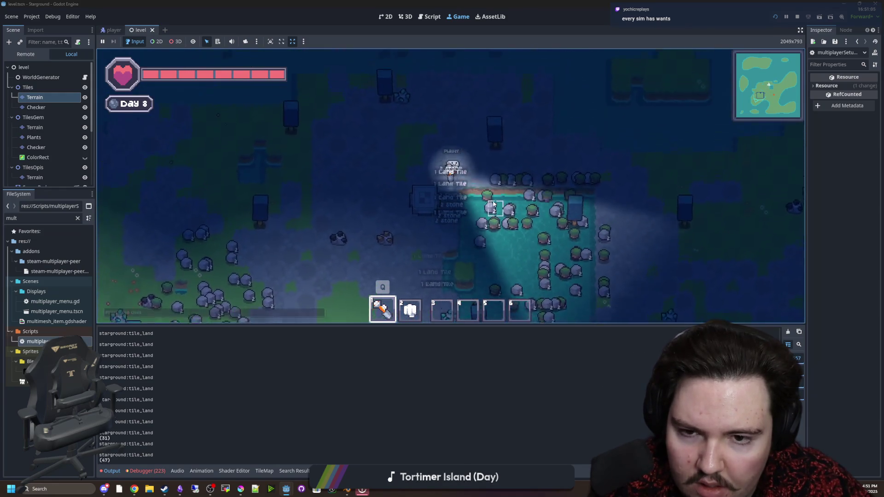
key(s)
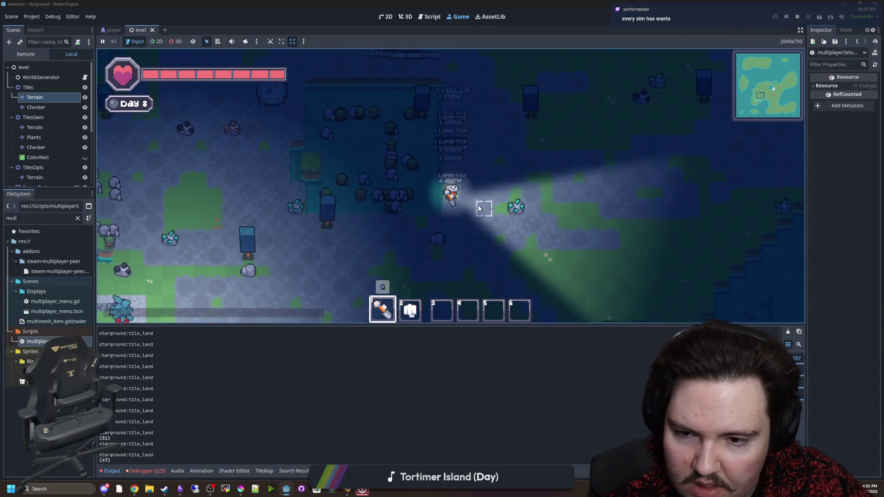
key(d)
key(w)
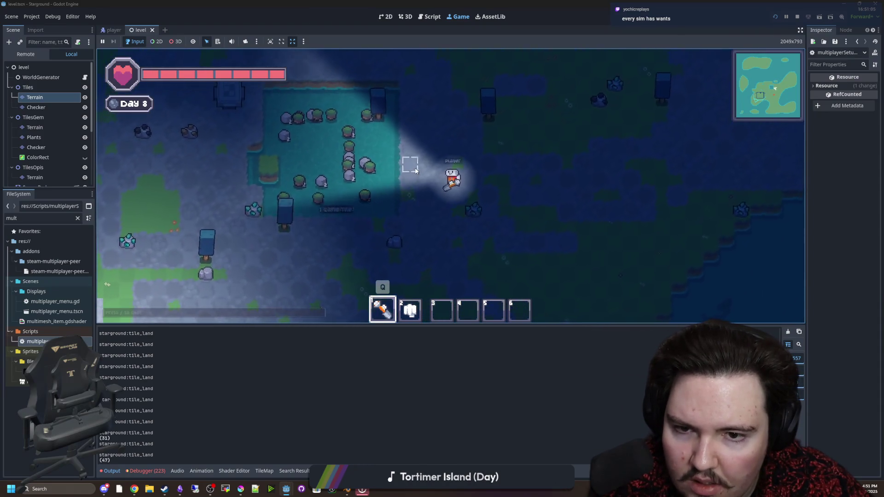
key(w)
key(a)
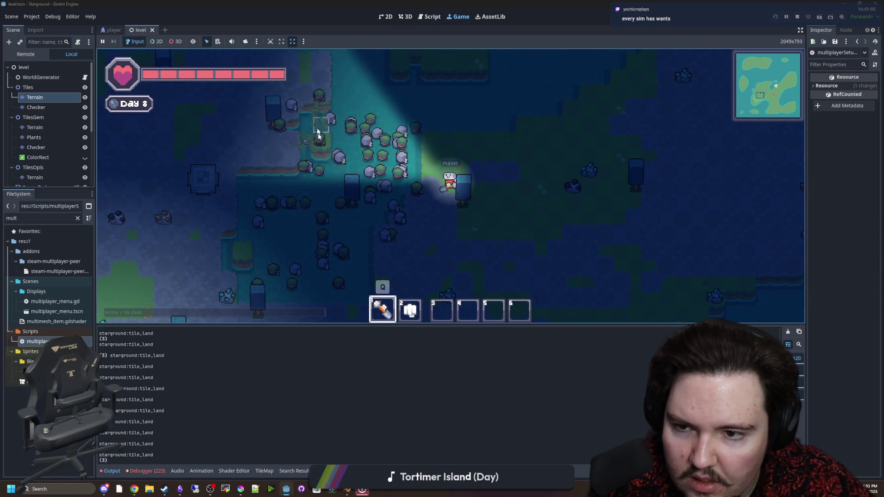
key(w)
key(s)
key(a)
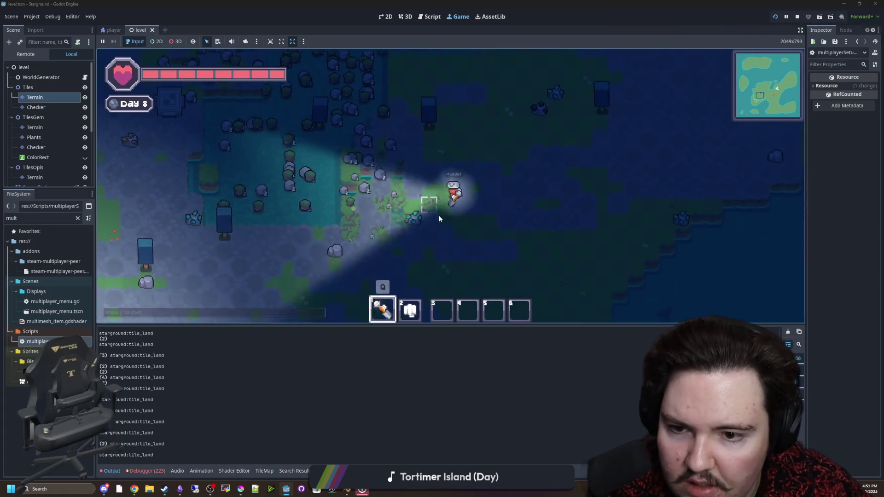
key(w)
key(a)
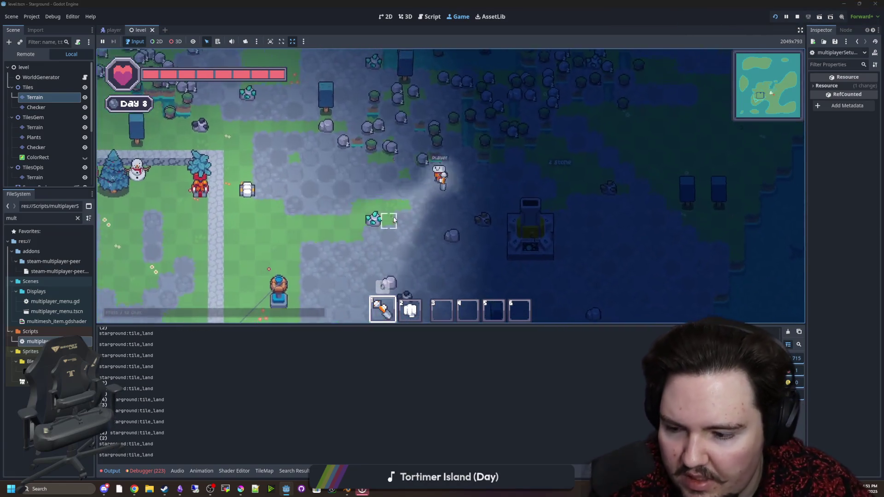
key(w)
key(a)
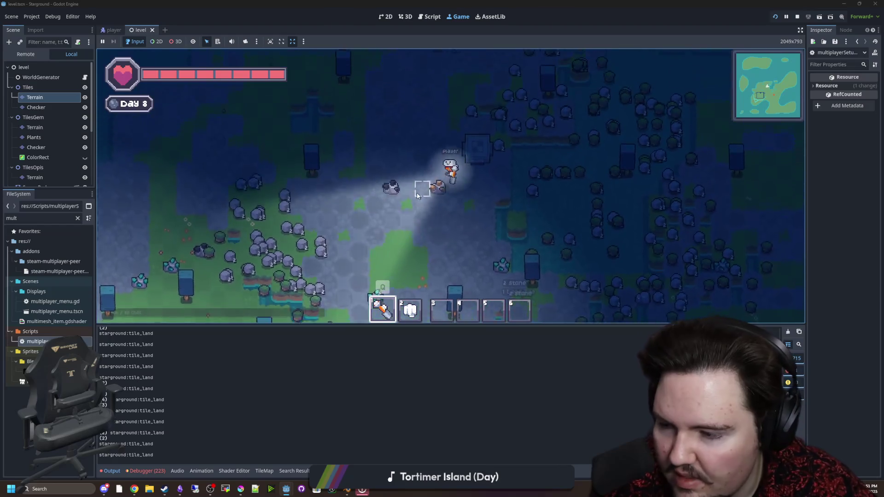
key(q)
Fire the laser at the ground while walking, then stop the game with F8 and save the scene.
key(d)
key(s)
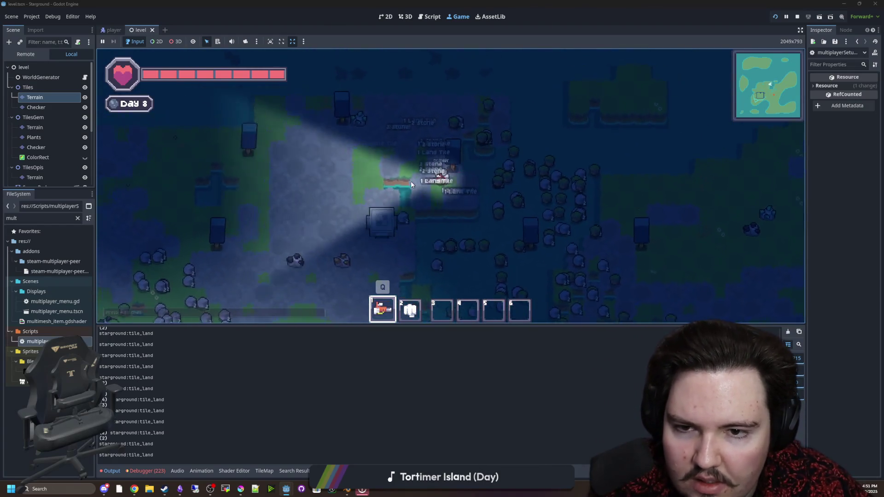
key(s)
key(a)
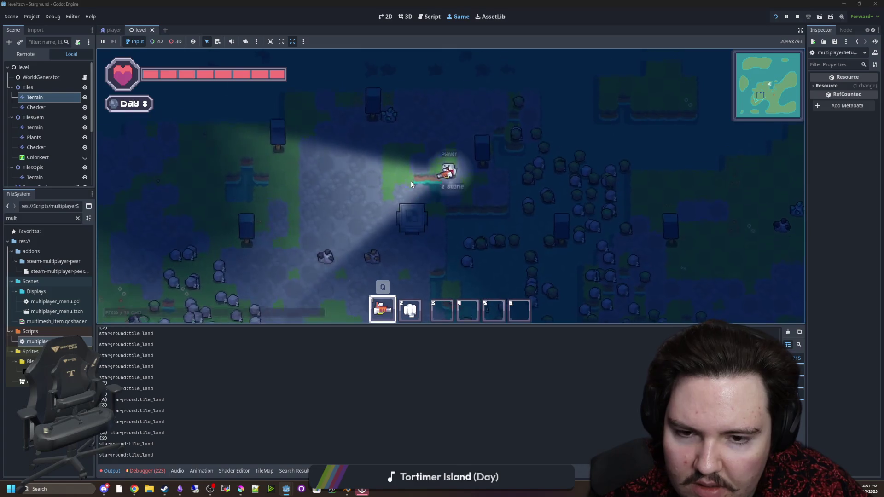
click(517, 212)
key(s)
mouse_move(515, 209)
mouse_down()
mouse_move(581, 179)
mouse_move(677, 221)
mouse_move(659, 225)
mouse_move(601, 203)
mouse_up()
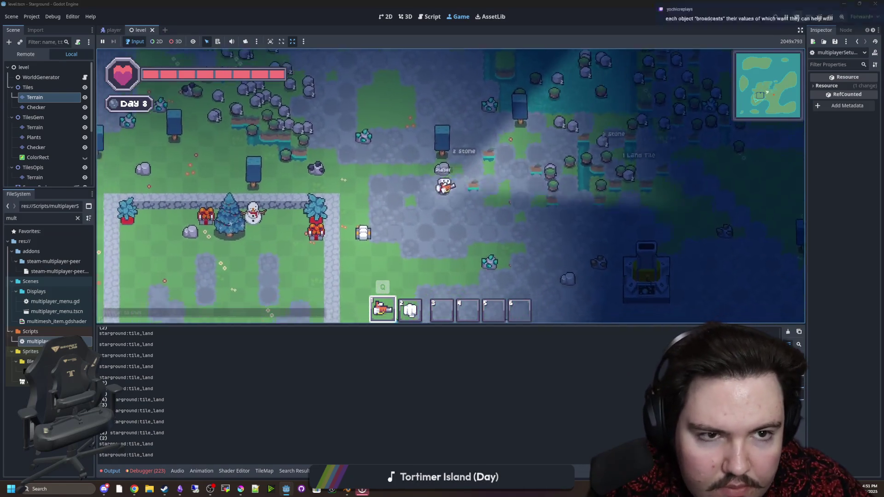
key(F8)
key(ctrl+s)
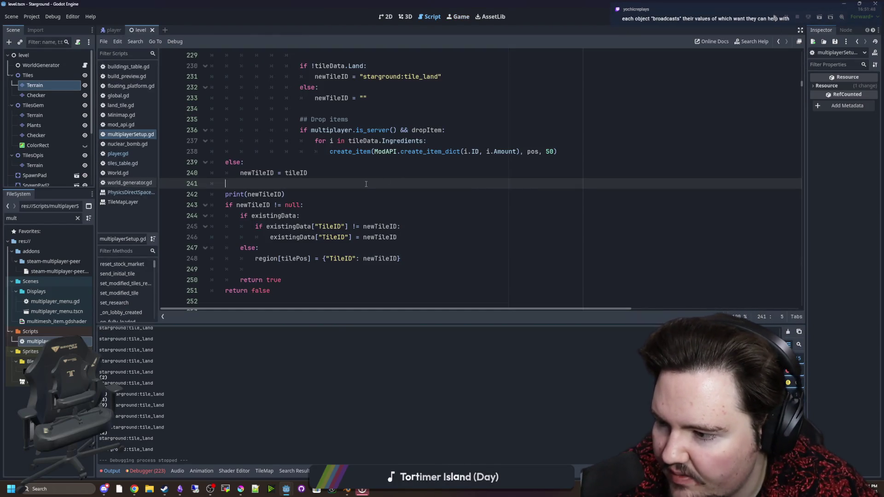
Open player.gd in the script editor and look around the blank lines near 2312.
click(120, 153)
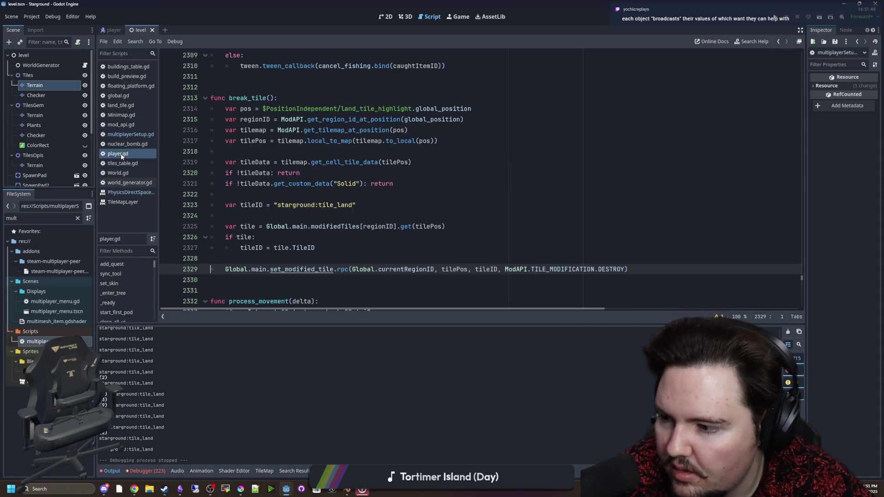
click(332, 196)
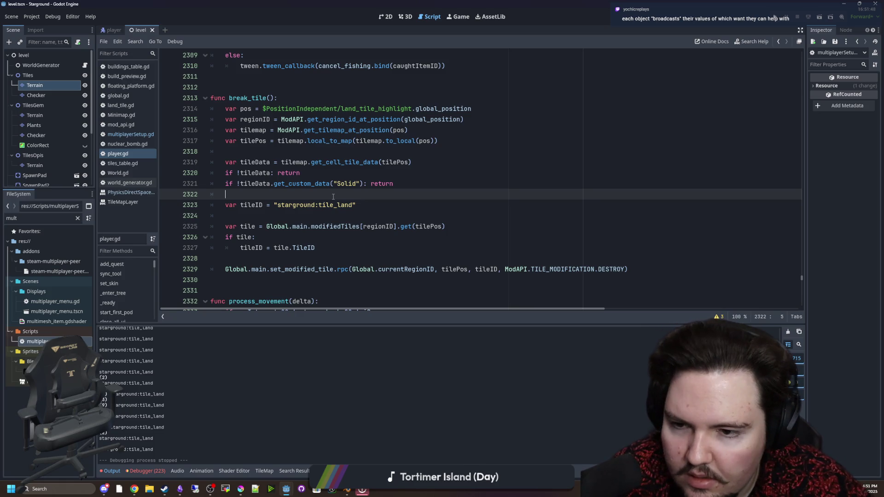
scroll(299, 170, up, 4)
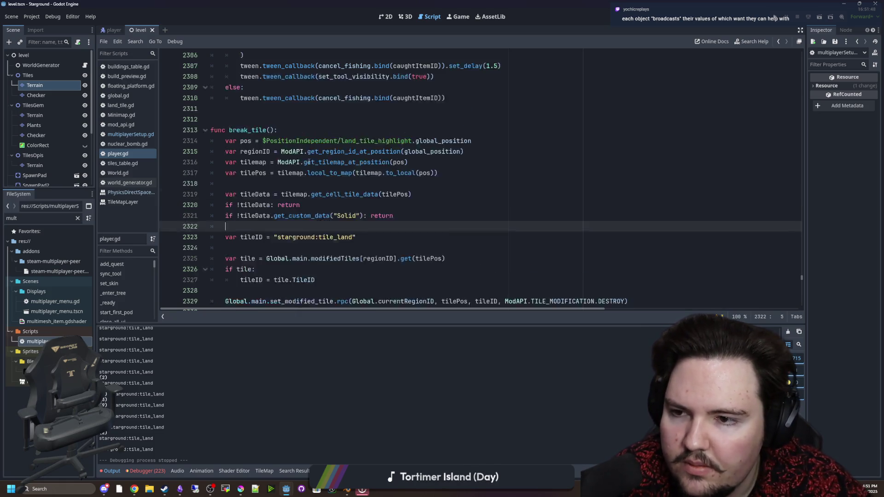
scroll(309, 161, down, 5)
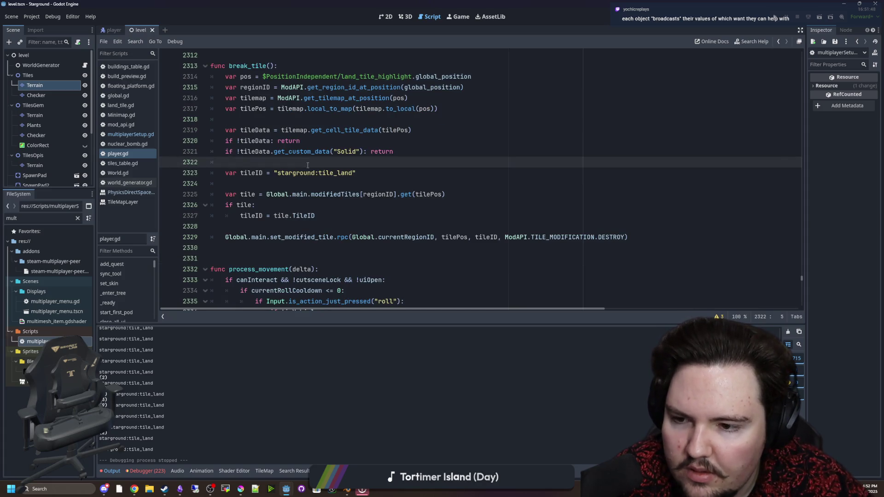
scroll(323, 175, up, 6)
scroll(377, 207, down, 1)
click(389, 214)
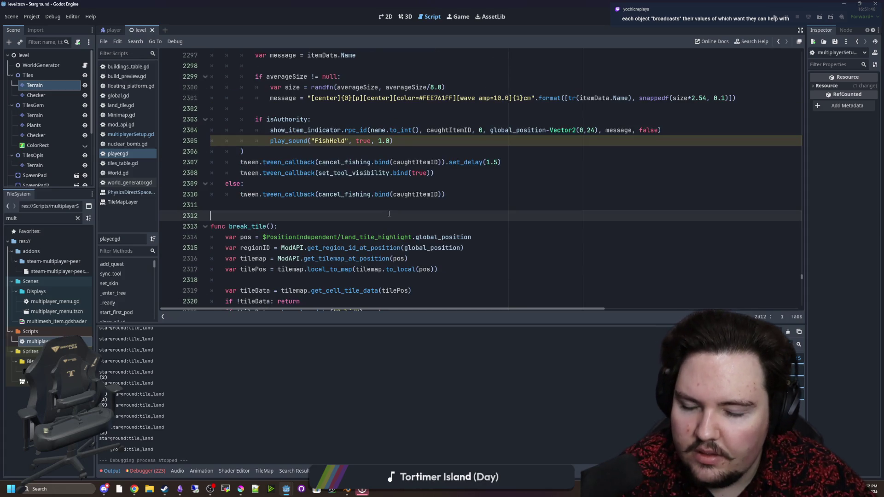
Search for break_tile, reach its call at line 2110, and put the caret at the end of line 2109.
key(ctrl+f)
text(break_tile)
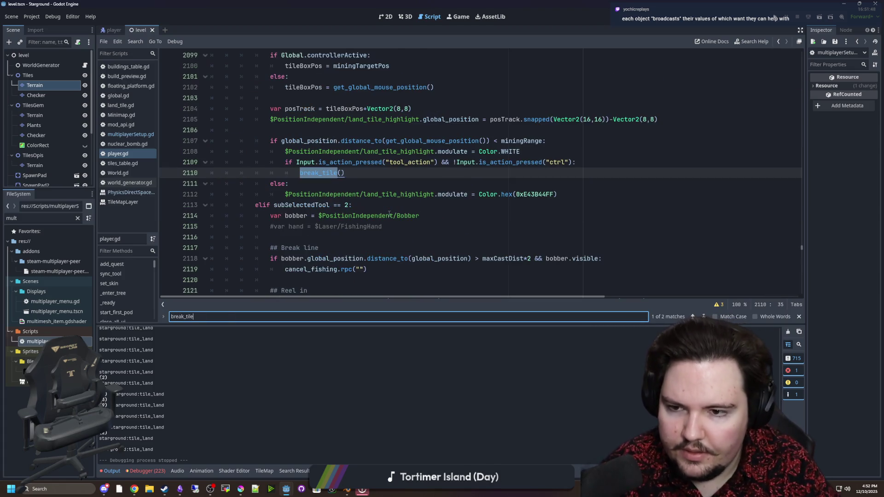
key(Return)
key(Return)
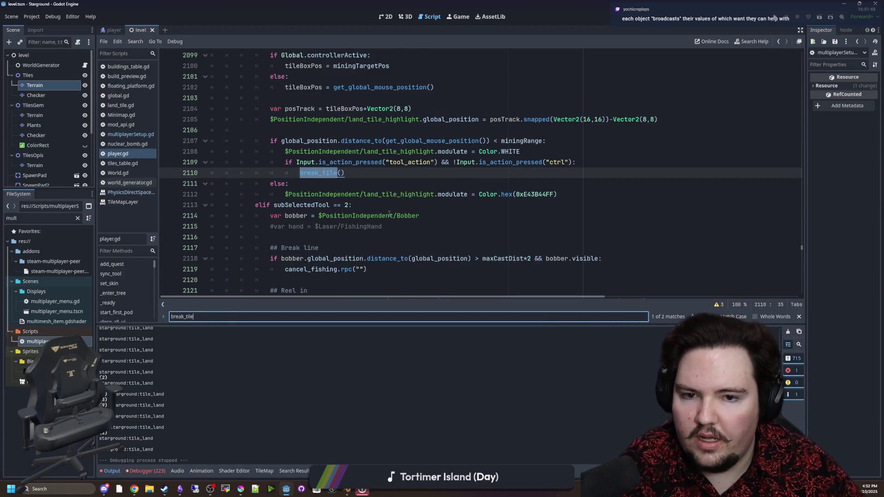
scroll(507, 205, up, 1)
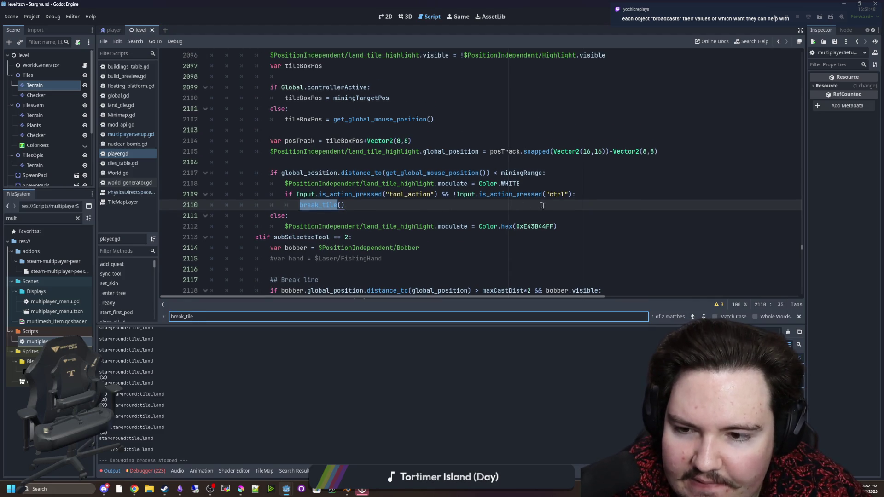
click(594, 193)
Insert an indented 'if Input.is_action_just_pressed()' line above the break_tile() call.
key(Return)
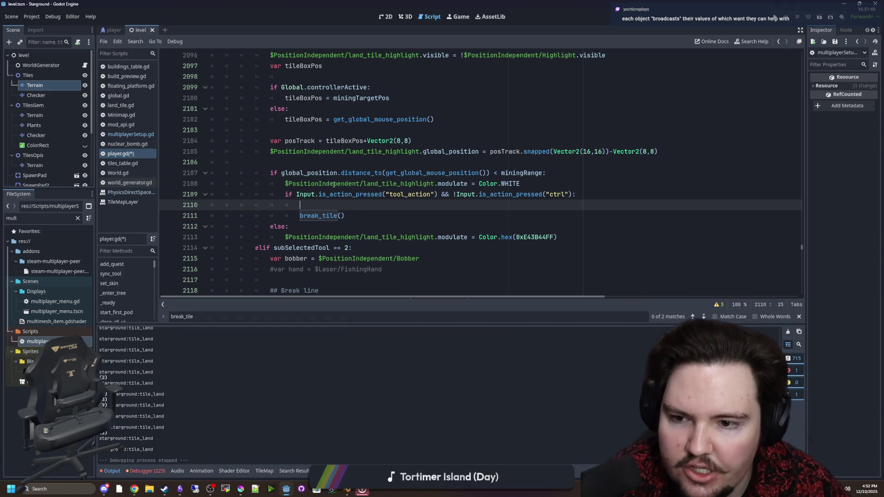
drag(299, 205, 210, 204)
key(BackSpace)
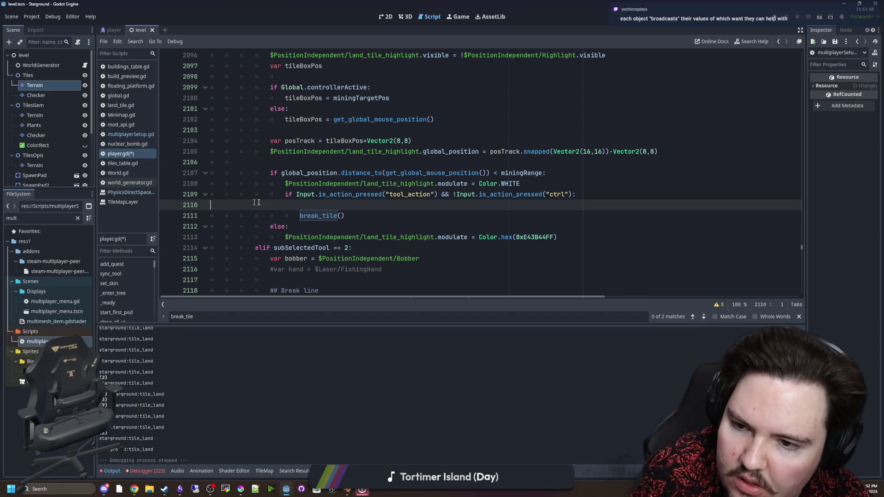
key(ctrl+z)
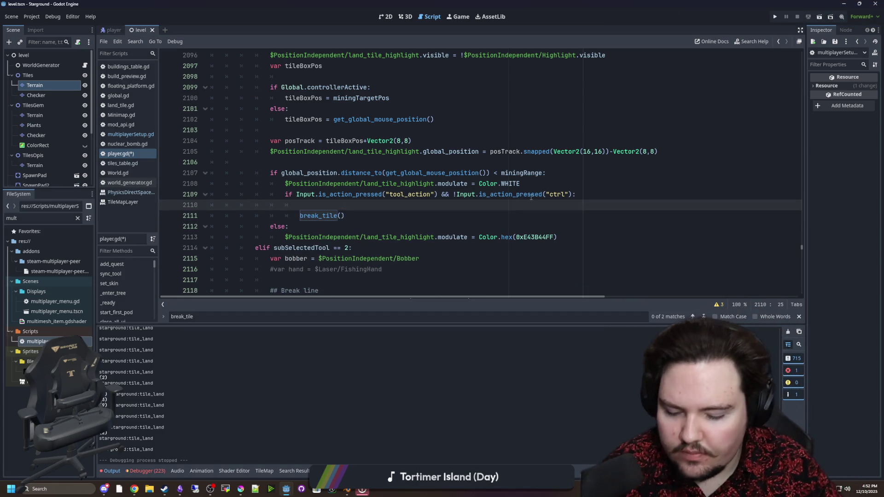
text(if In)
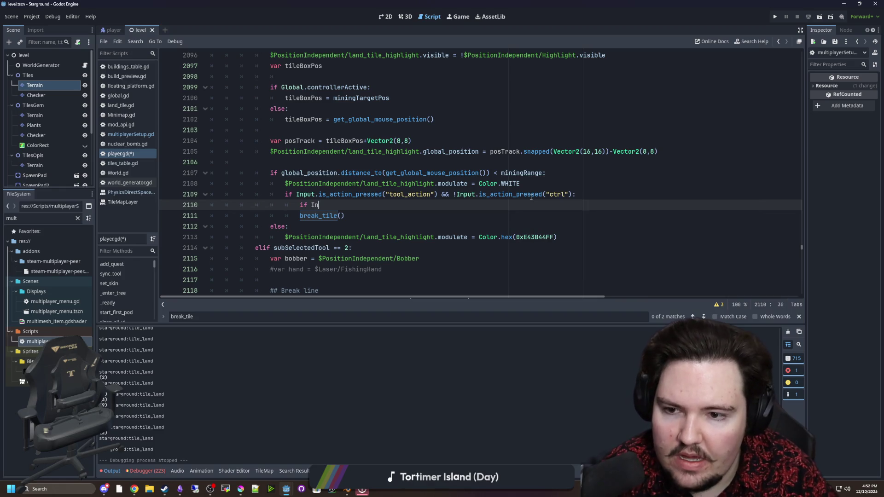
text(put.is_)
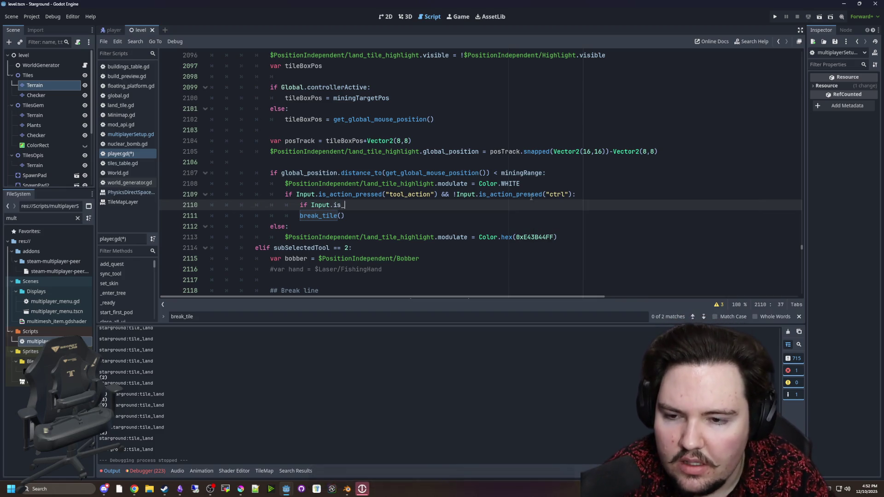
text(ac)
key(Return)
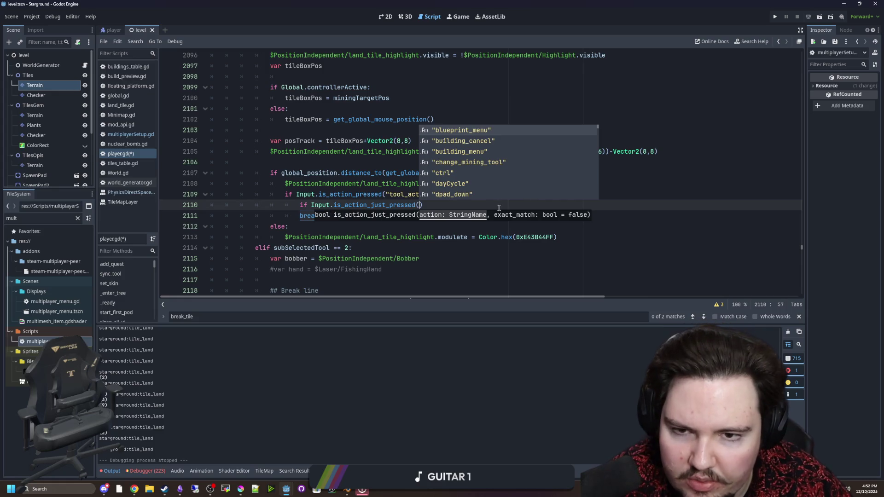
click(421, 205)
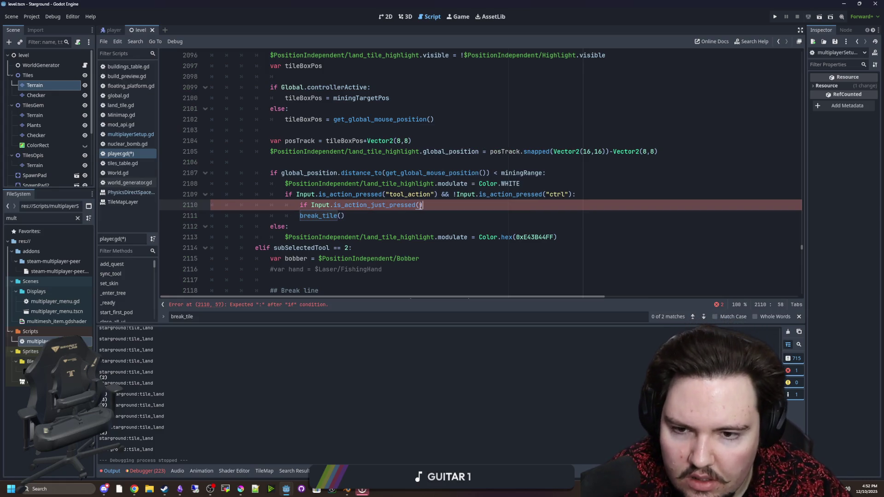
key(Left)
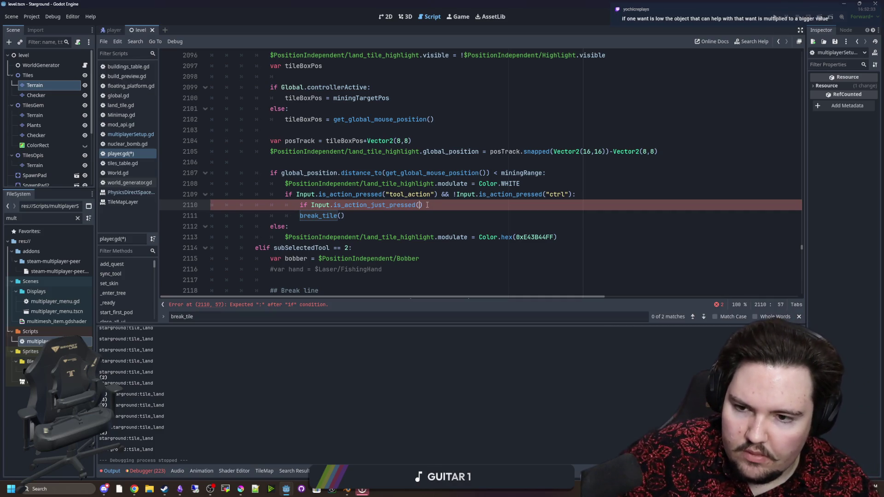
Start a new String variable declaration below skateScore at the top of the script.
scroll(682, 240, up, 2)
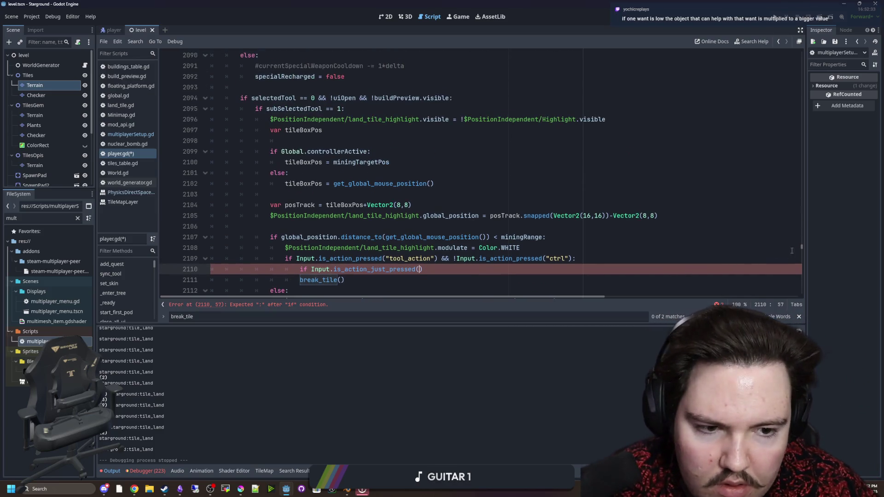
drag(801, 247, 801, 53)
scroll(451, 183, down, 7)
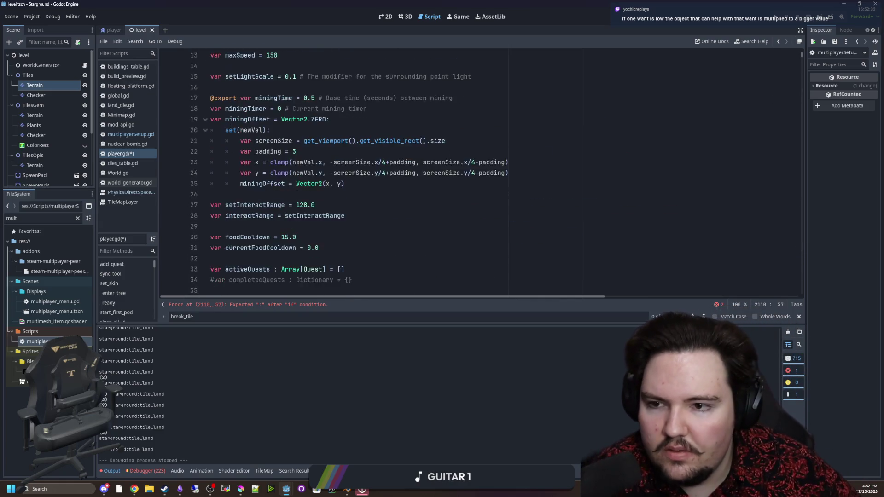
click(304, 206)
key(Return)
key(Return)
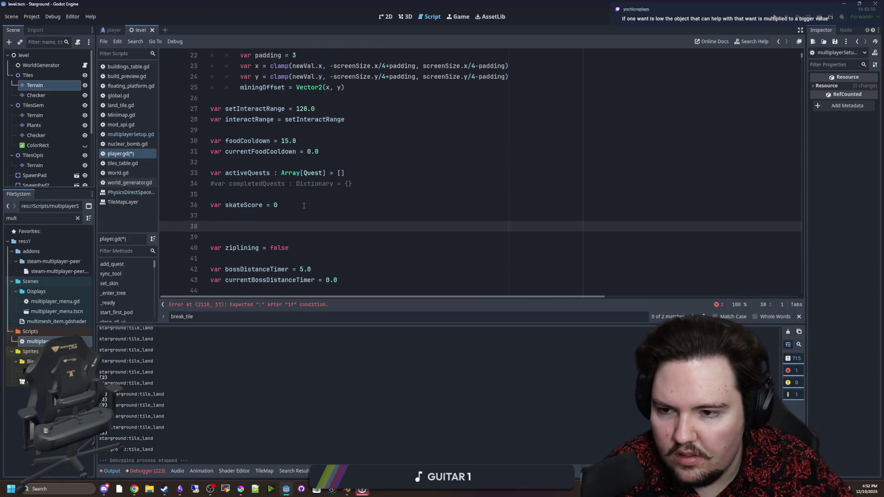
text(var firstTile)
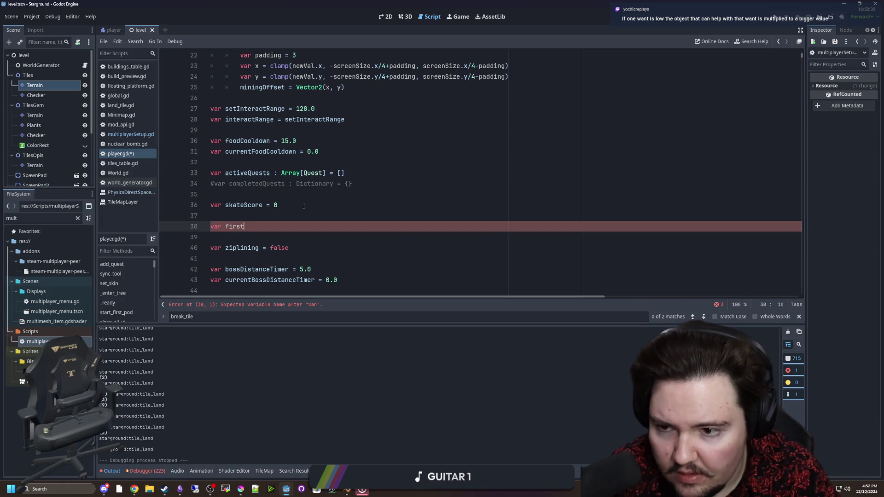
text(S)
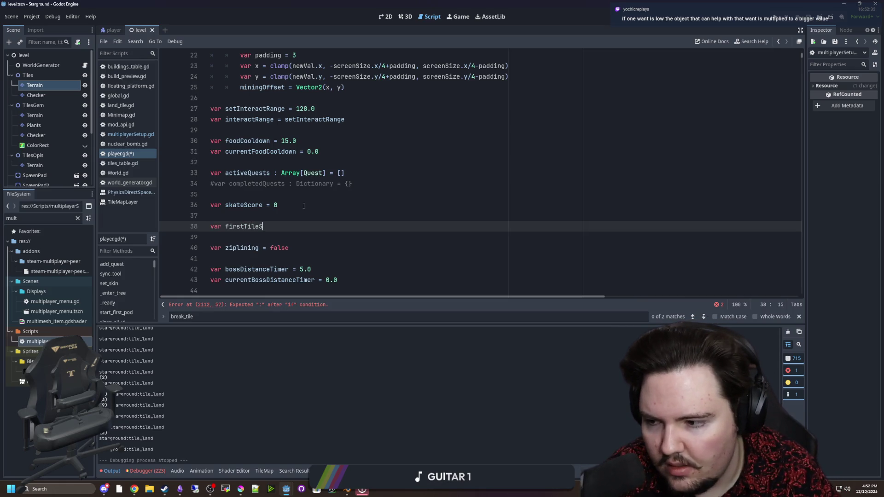
key(BackSpace)
text(Dug)
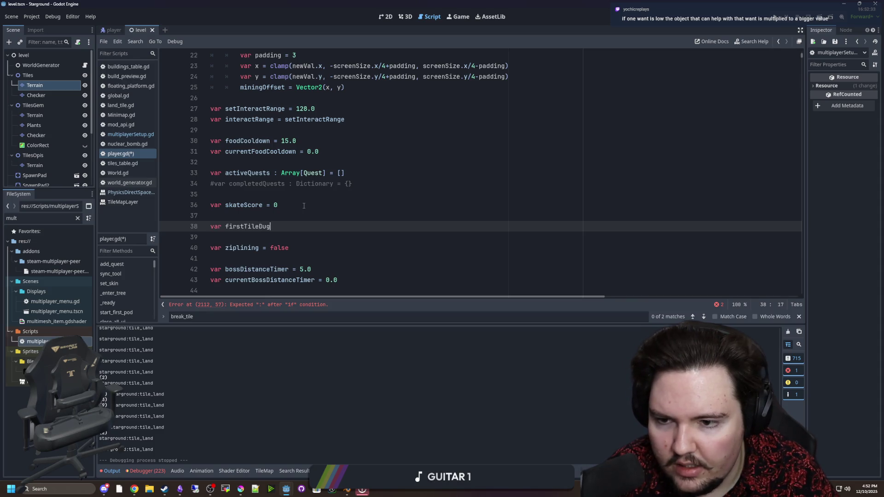
text( = "")
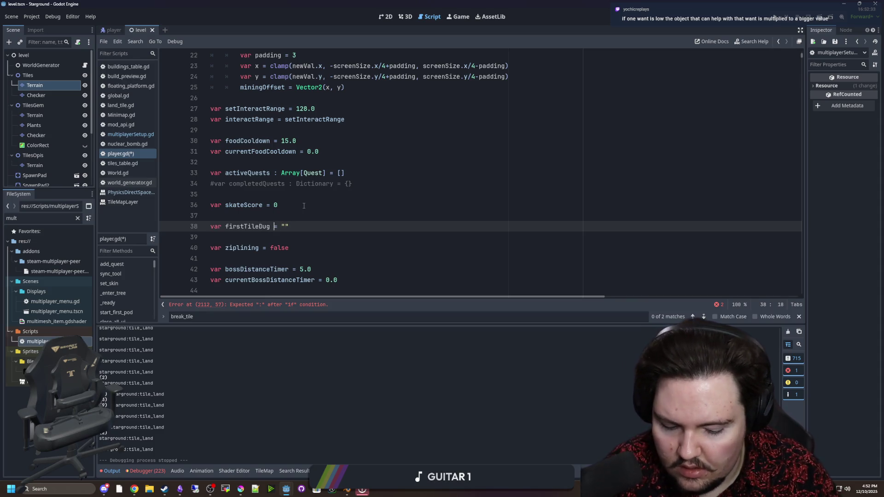
text(: String)
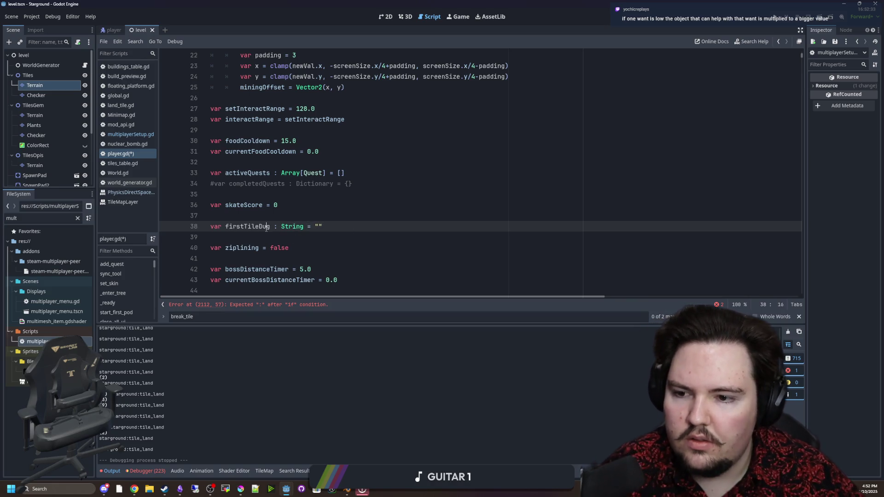
Finish the firstTileDug String declaration and find the _process function.
double_click(266, 226)
click(300, 212)
key(ctrl+f)
text(_process)
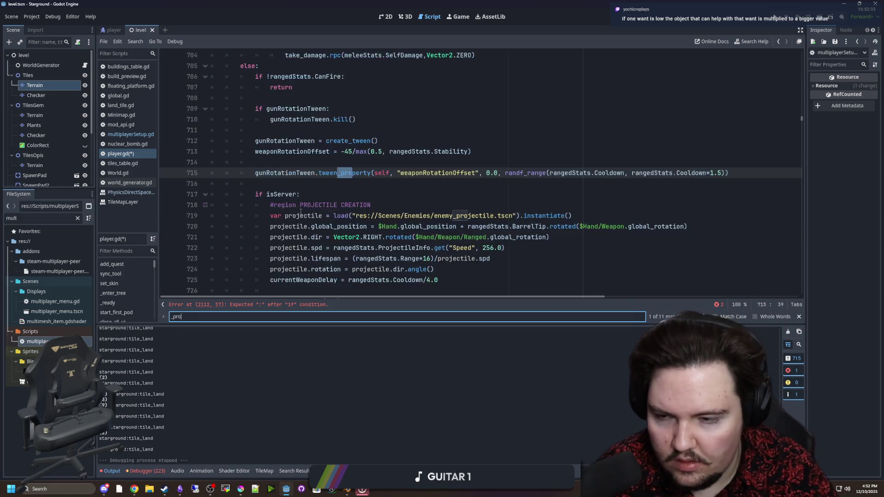
click(280, 214)
key(Return)
key(Return)
key(Up)
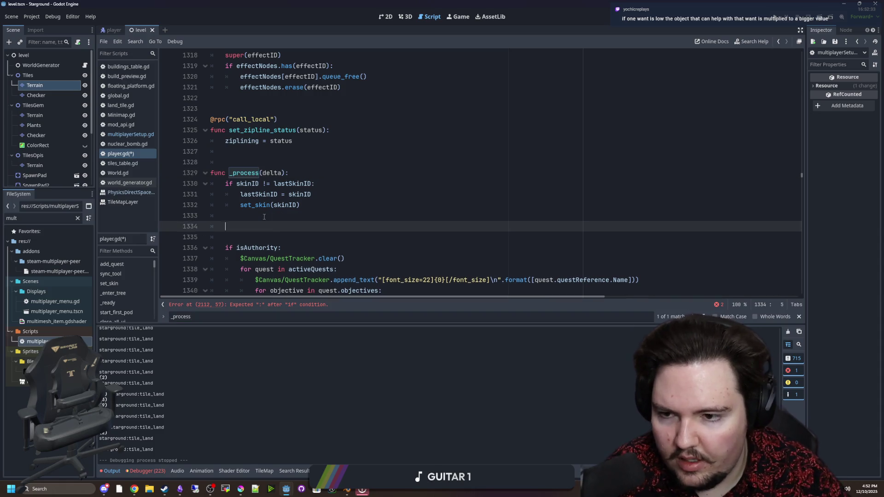
key(BackSpace)
key(BackSpace)
key(BackSpace)
Under the isAuthority check, write an Input.is_action_pressed("tool_action") condition.
click(299, 229)
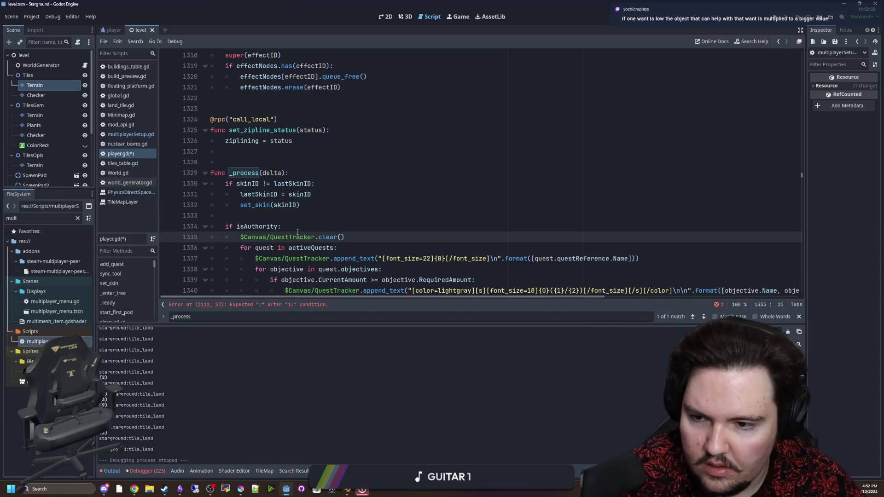
key(Return)
key(Return)
key(Return)
key(Up)
text(if )
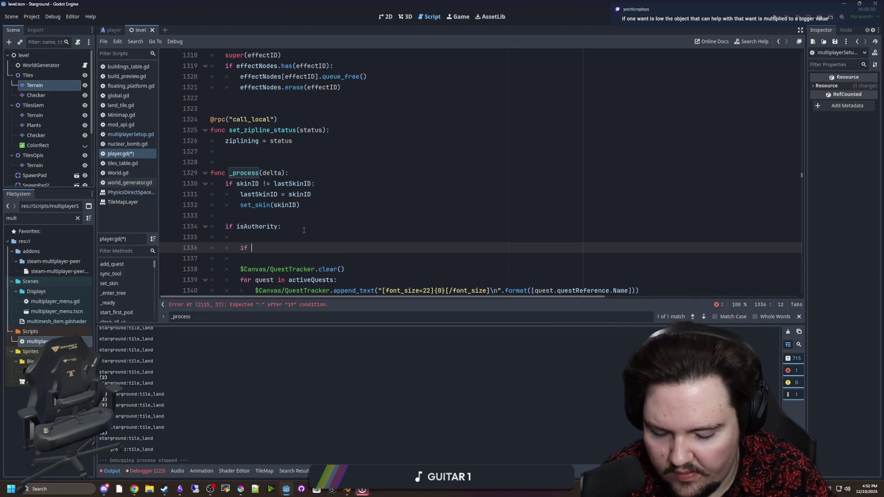
text(Input.is_action)
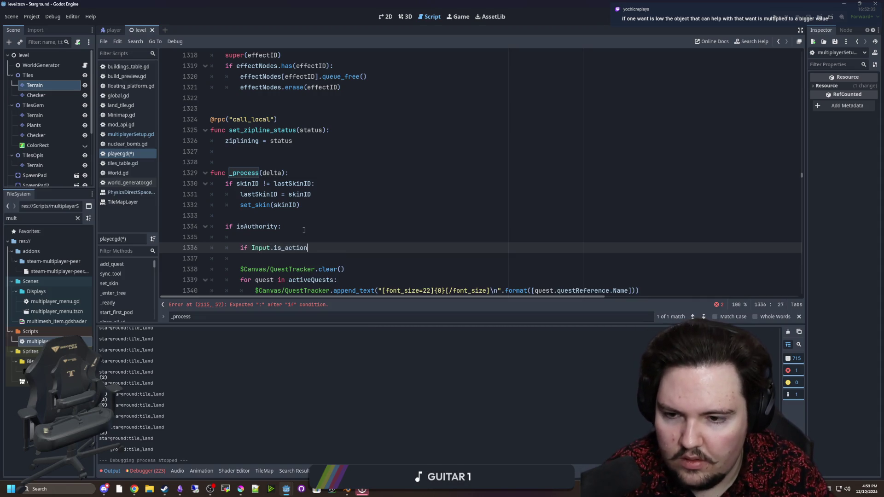
text(_relea)
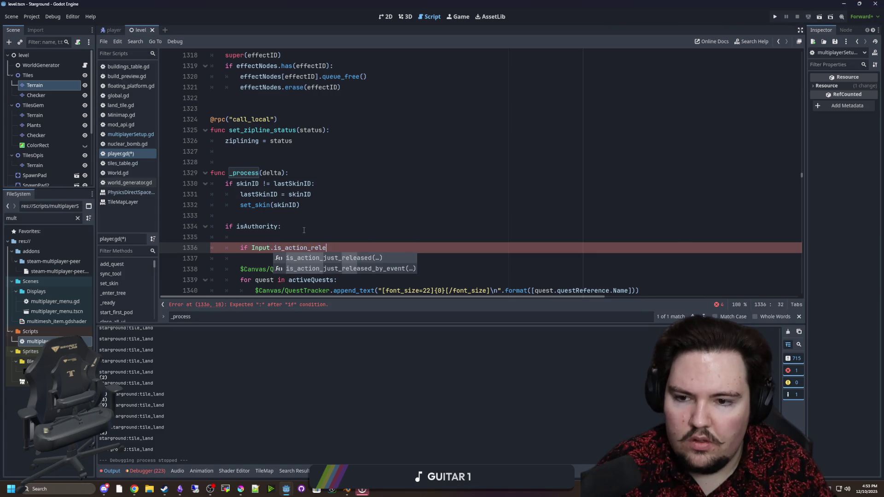
key(BackSpace)
key(BackSpace)
key(BackSpace)
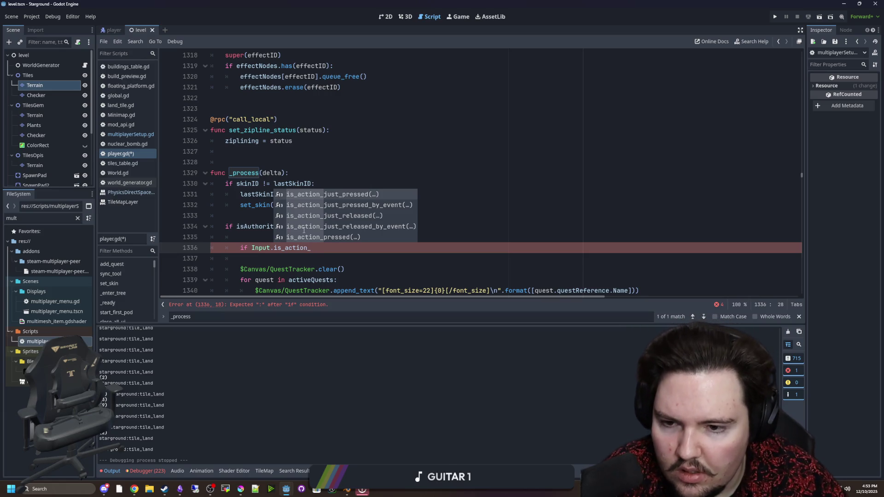
key(Down)
key(Down)
key(Down)
key(Return)
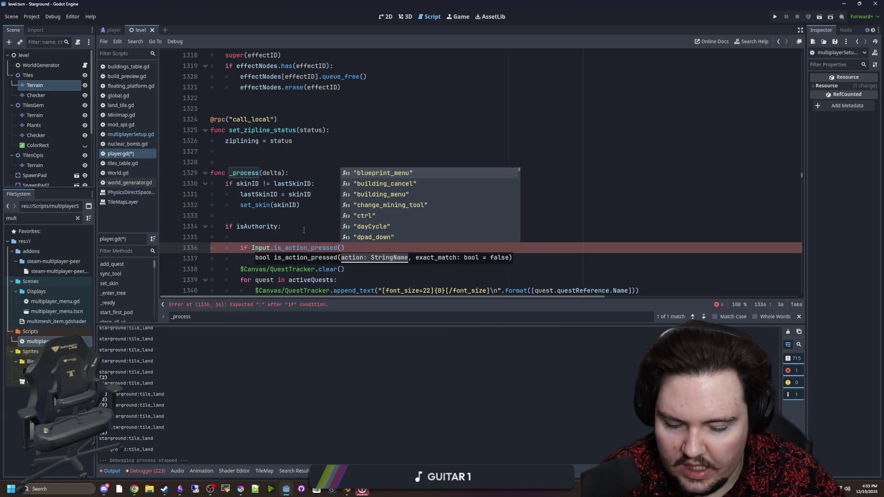
text("tool)
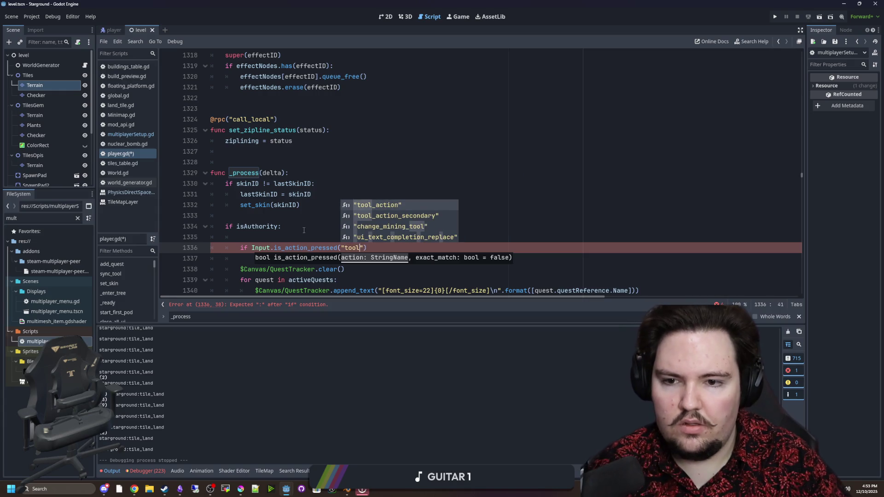
key(Return)
Negate the condition and make its body set firstTileDug = "".
click(250, 249)
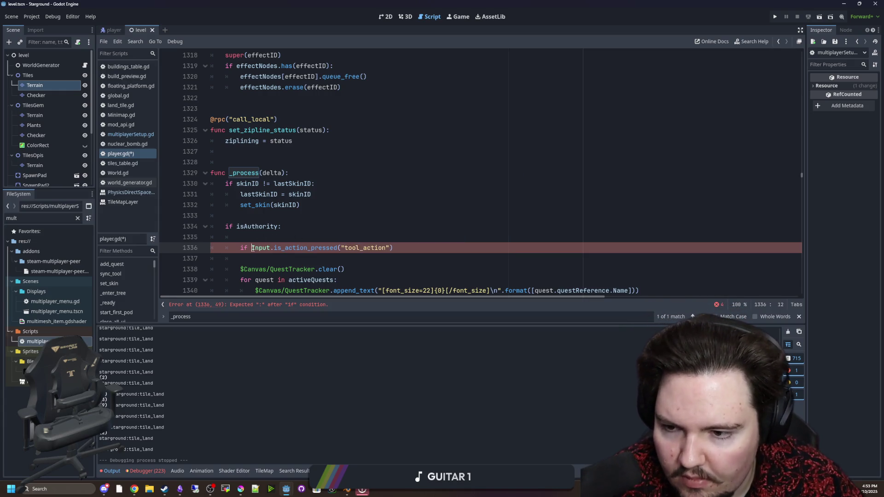
text(!)
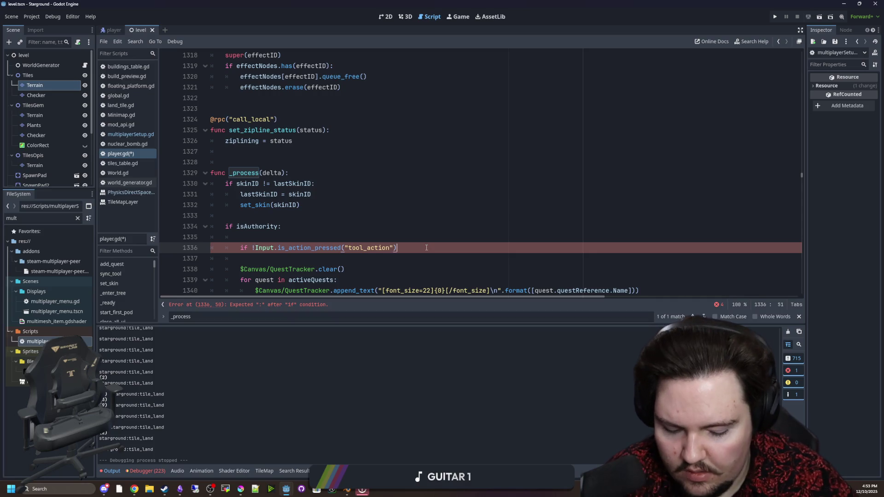
text(:)
key(Return)
text(firstTileDug)
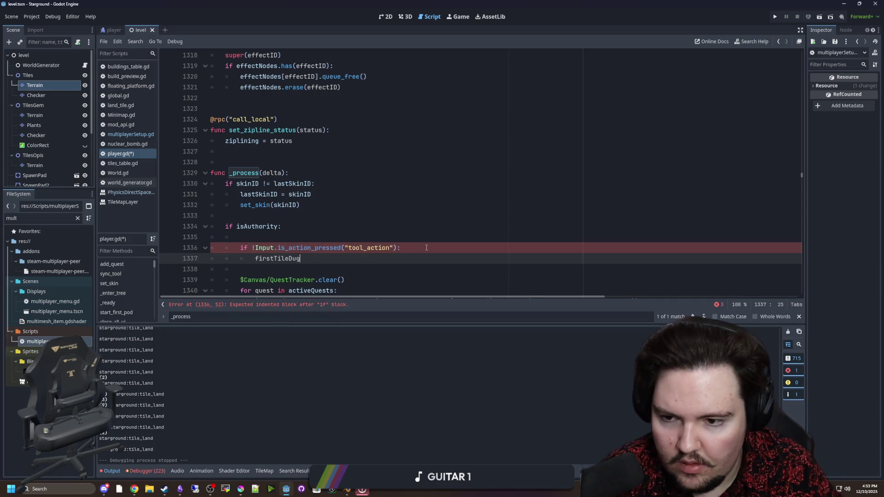
text( = ")
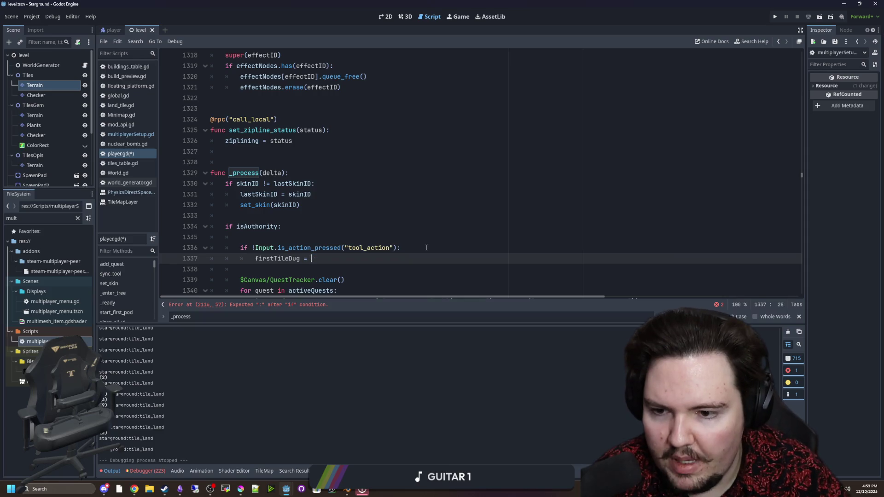
text("")
double_click(267, 258)
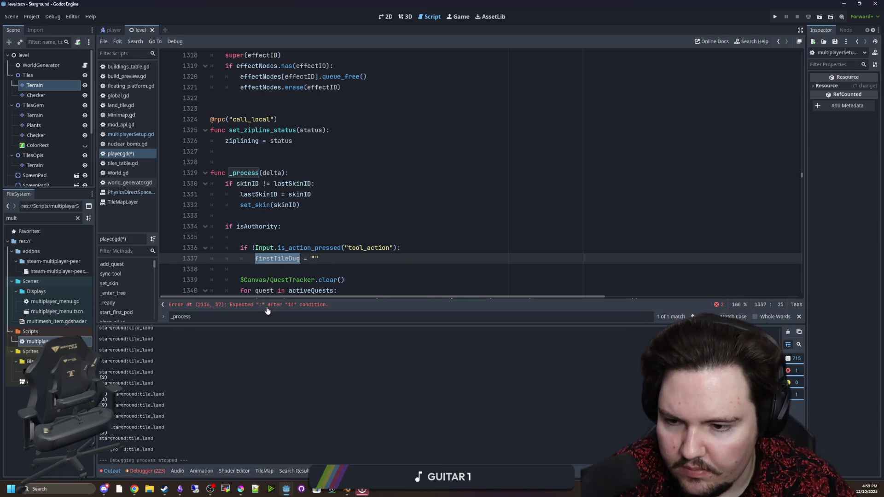
click(268, 306)
Complete the just-pressed check with "tool_action" and begin a firstTileDug line inside it.
scroll(417, 211, up, 1)
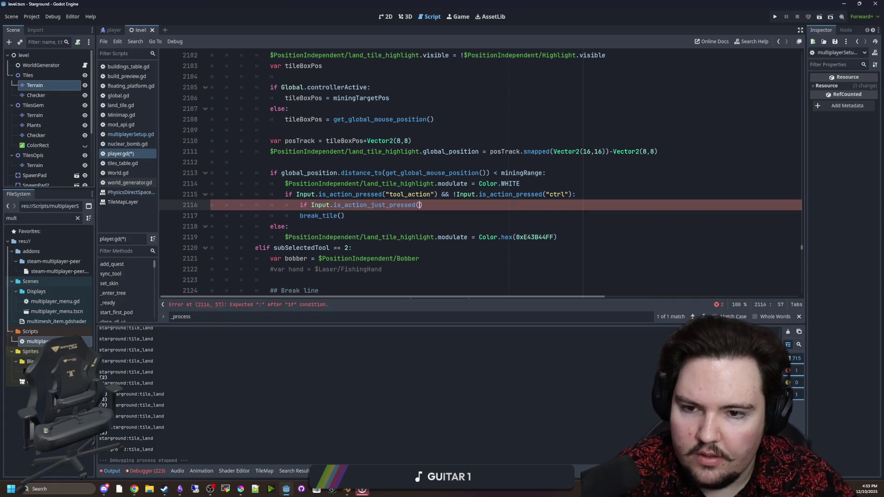
text("tool_ac)
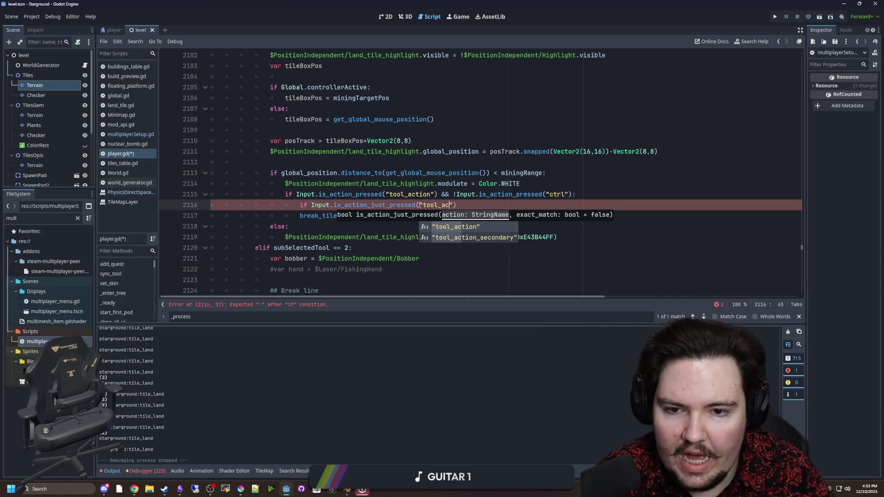
key(Return)
click(494, 207)
text(:)
key(Return)
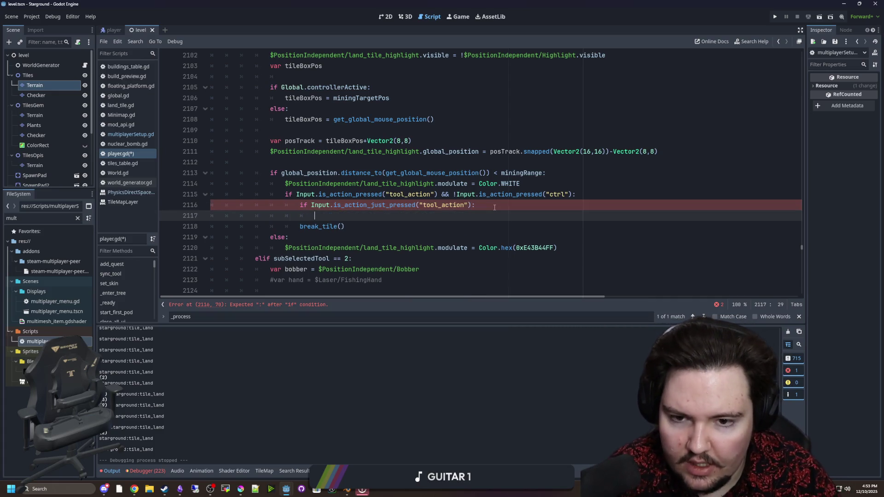
text(firstTileDug)
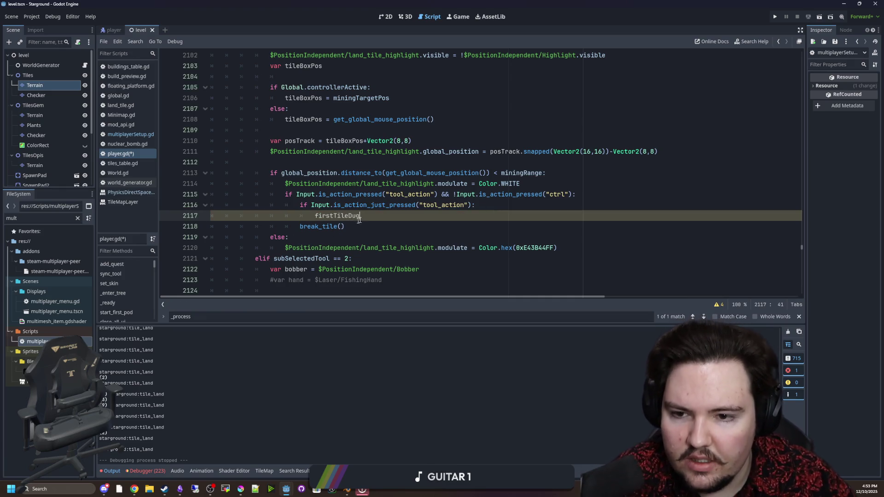
Delete the just-pressed check around break_tile() and jump to the break_tile definition.
key(ctrl+shift+Left)
key(BackSpace)
key(shift+Up)
key(shift+Home)
key(shift+Home)
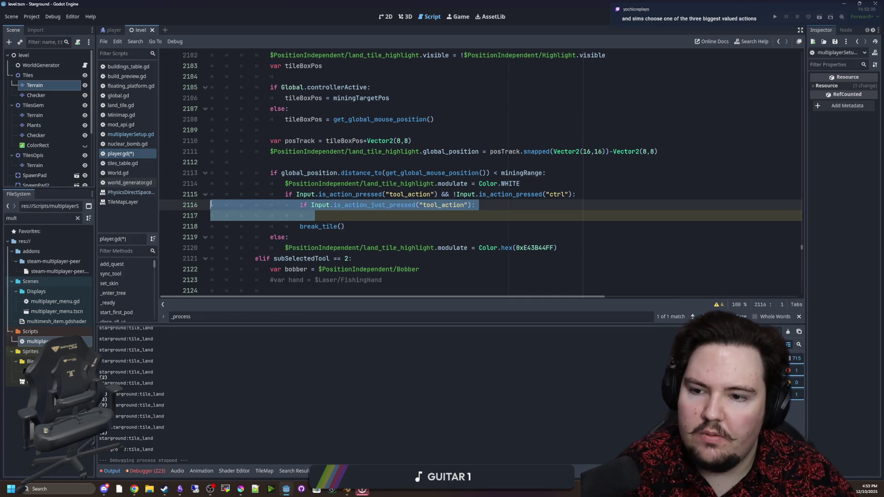
key(BackSpace)
key(BackSpace)
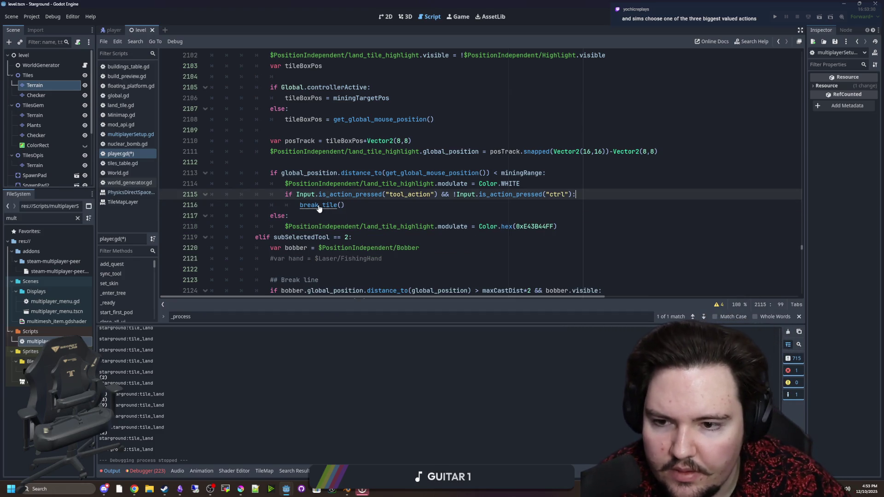
ctrl+click(322, 205)
scroll(318, 208, down, 4)
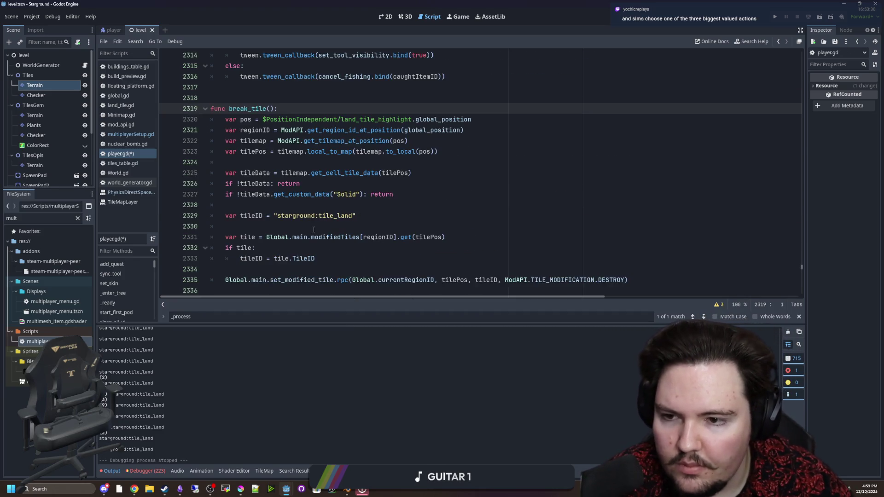
Below the tileID lookup, add the line firstTileDug = tileID.
scroll(349, 177, up, 1)
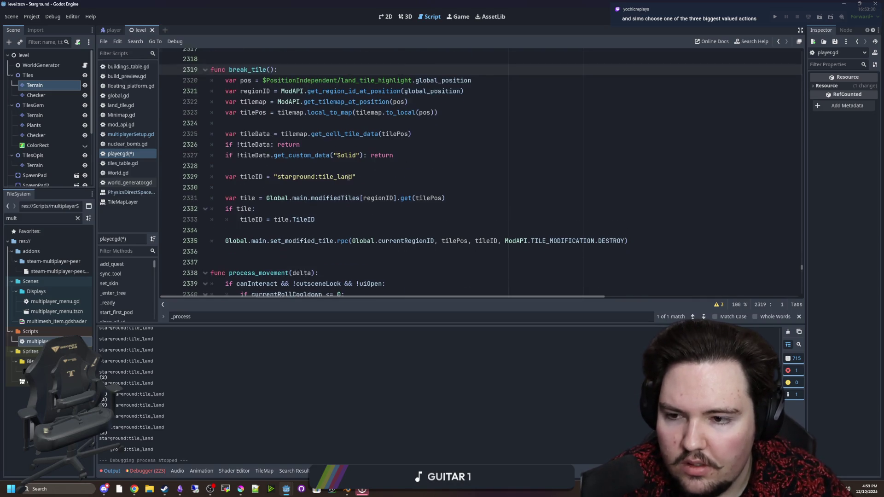
click(337, 226)
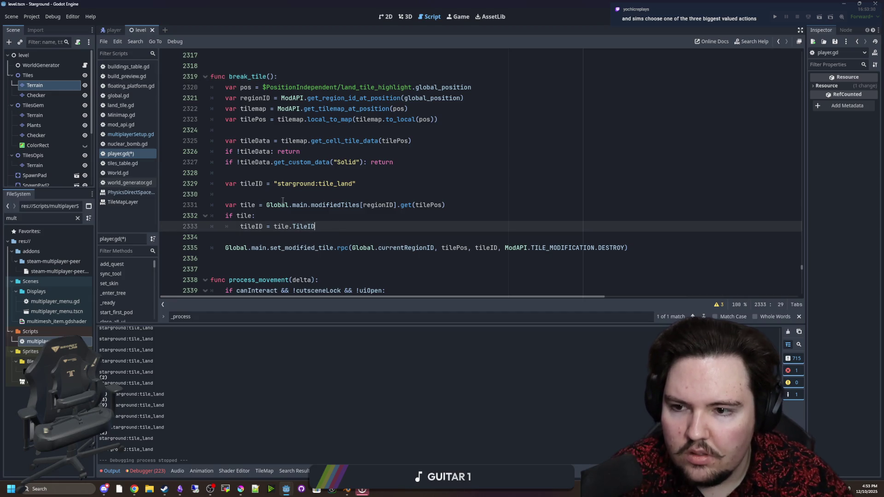
click(282, 198)
click(329, 228)
key(Return)
key(BackSpace)
key(Return)
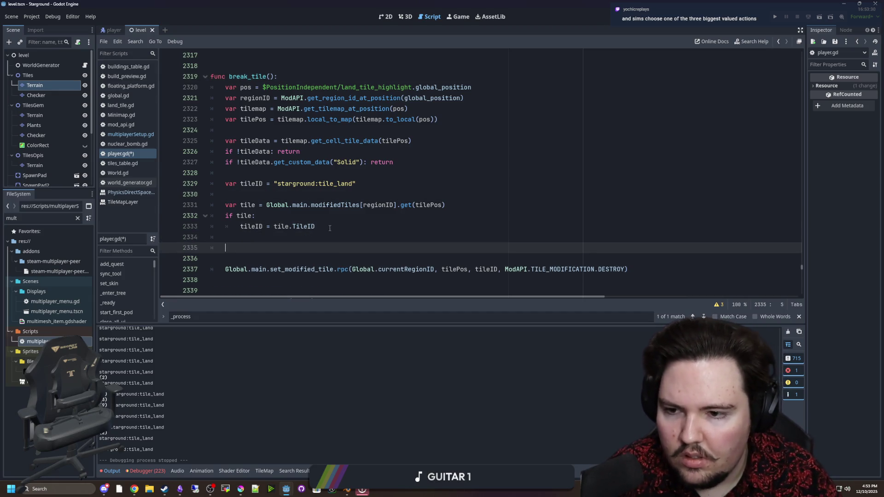
text(if tileID:)
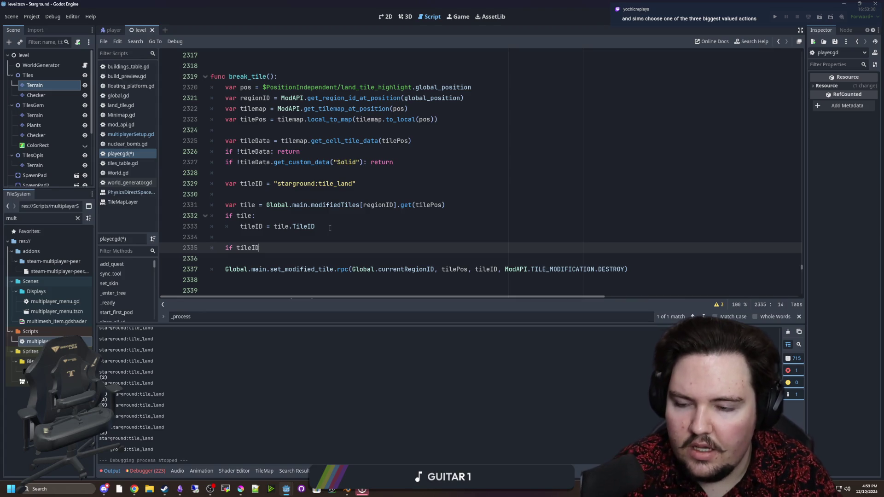
key(Return)
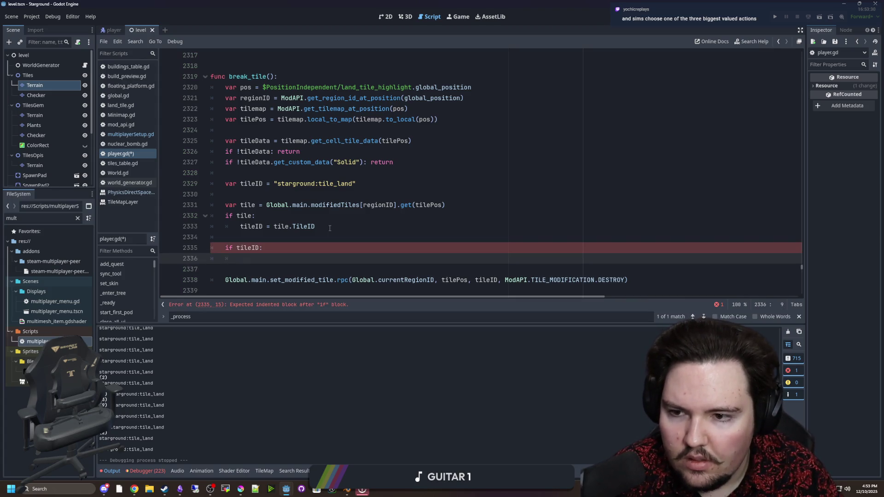
key(BackSpace)
key(BackSpace)
key(BackSpace)
text(firstTileDug)
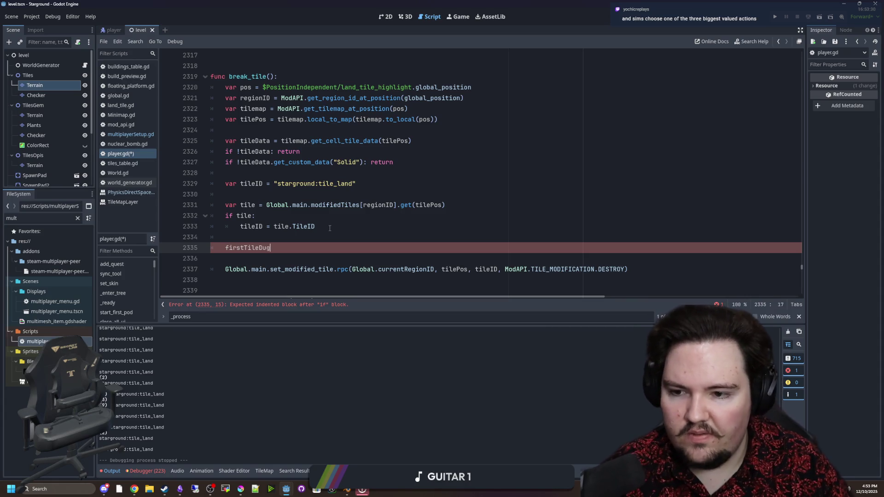
text( = tileID)
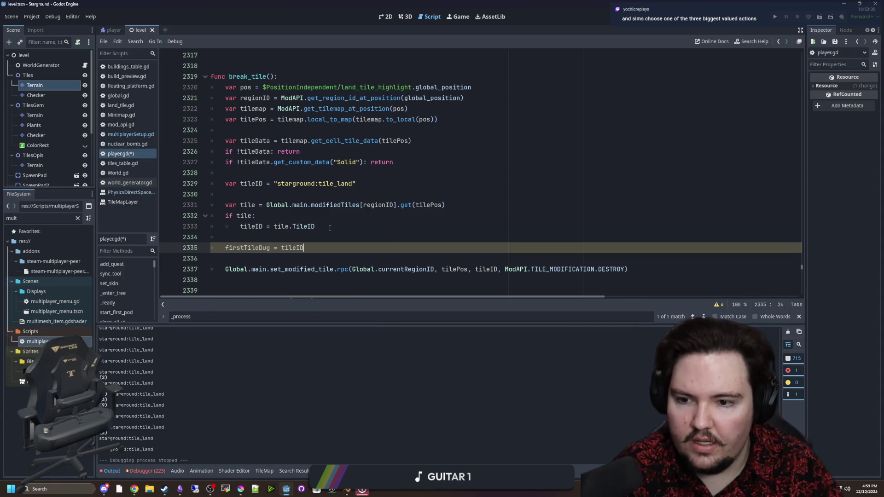
Nest that assignment under an 'if firstTileDug.is_empty():' check.
key(Escape)
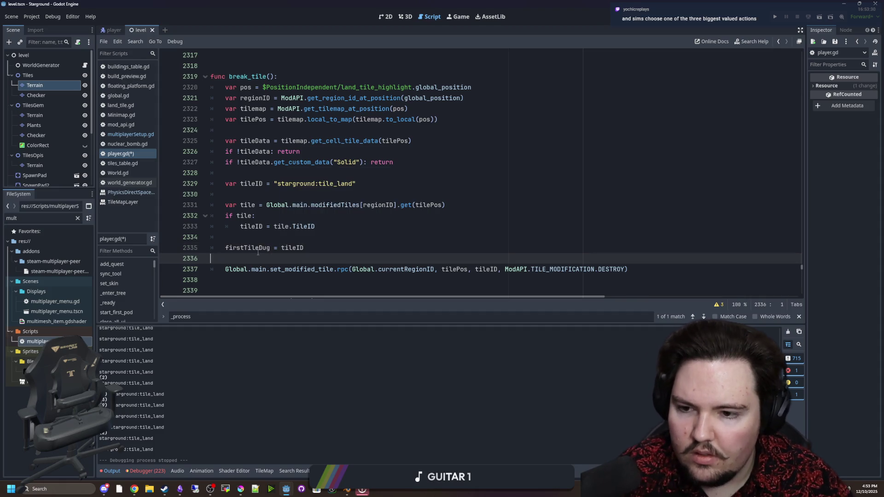
click(264, 238)
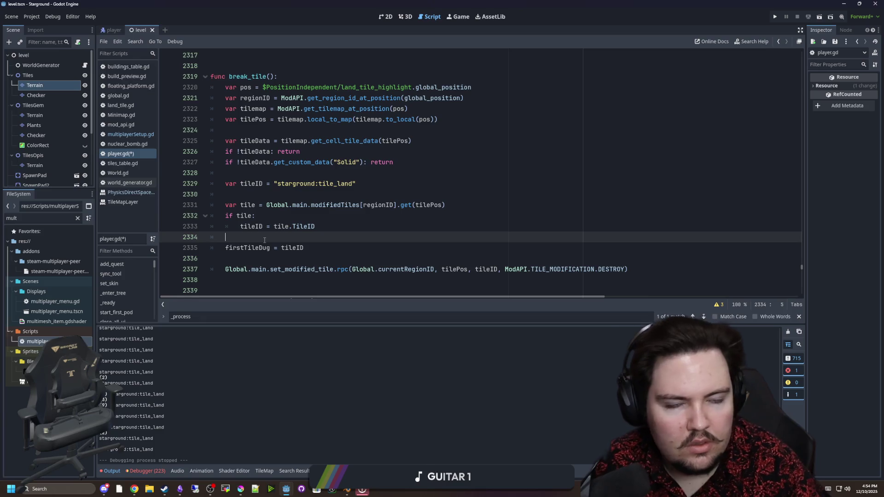
scroll(264, 239, down, 1)
key(Return)
text(if firstTileDug.is_empt)
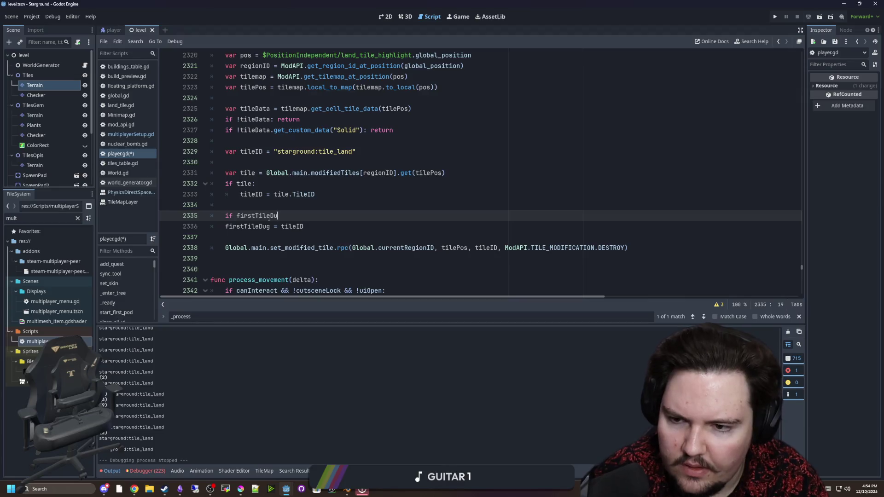
key(Return)
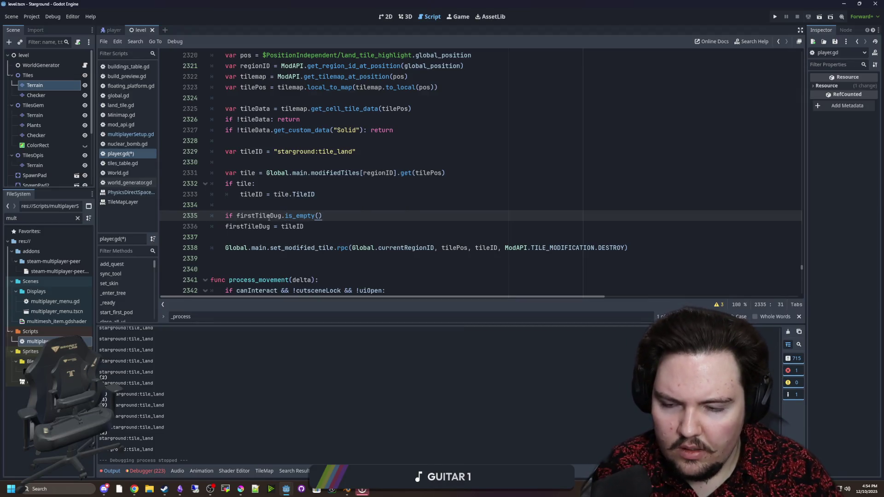
drag(225, 226, 322, 226)
key(Tab)
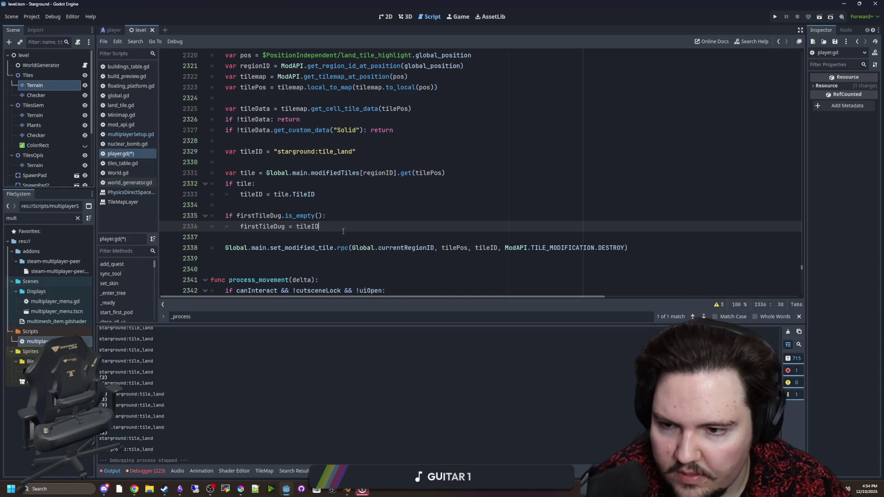
Add an else branch that returns when tileID != firstTileDug, then save the script.
click(334, 216)
key(Down)
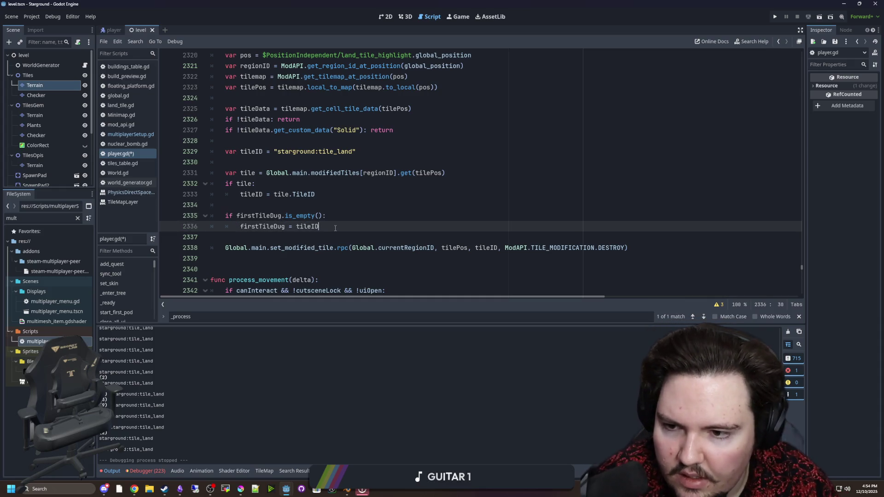
key(Return)
key(BackSpace)
text(else:)
key(Return)
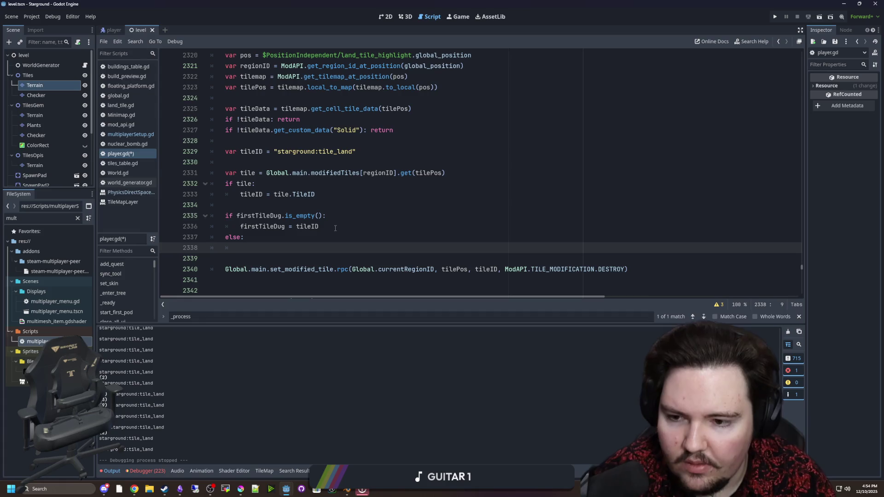
scroll(331, 228, down, 1)
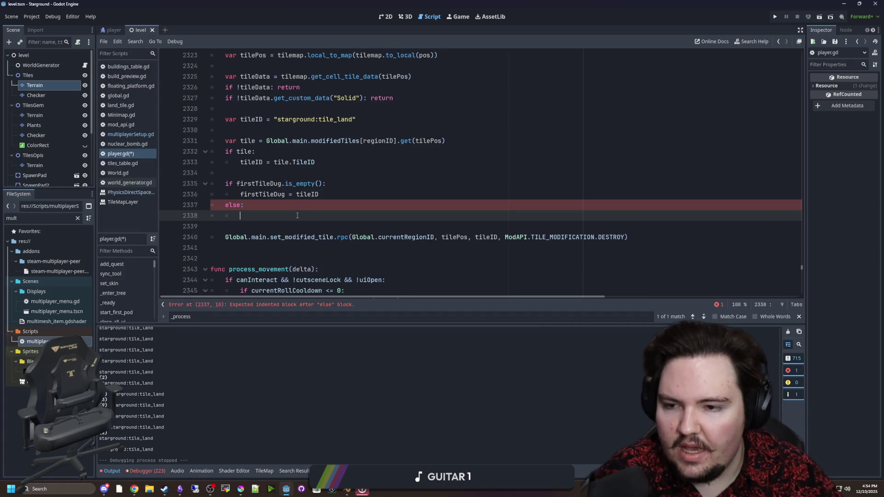
text(iftileID != )
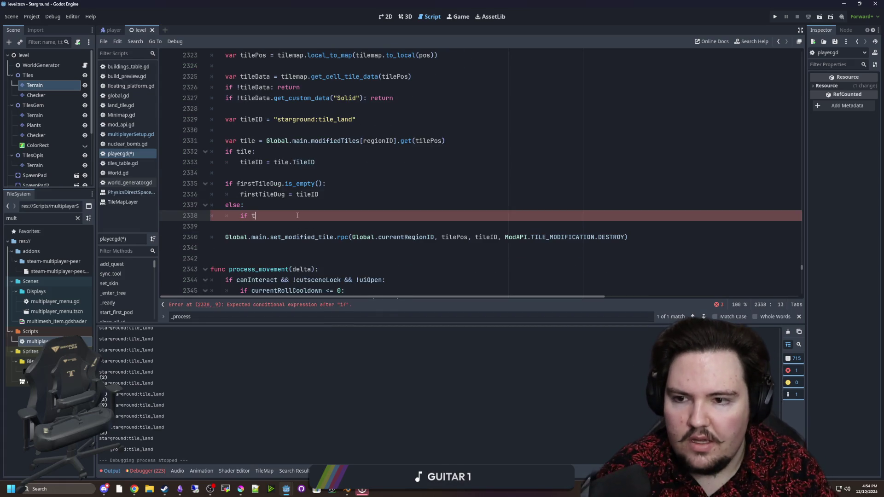
text(first)
key(Tab)
text(:)
key(Return)
text(return)
click(289, 238)
key(ctrl+s)
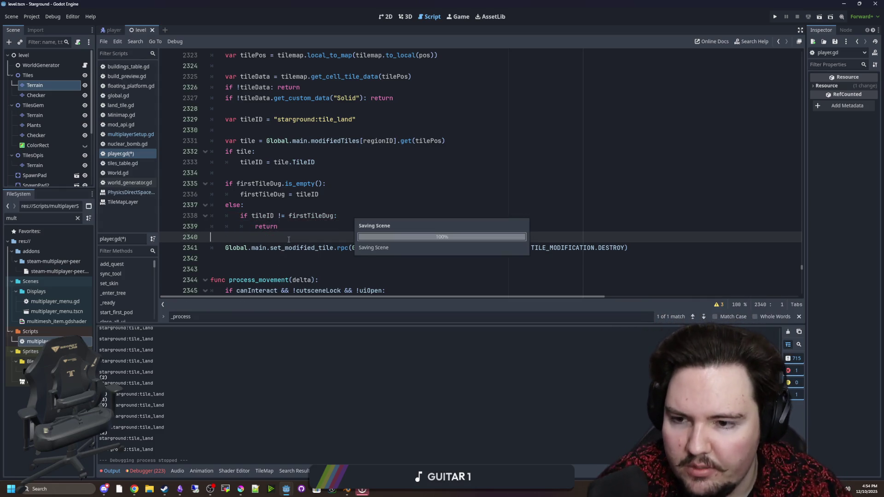
Run the project in the embedded game view, continue the saved game and equip the pickaxe.
click(462, 19)
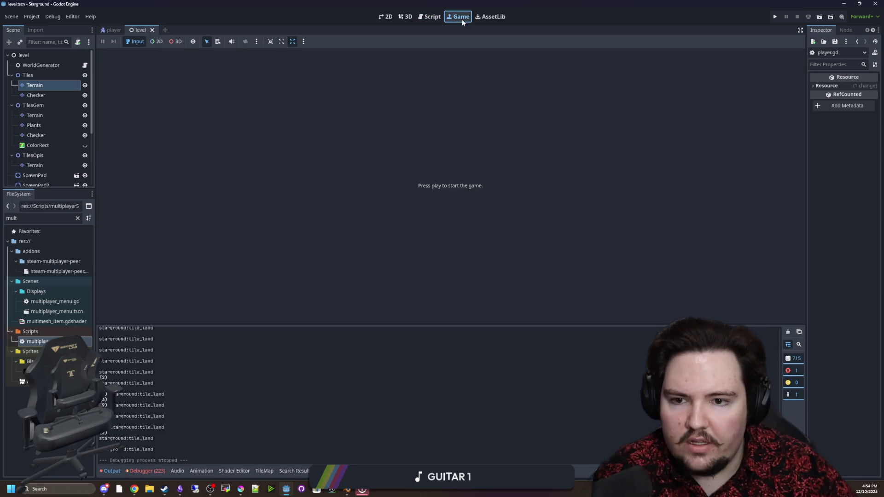
click(776, 17)
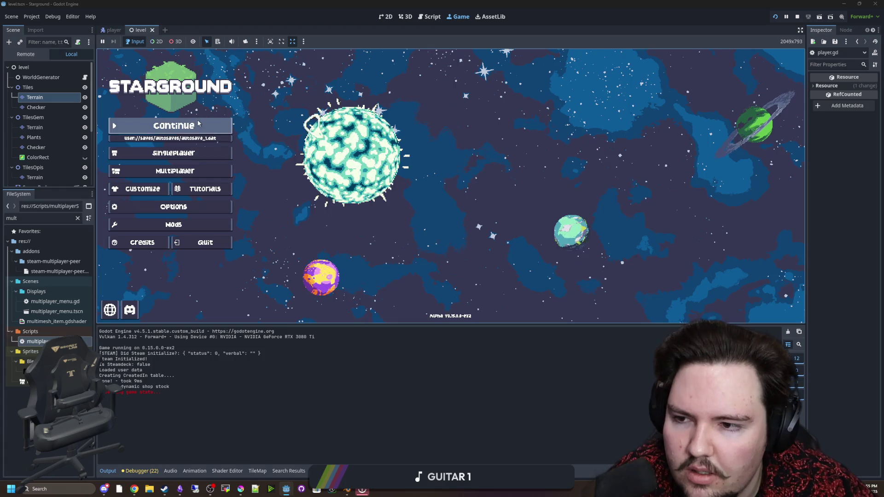
click(197, 124)
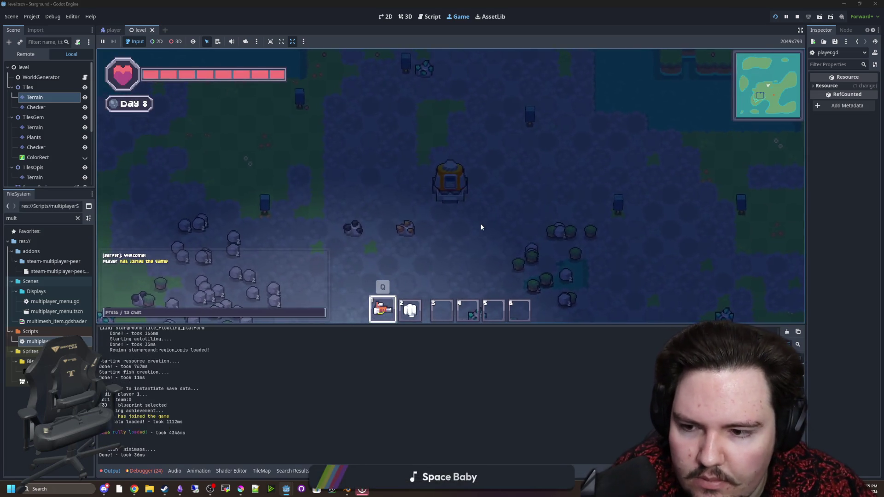
key(Tab)
click(505, 183)
Walk the player left and down, digging stone tiles and collecting the dropped stones.
key(a)
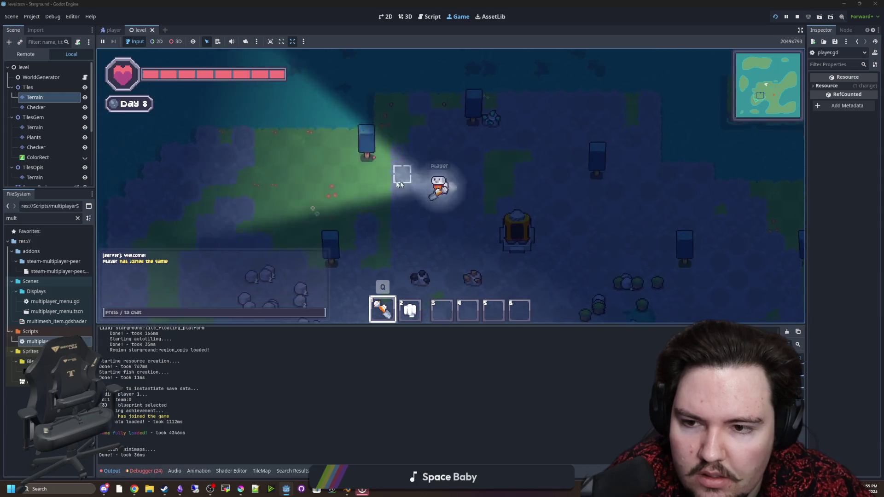
key(s)
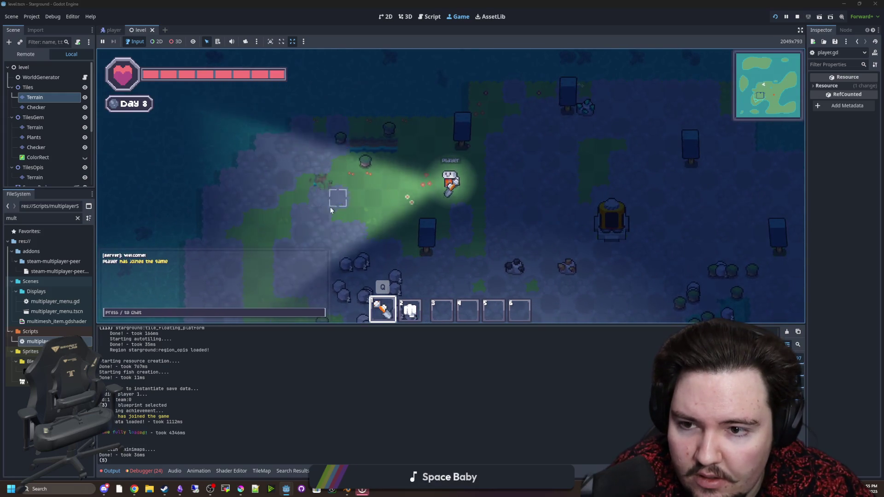
key(a)
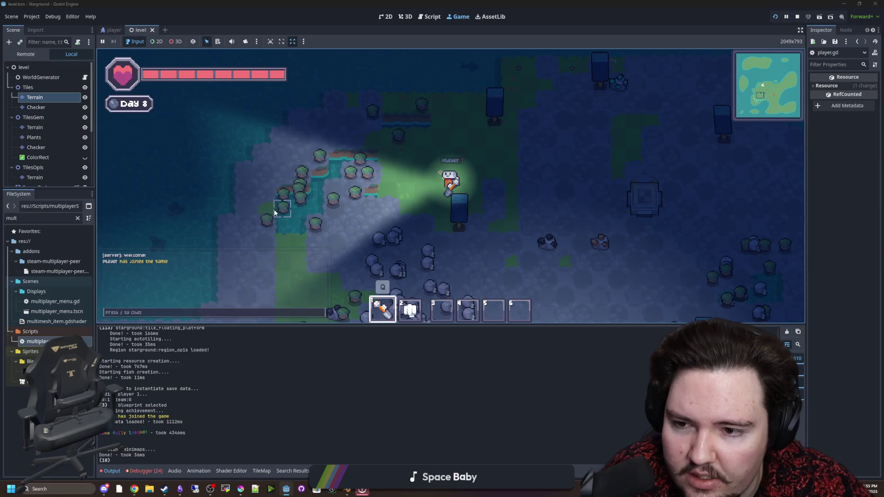
key(s)
key(d)
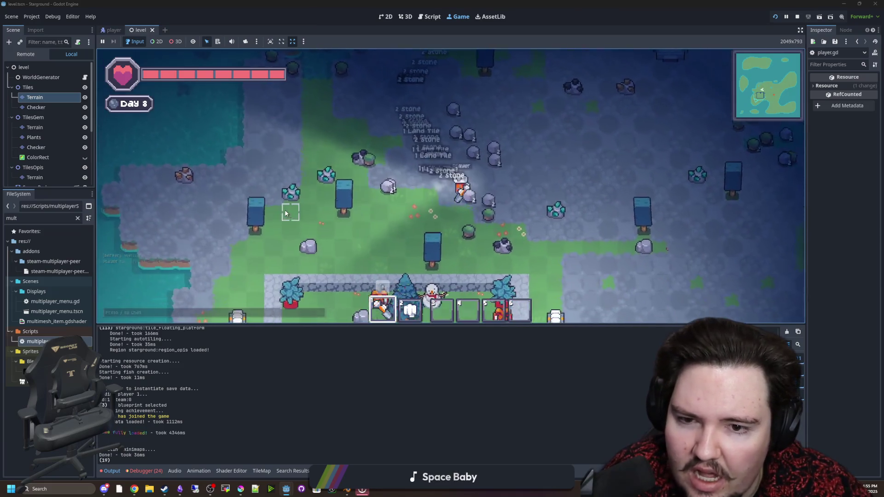
key(d)
key(q)
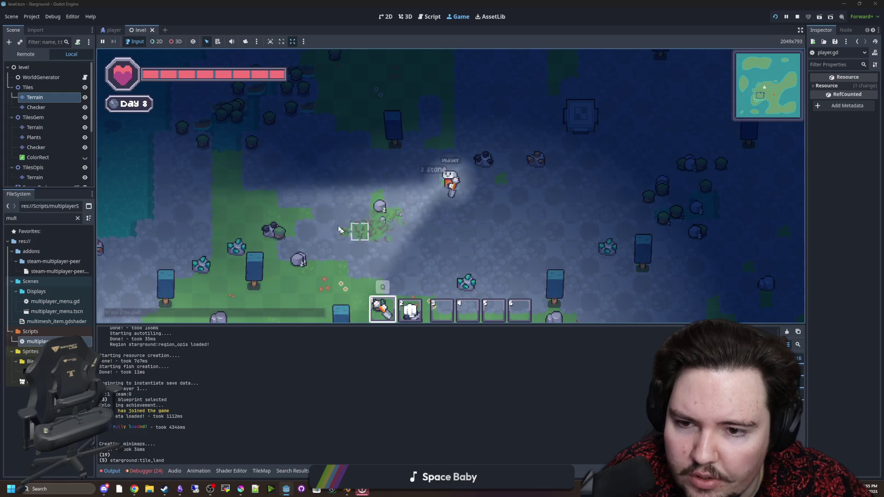
key(s)
key(d)
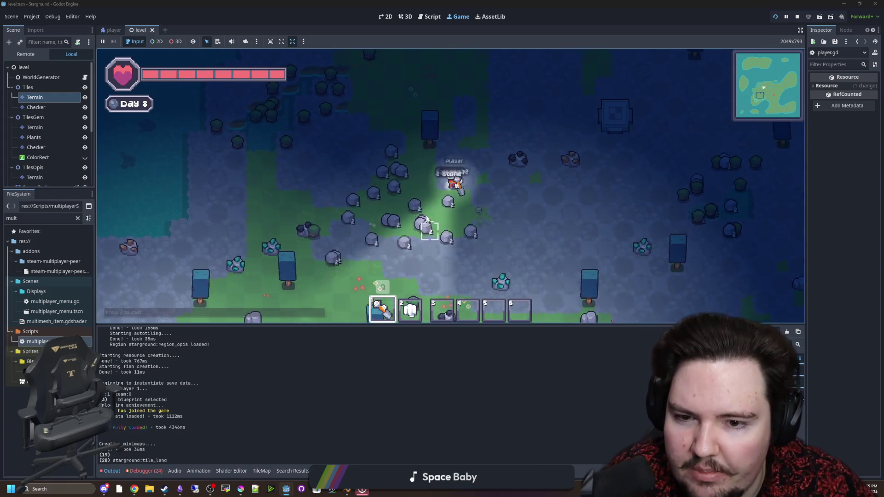
key(w)
key(d)
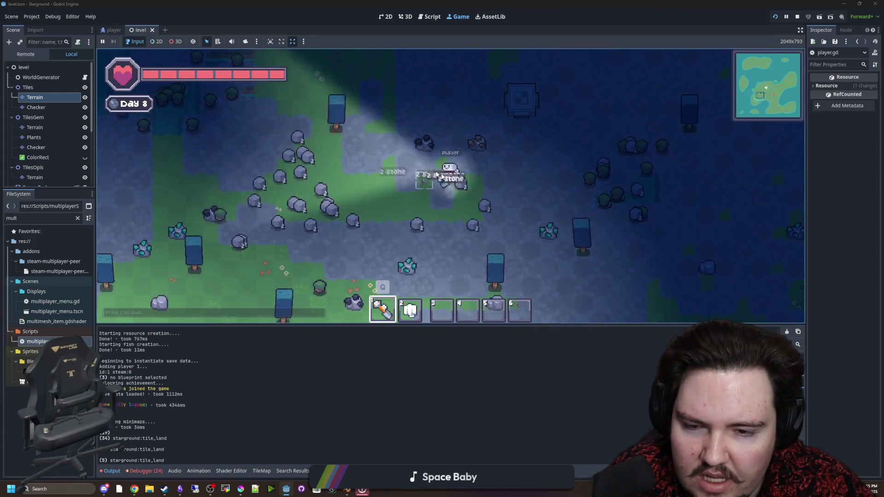
Keep walking through the stone field collecting stones, then pause the game with Esc.
key(w)
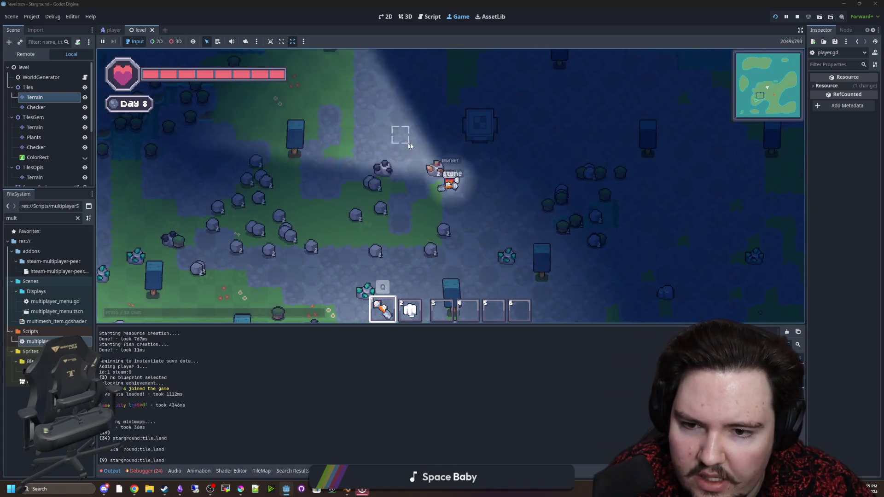
key(d)
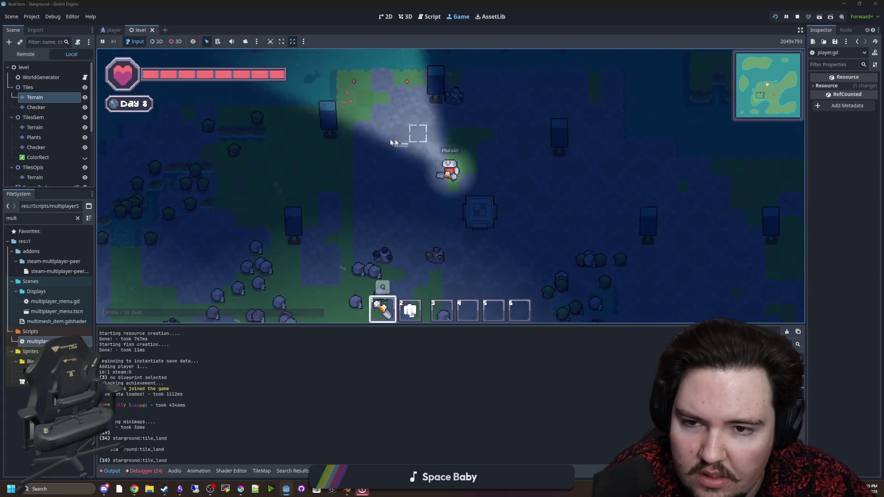
key(s)
key(d)
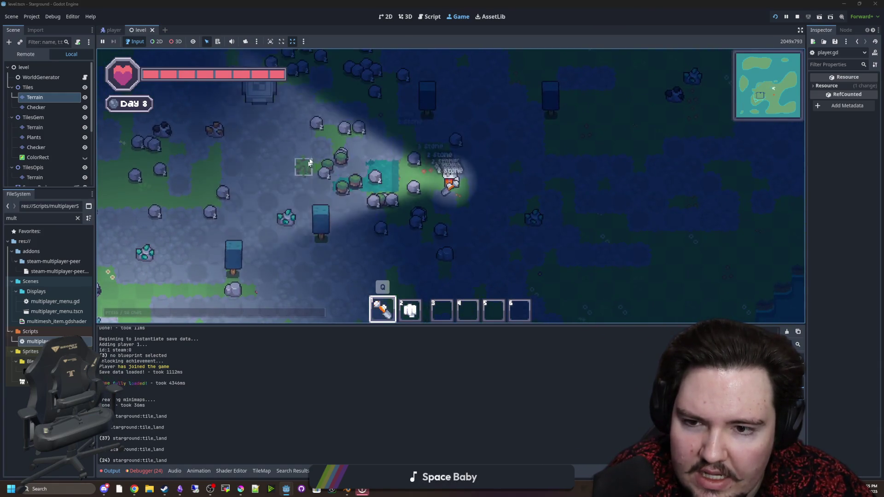
key(s)
key(s)
key(a)
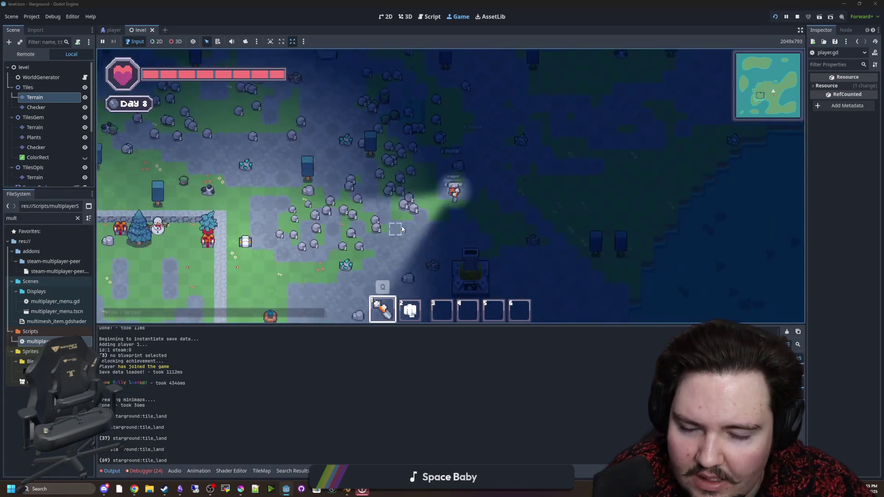
key(w)
key(a)
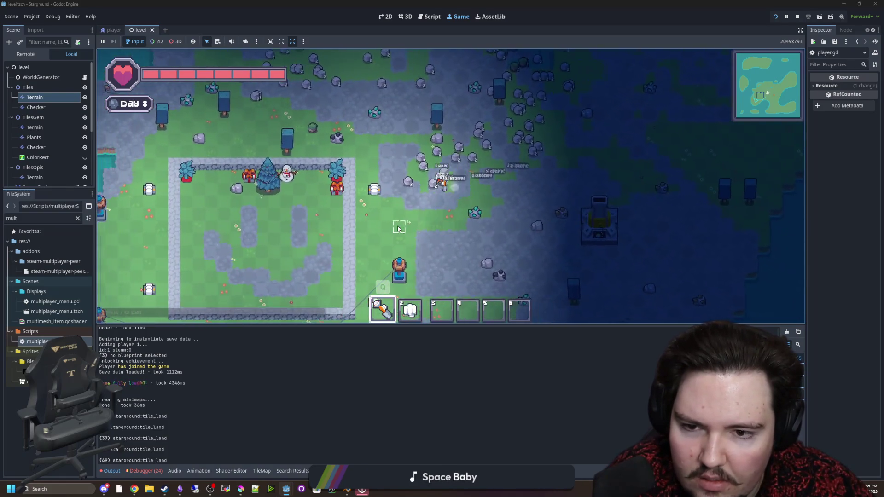
key(w)
key(d)
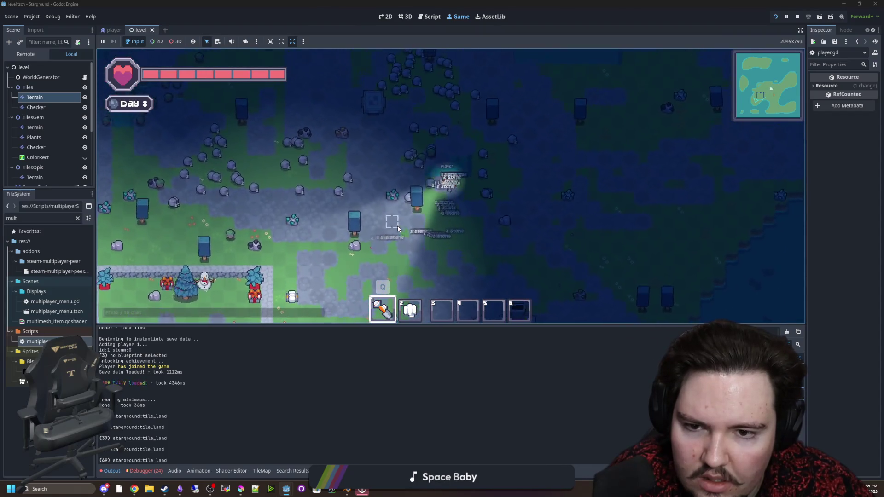
key(Escape)
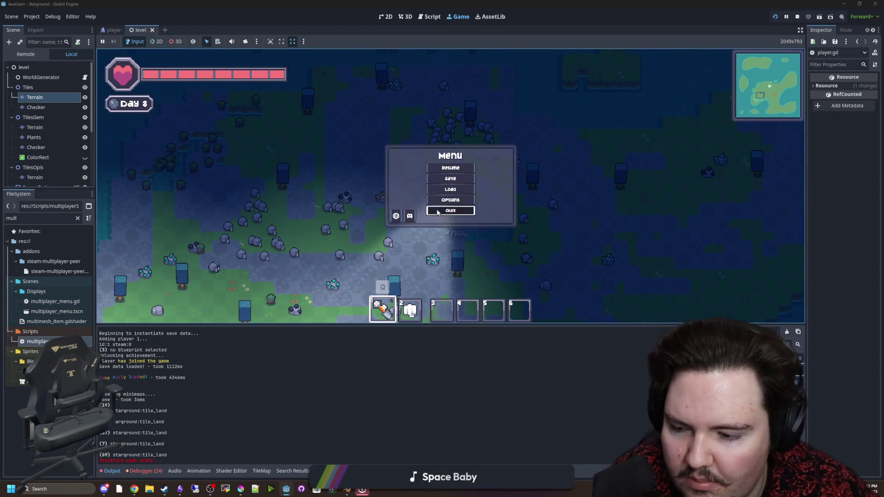
Quit to the title screen, start a new default world and pick a building from the Building Menu.
click(450, 210)
click(543, 184)
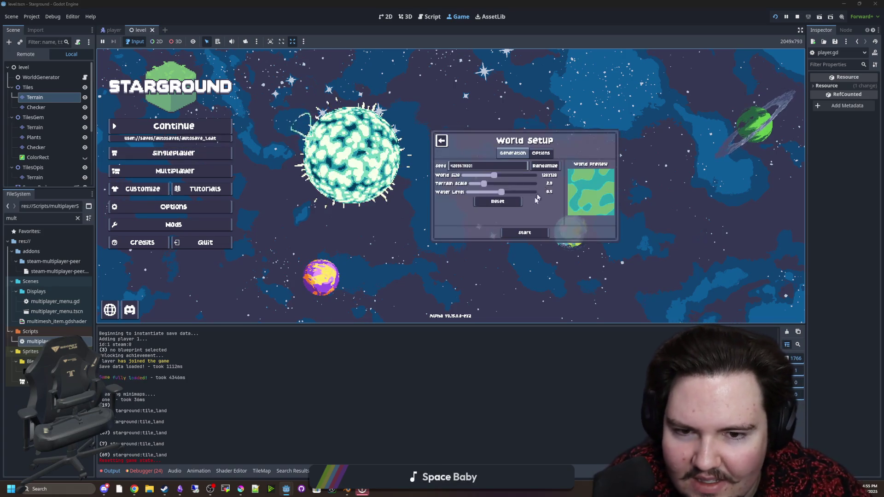
click(525, 233)
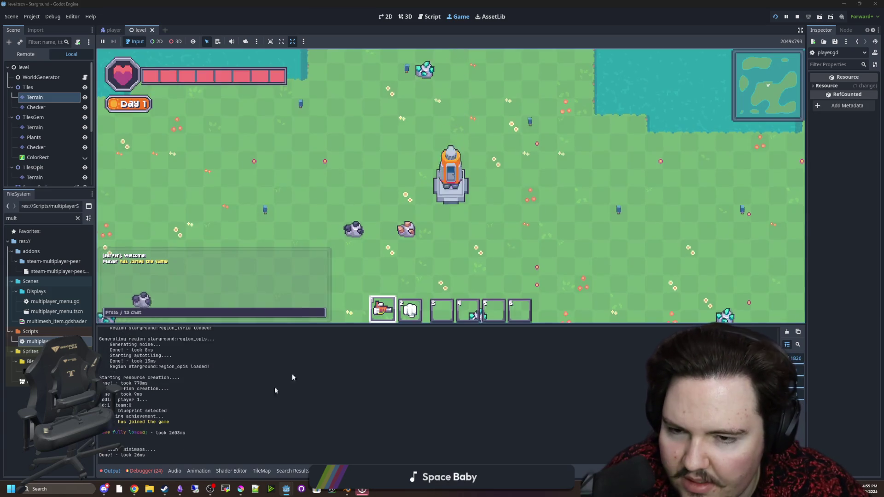
key(b)
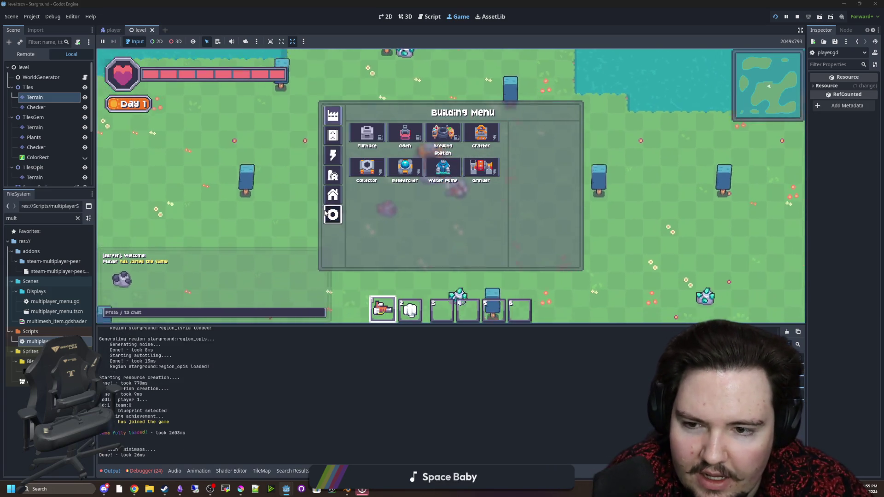
click(367, 134)
Switch the player to creative mode with the /gamemode creative chat command.
key(d)
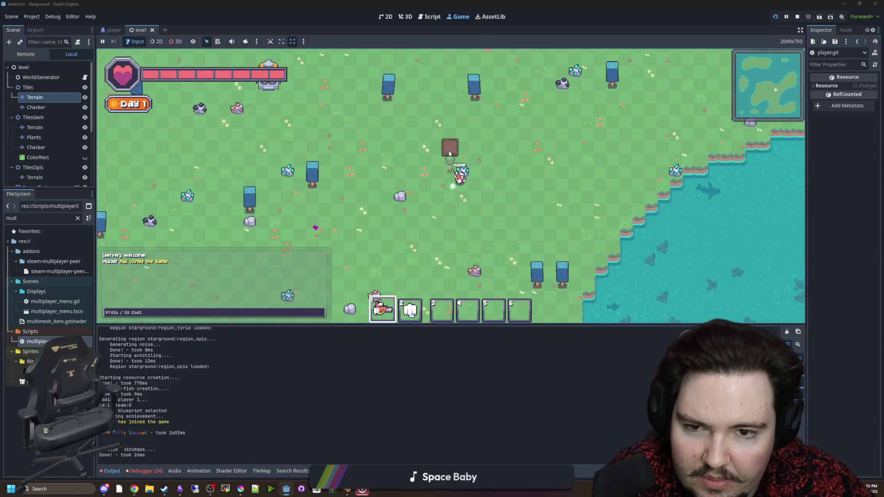
key(slash)
text(gamemo)
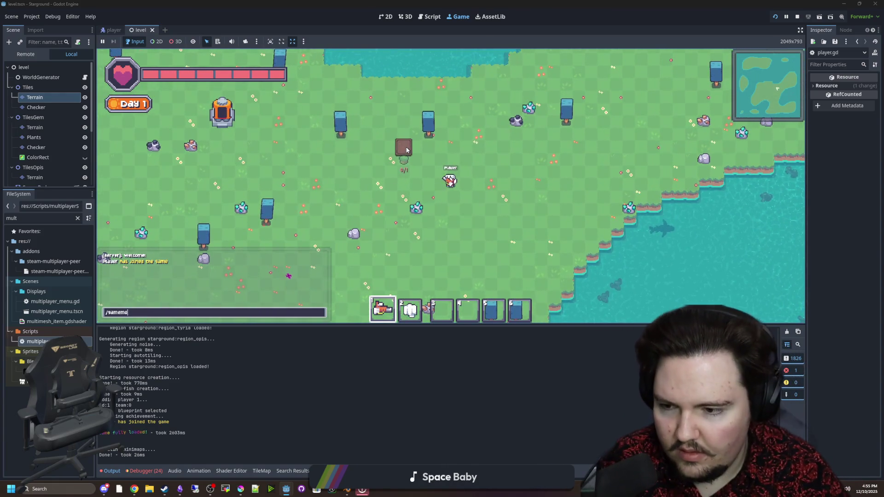
text(eative)
key(Return)
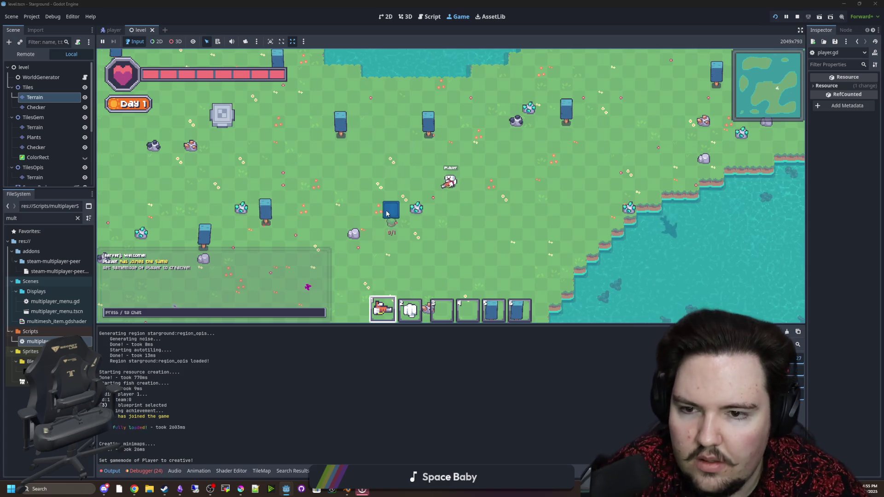
key(a)
mouse_move(373, 206)
mouse_down()
mouse_move(384, 193)
mouse_move(377, 184)
mouse_move(405, 198)
mouse_move(394, 197)
mouse_move(372, 227)
mouse_move(379, 241)
mouse_move(398, 213)
mouse_move(428, 223)
mouse_move(441, 212)
mouse_move(426, 225)
mouse_move(478, 212)
mouse_move(472, 194)
mouse_up()
Extend the painted cobblestone patch by walking the player down, right and up.
key(s)
key(d)
key(w)
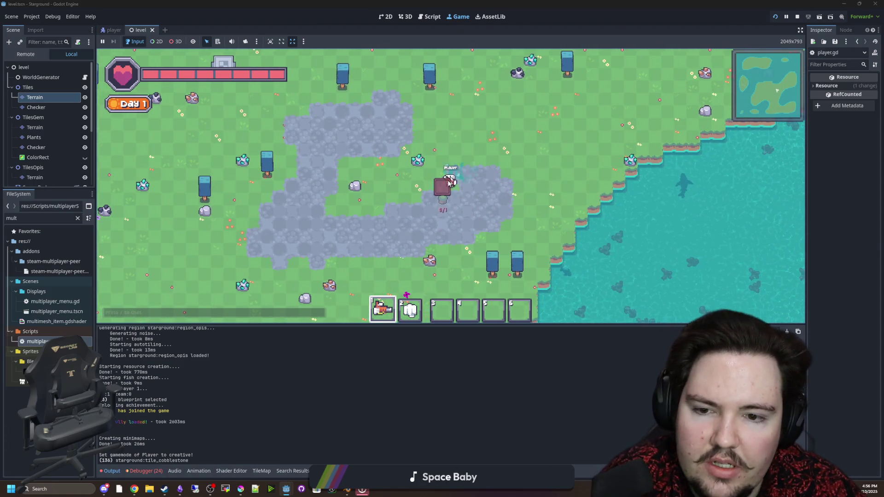
Choose the Land Tile blueprint and paint new land over the water at the island's bottom.
key(d)
key(b)
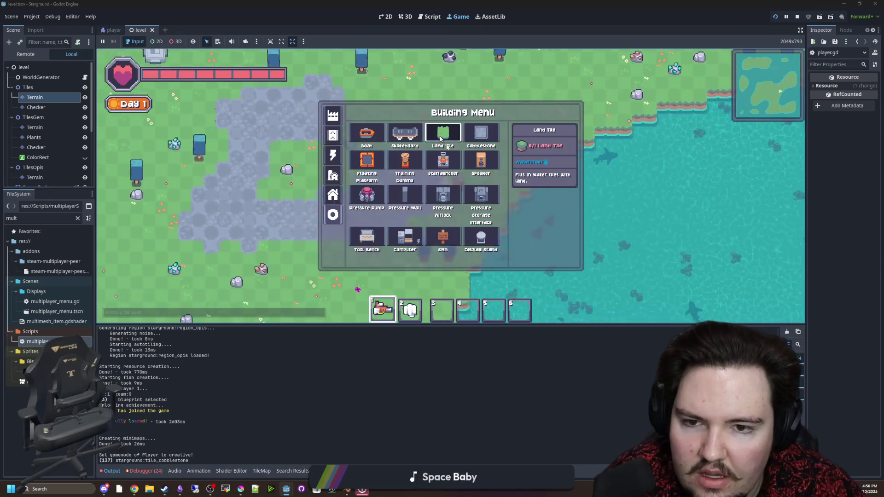
click(486, 205)
key(s)
mouse_move(487, 204)
mouse_down()
mouse_move(497, 215)
mouse_move(448, 168)
mouse_move(505, 187)
mouse_move(480, 235)
mouse_move(514, 207)
mouse_move(572, 192)
mouse_move(443, 208)
mouse_move(466, 201)
mouse_up()
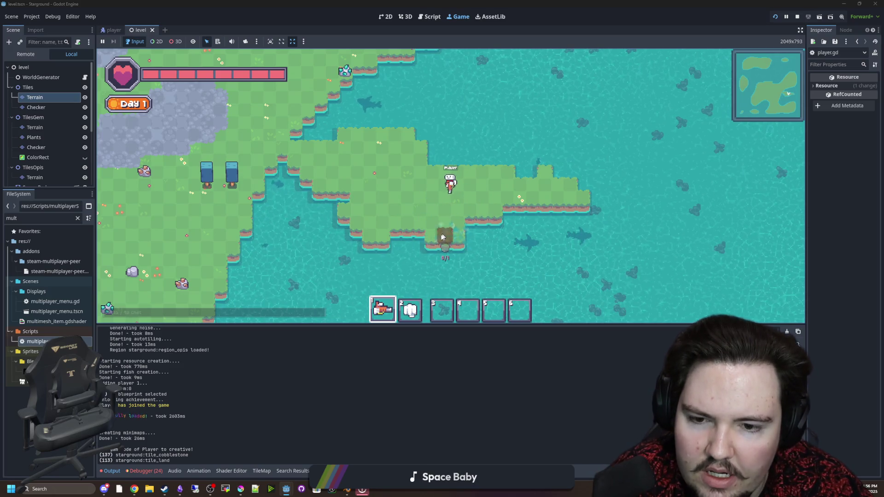
drag(473, 234, 426, 252)
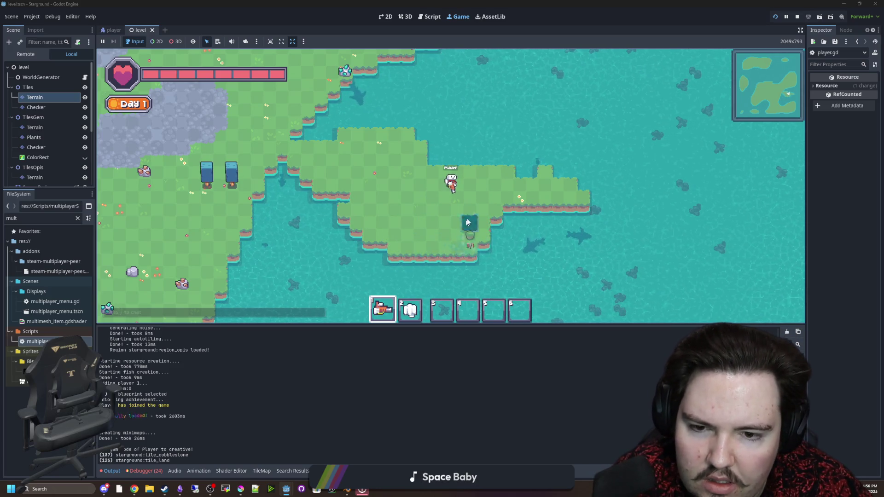
Paint a second cobblestone patch over the new land, then pause the game.
key(b)
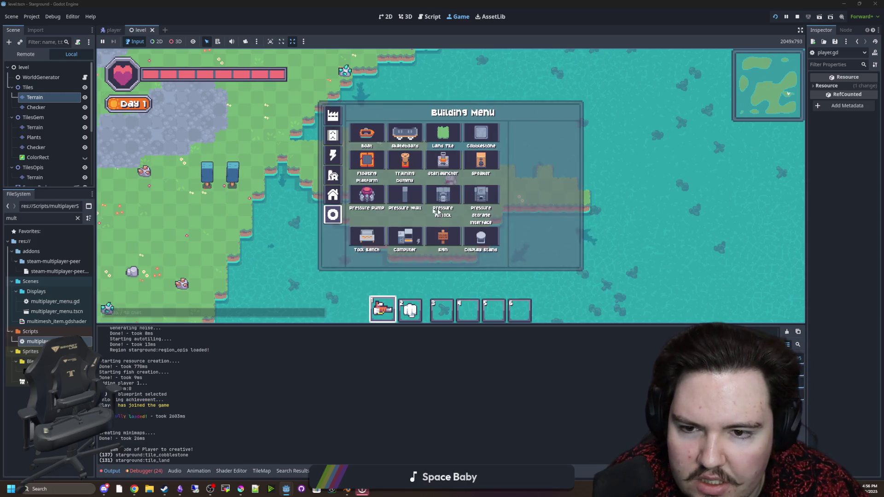
click(479, 148)
mouse_move(443, 204)
mouse_down()
mouse_move(409, 220)
mouse_move(385, 207)
mouse_move(429, 227)
mouse_move(370, 224)
mouse_move(416, 179)
mouse_move(416, 168)
mouse_move(391, 167)
mouse_up()
key(w)
key(a)
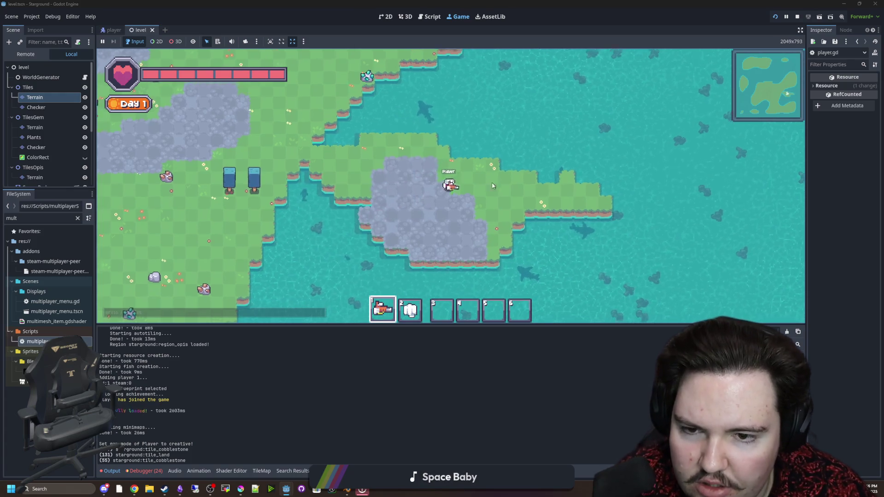
key(a)
key(Escape)
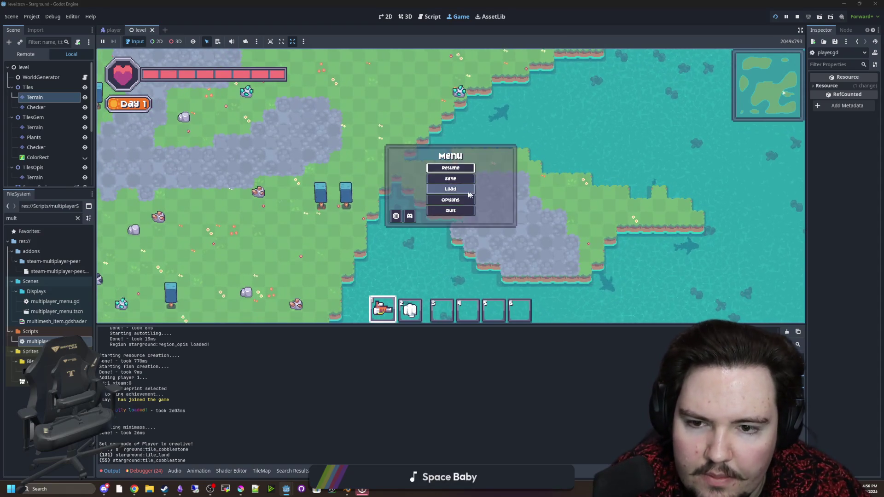
Save the world as 67, quit to the title screen and continue the saved game.
click(438, 178)
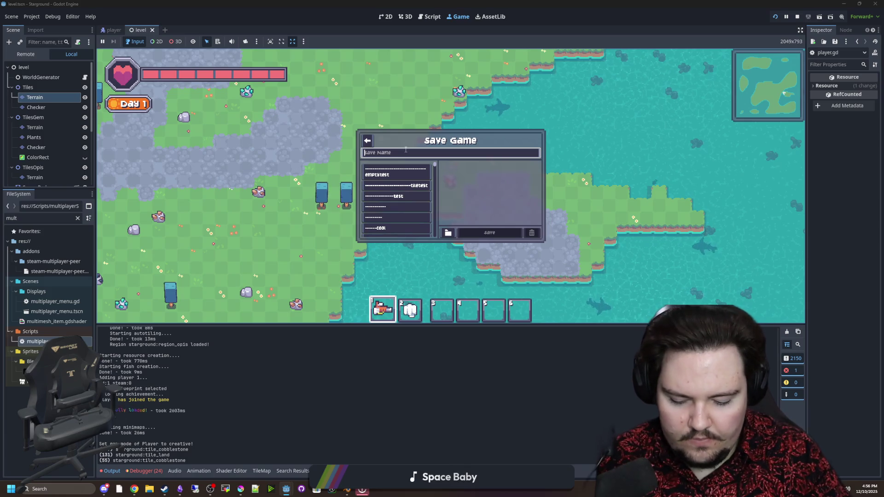
text(67)
click(494, 233)
key(Escape)
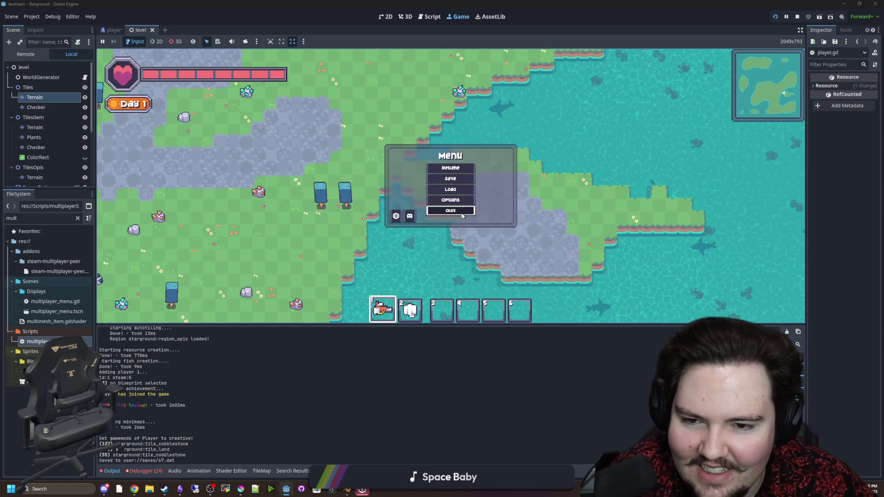
click(462, 216)
click(184, 128)
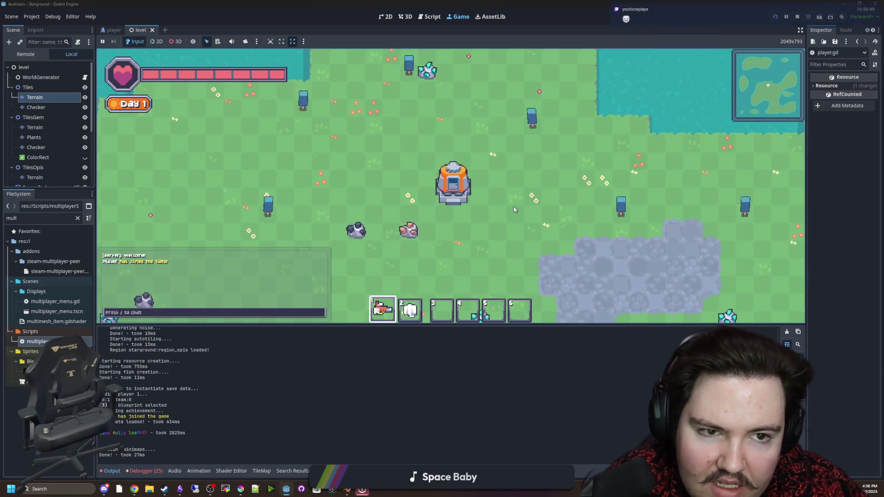
Walk the player down-right from the spawn pod onto the cobblestone area.
key(d)
key(s)
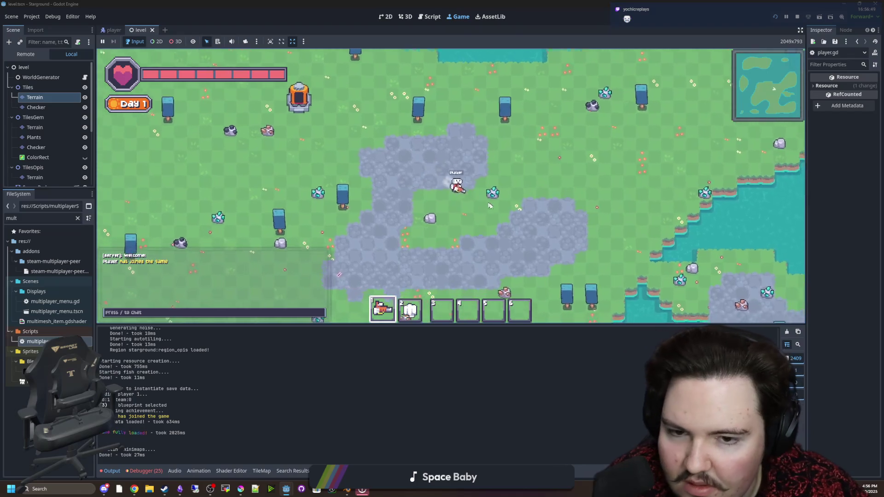
key(d)
key(s)
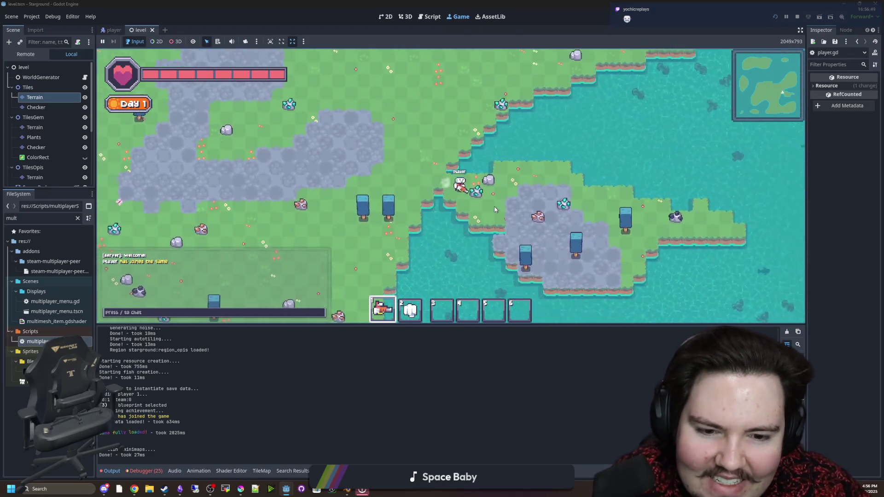
key(d)
key(s)
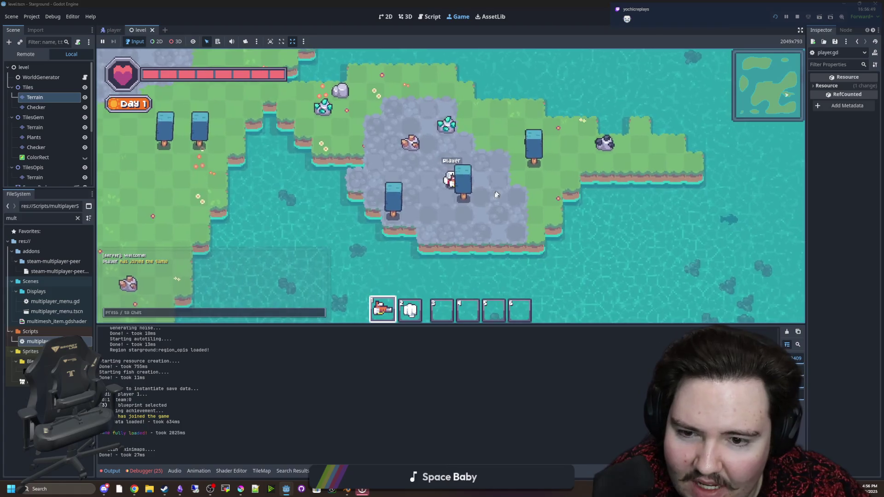
key(d)
key(s)
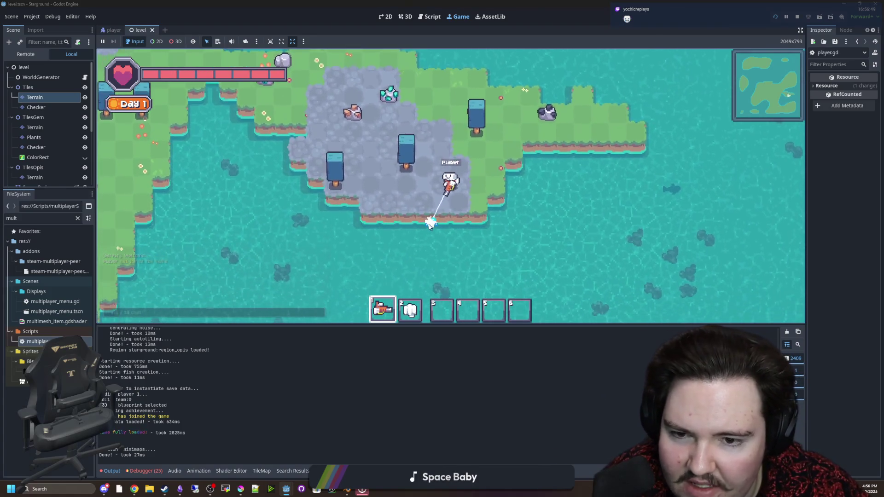
Complete all research with F1, equip the hammer, and break the nearby rock and stone ground.
key(F1)
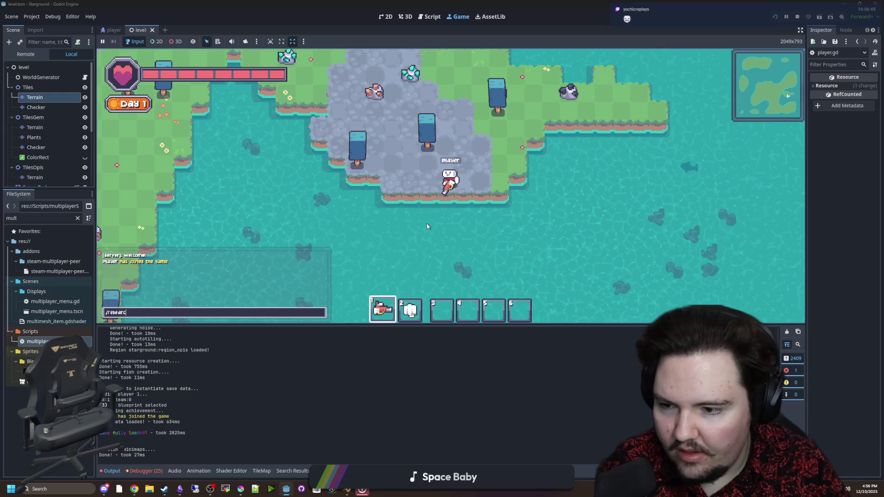
key(q)
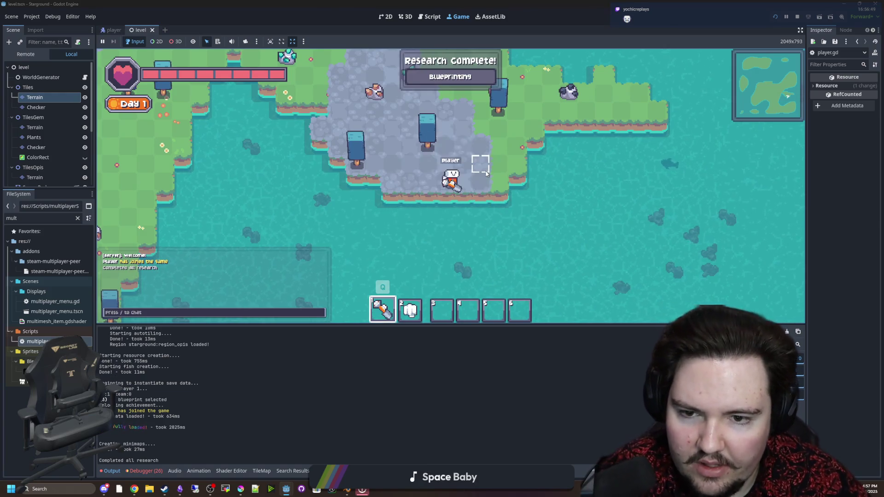
key(w)
key(d)
click(378, 203)
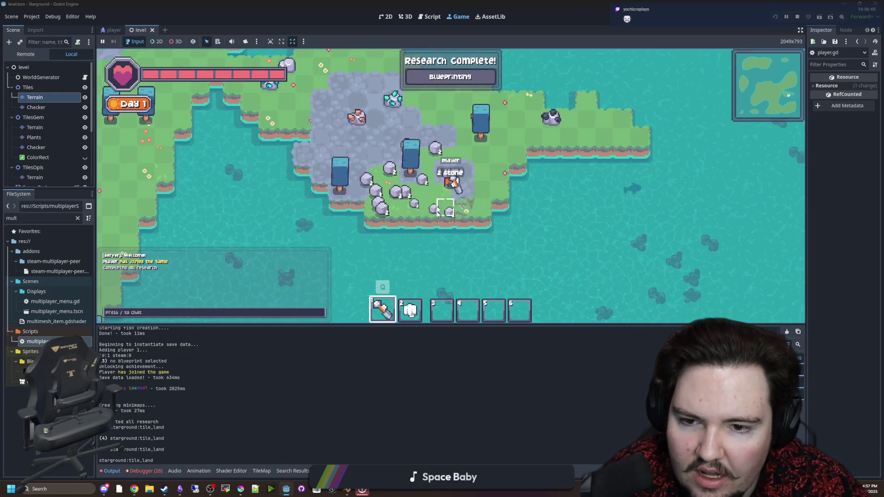
key(w)
key(a)
key(w)
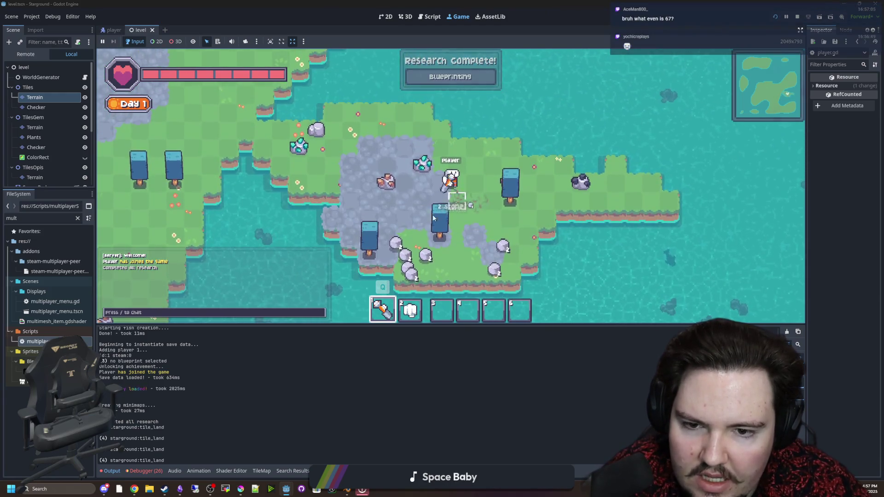
click(399, 158)
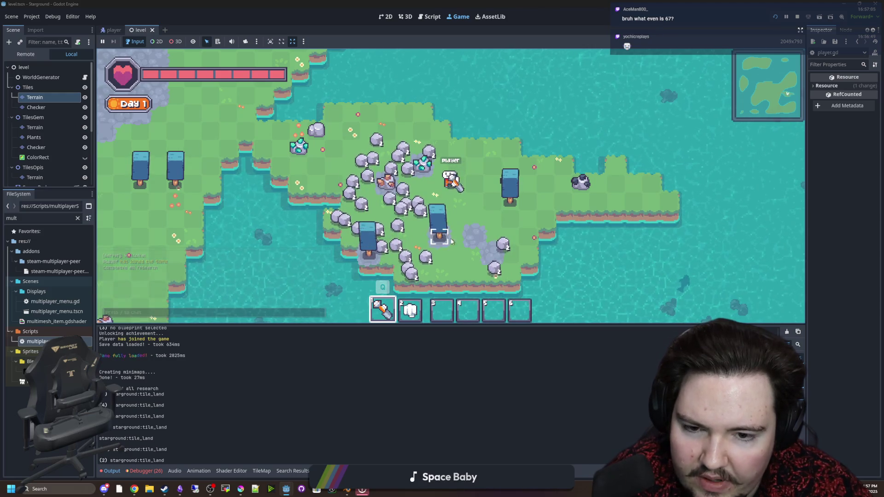
Dig two stone tiles beside the player and walk around collecting the stone drops.
key(d)
key(s)
key(d)
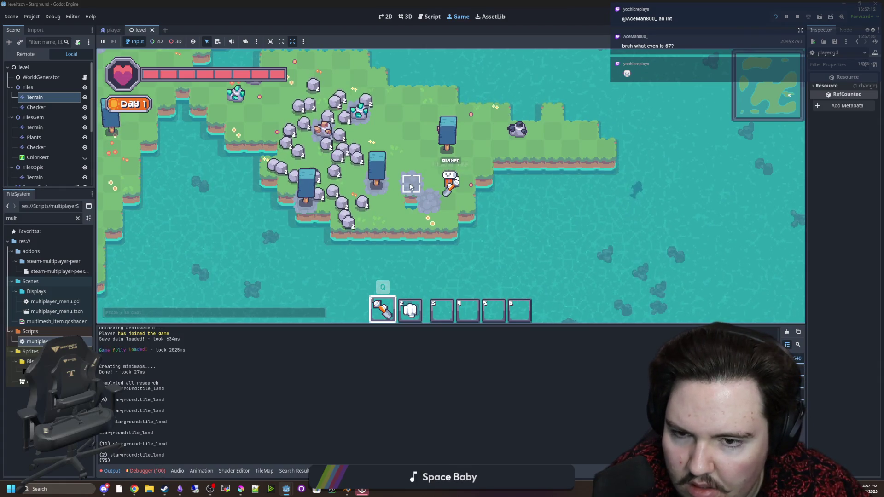
click(409, 186)
click(415, 185)
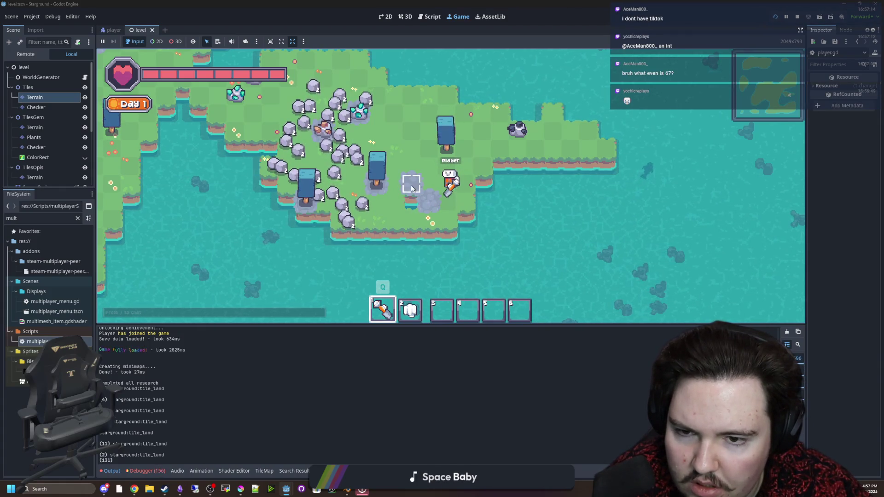
key(a)
key(s)
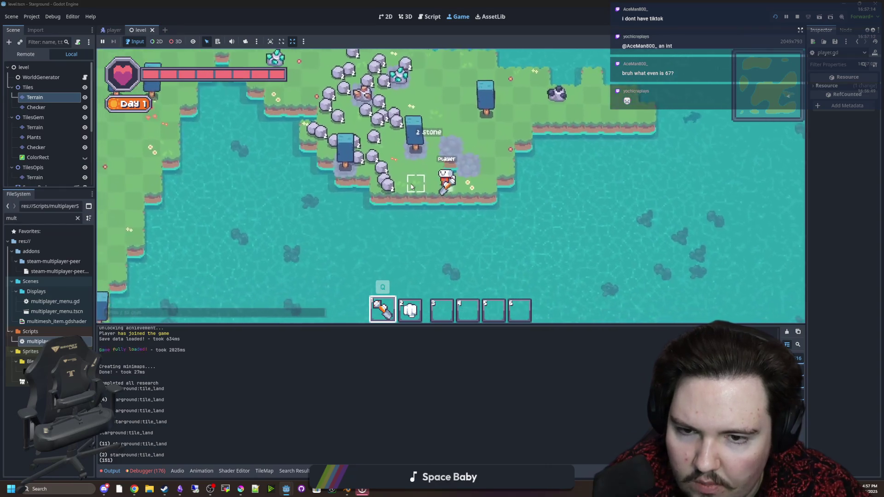
key(w)
key(d)
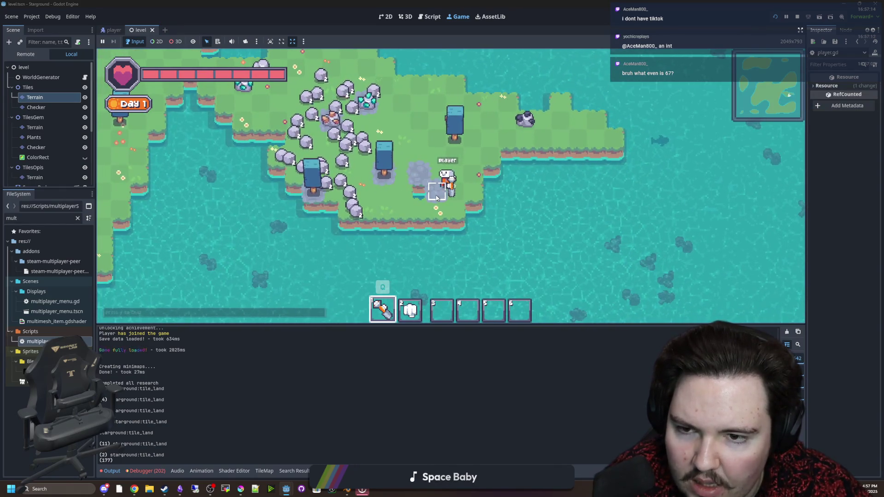
key(w)
key(a)
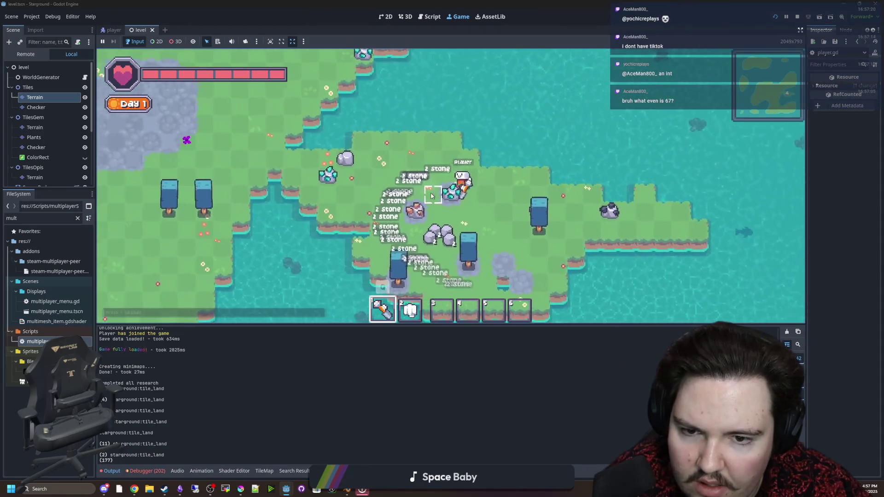
key(s)
key(d)
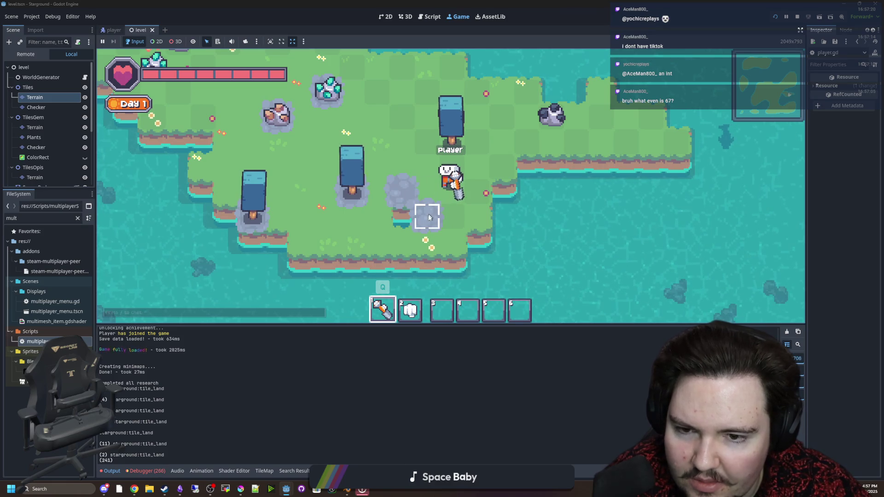
Walk the player up-left and return focus to the editor.
scroll(427, 217, down, 3)
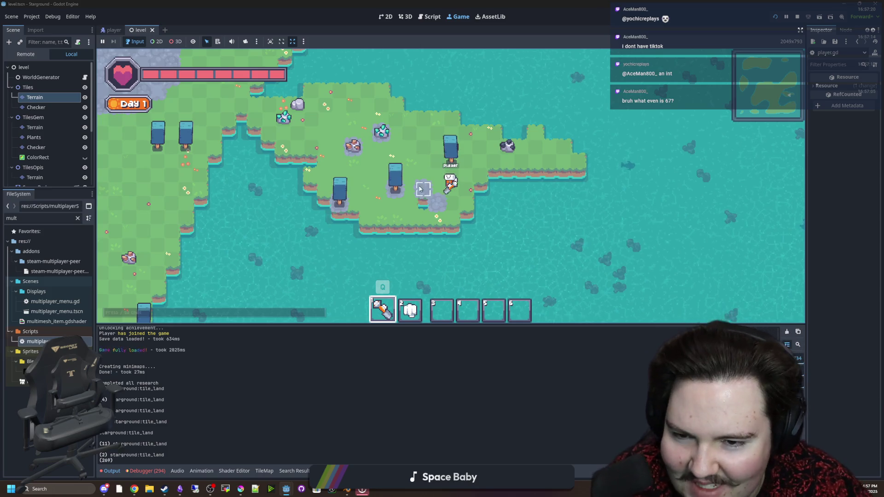
scroll(421, 186, up, 3)
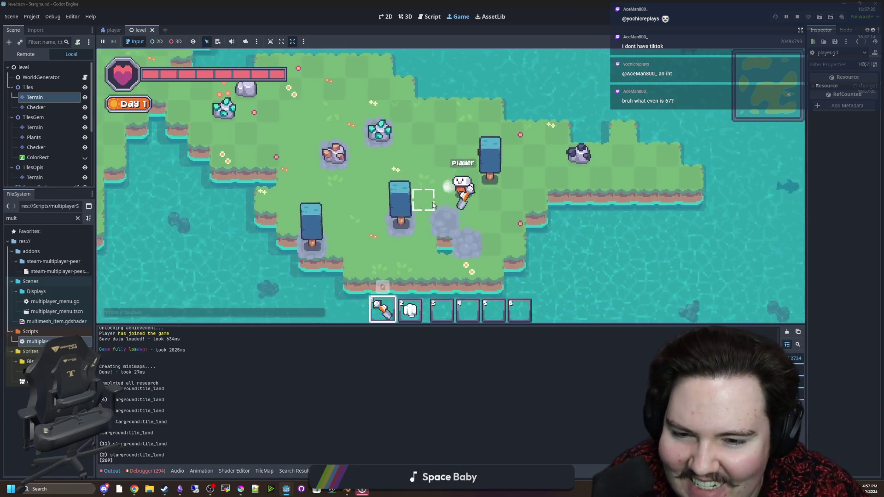
scroll(433, 205, down, 3)
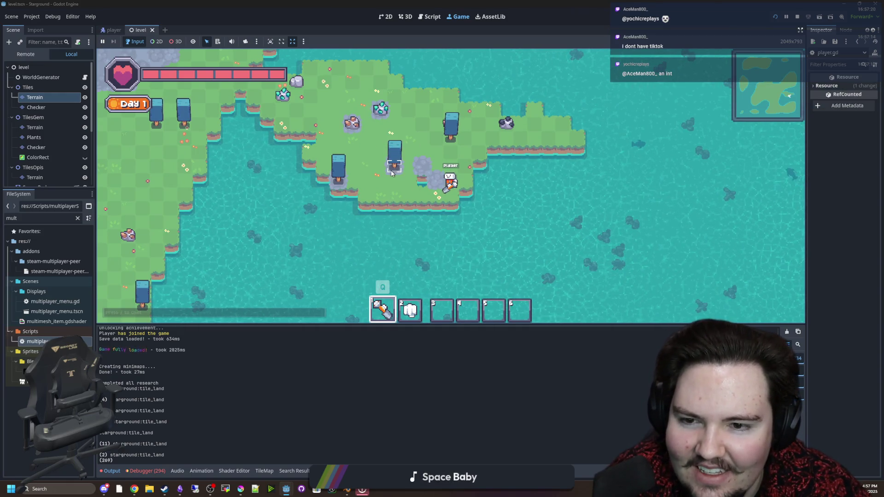
key(w+a)
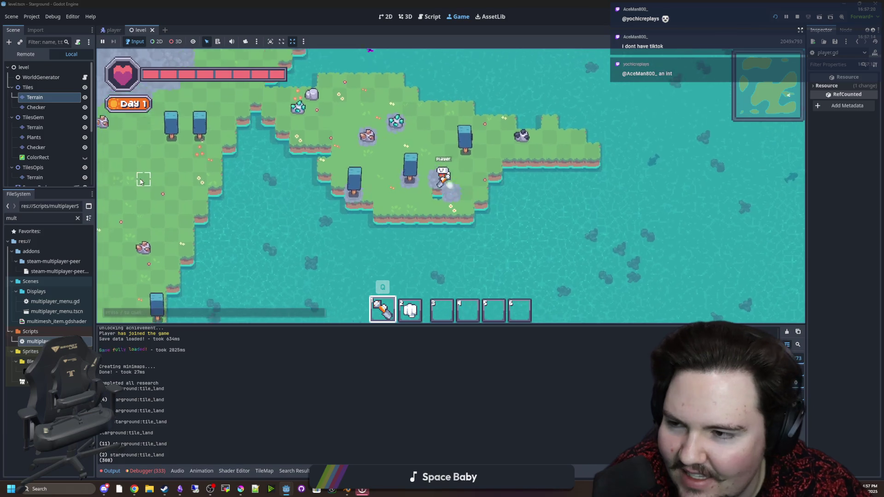
click(41, 344)
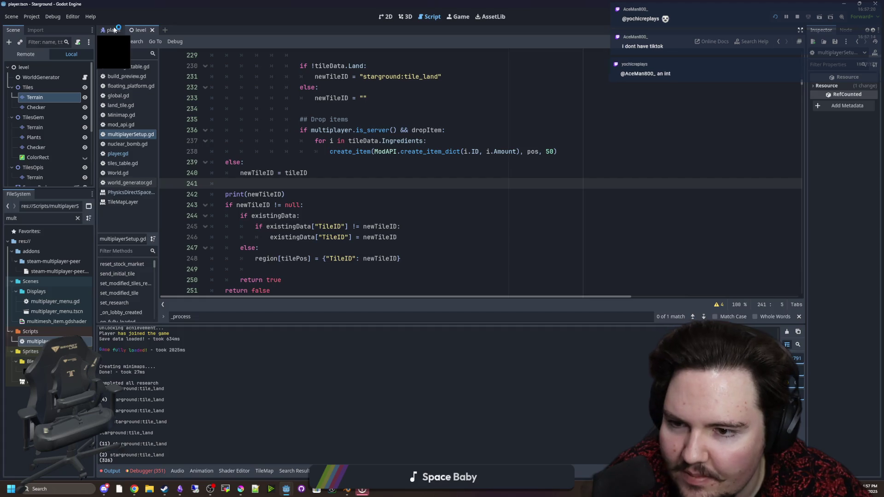
Scroll through break_tile in player.gd, then jump to set_modified_tile's definition in multiplayerSetup.gd.
click(114, 30)
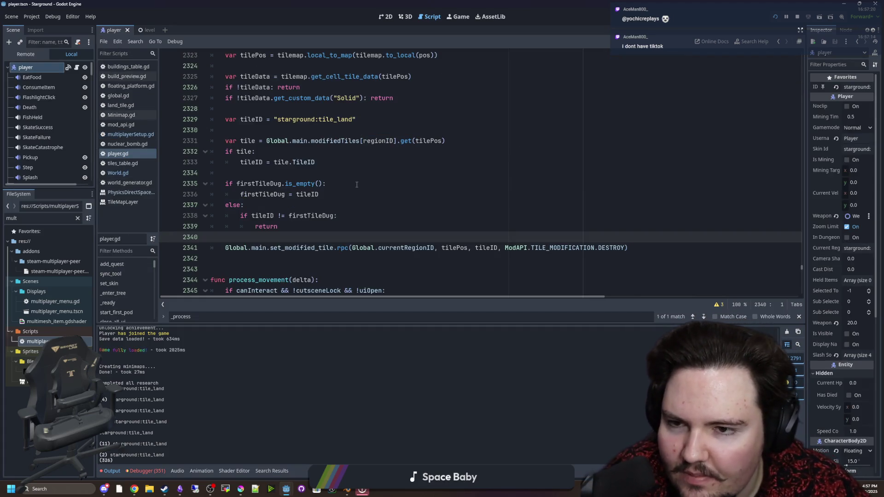
scroll(363, 177, up, 4)
scroll(331, 151, down, 1)
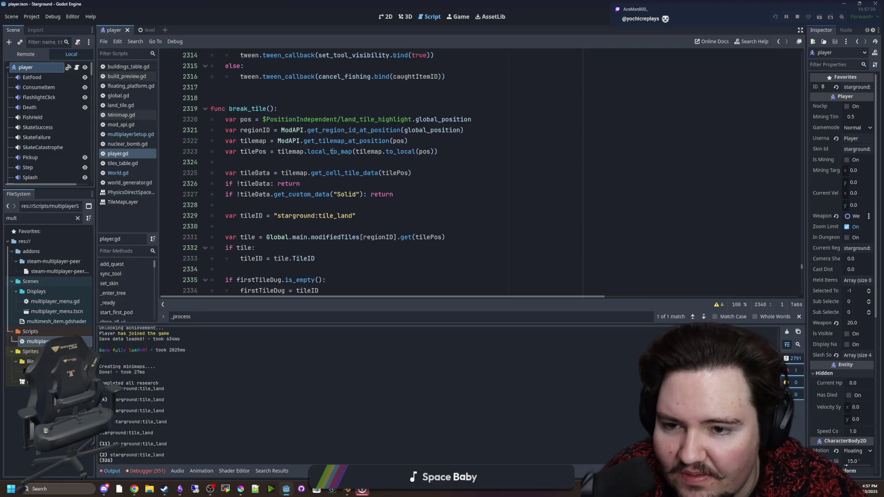
scroll(292, 146, down, 1)
click(276, 134)
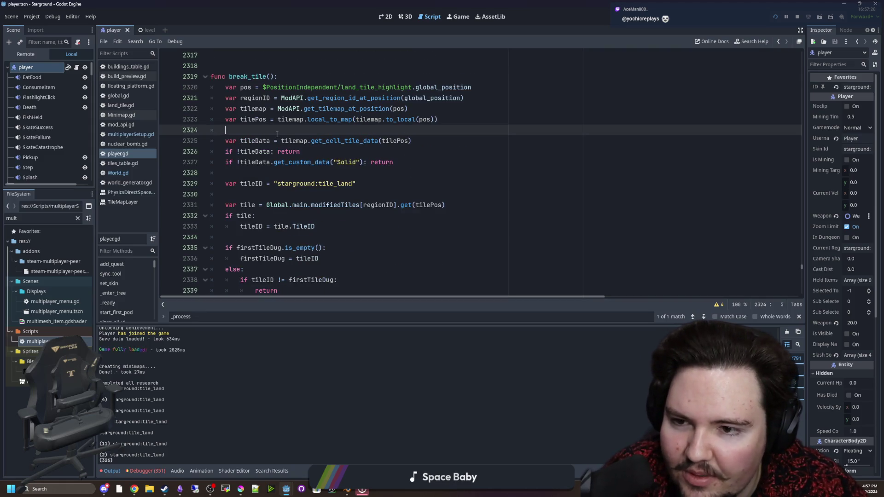
scroll(274, 137, down, 2)
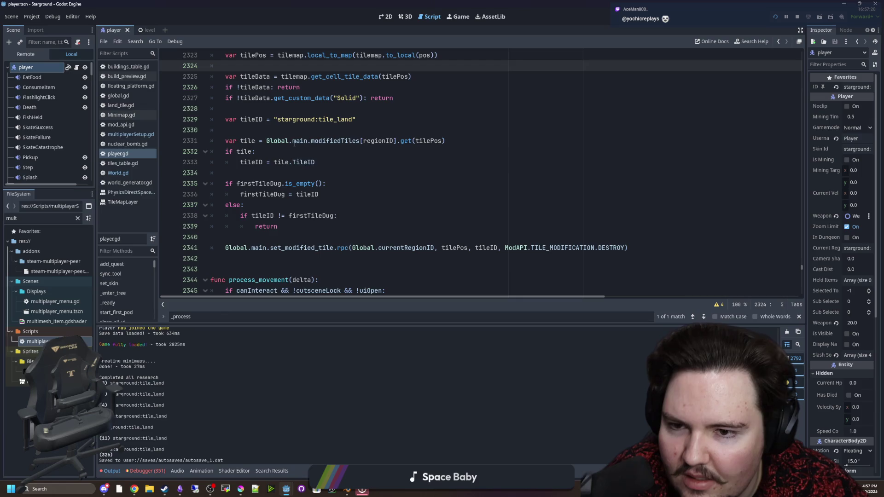
click(294, 144)
click(302, 130)
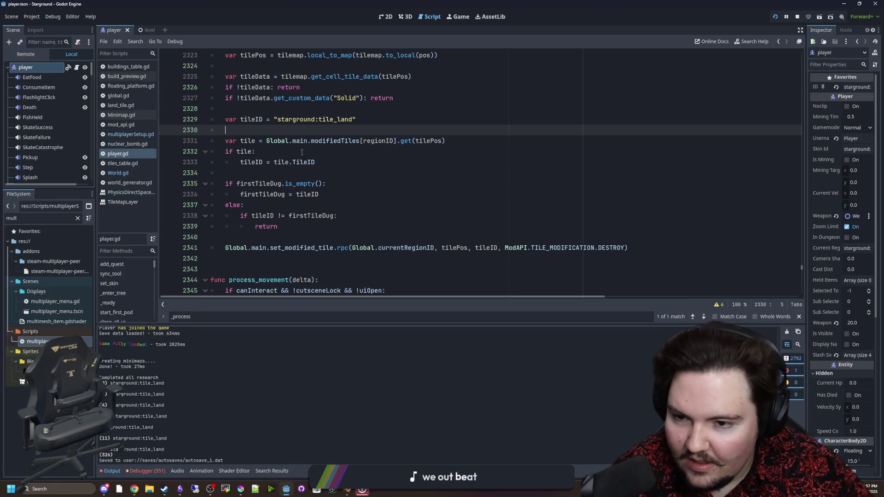
click(458, 192)
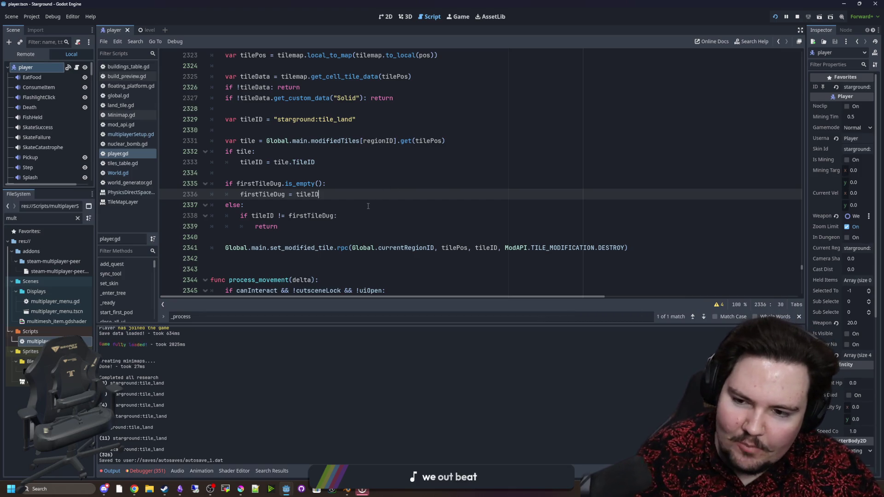
scroll(382, 228, down, 1)
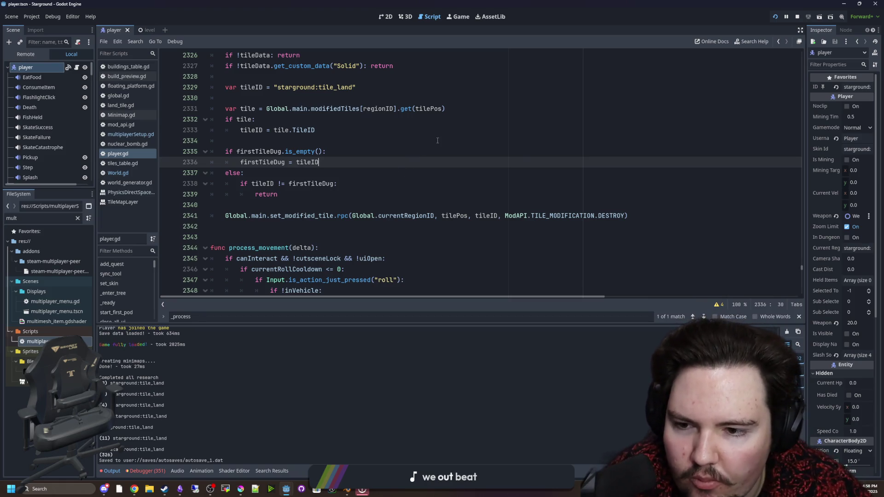
ctrl+click(300, 220)
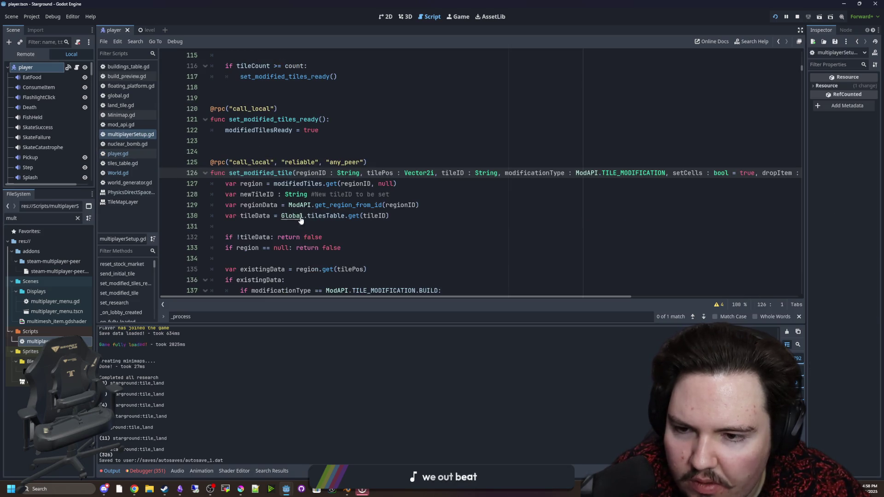
From the Debugger's Errors list, jump to the 'tile_set is null' source at multiplayerSetup.gd line 142.
click(467, 17)
scroll(442, 220, down, 6)
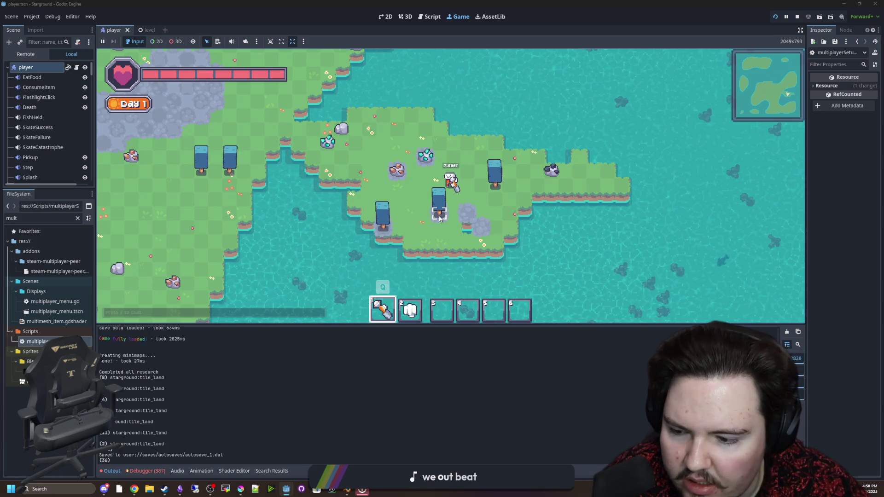
click(154, 473)
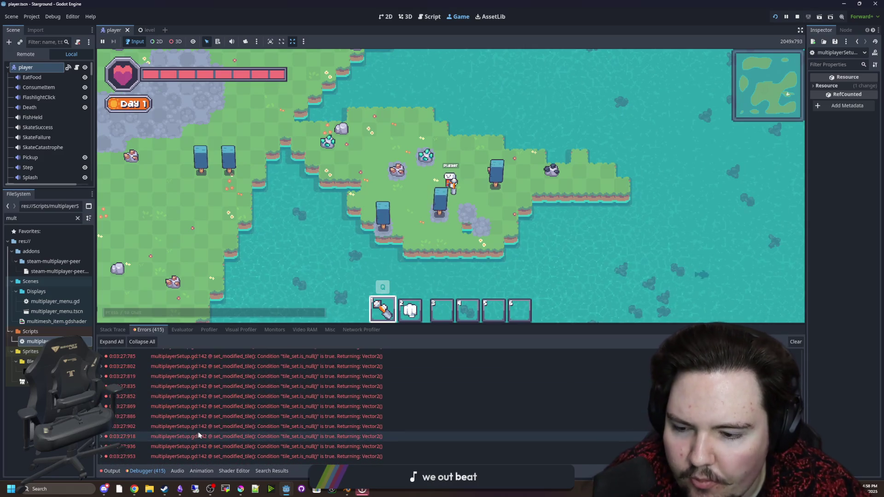
double_click(214, 426)
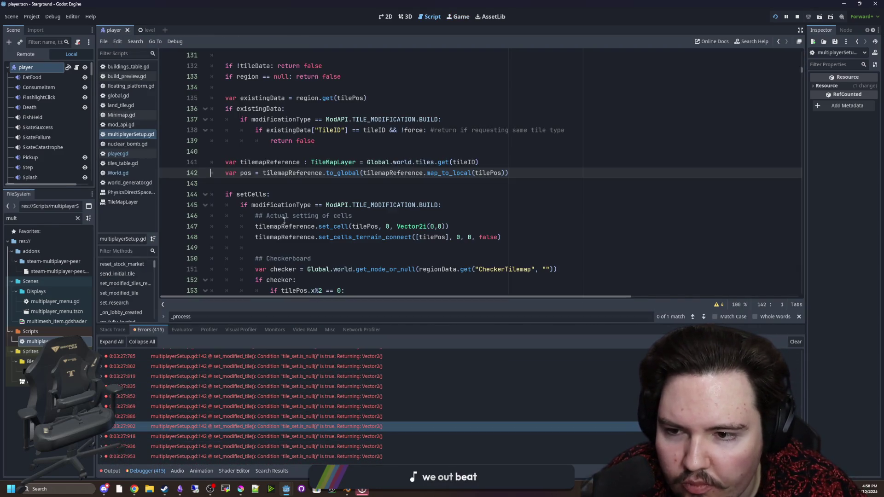
Write a print(tilemapReference) line near the tilemapReference declaration.
scroll(284, 219, up, 3)
scroll(267, 198, down, 2)
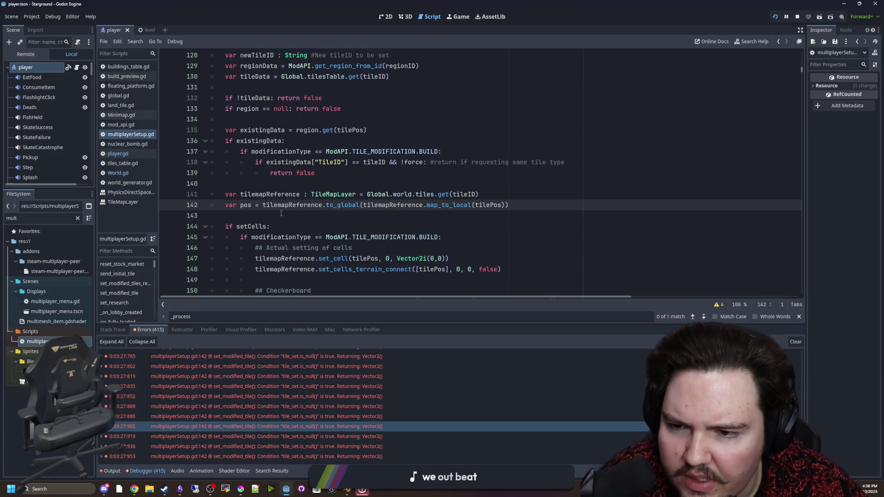
click(256, 183)
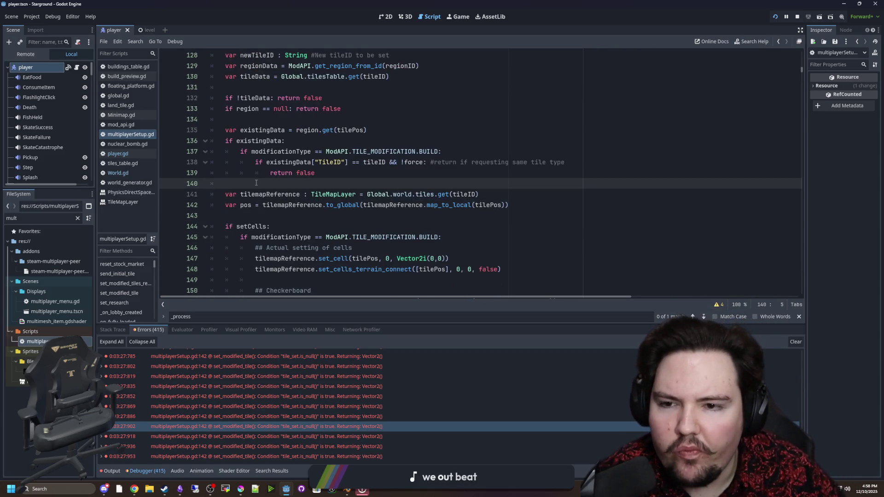
key(Return)
key(Return)
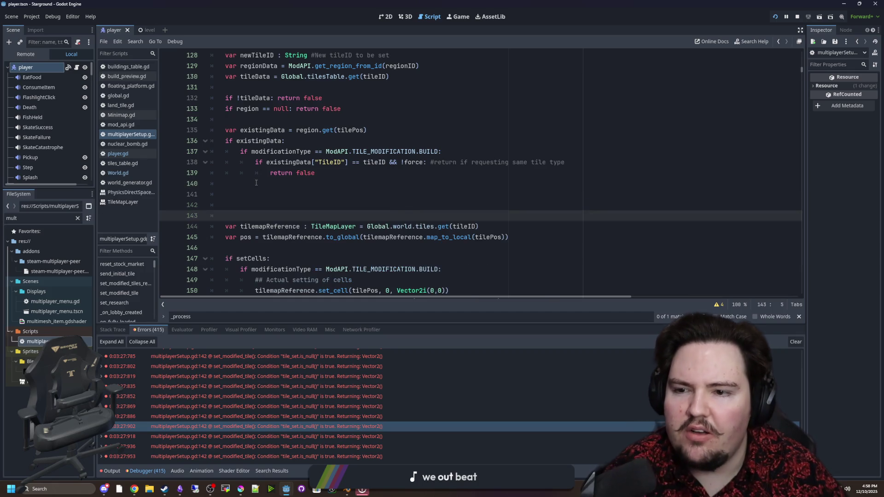
text(print(tilem)
key(Return)
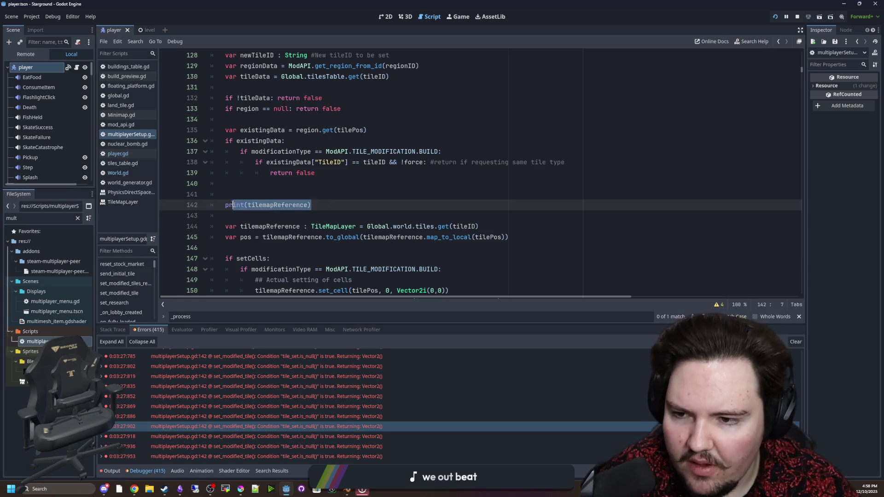
Move the print line below the declaration, save, and test in-game with hotbar slots 2 and 1.
key(ctrl+x)
click(491, 224)
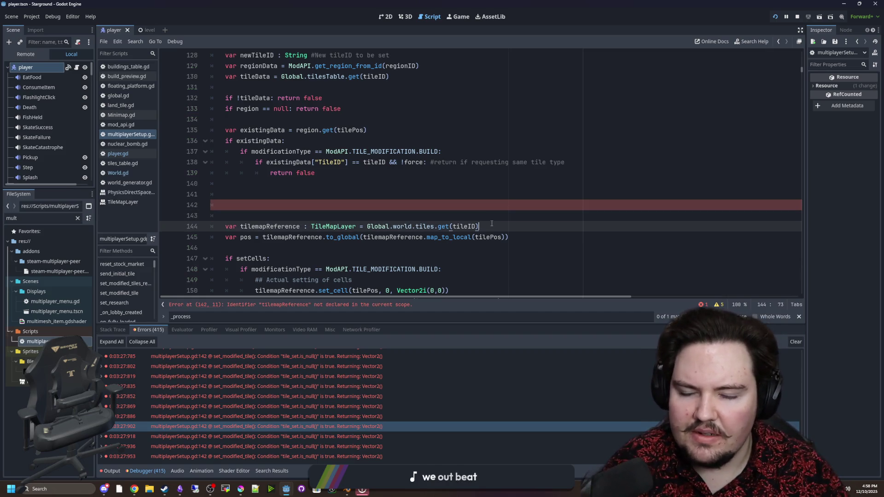
key(Return)
key(Return)
key(Return)
key(Up)
key(ctrl+v)
click(462, 214)
key(ctrl+s)
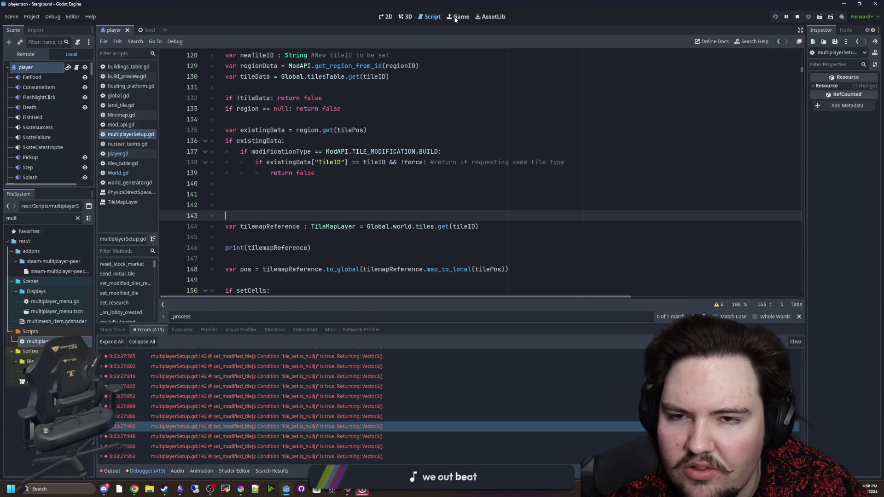
key(2)
key(1)
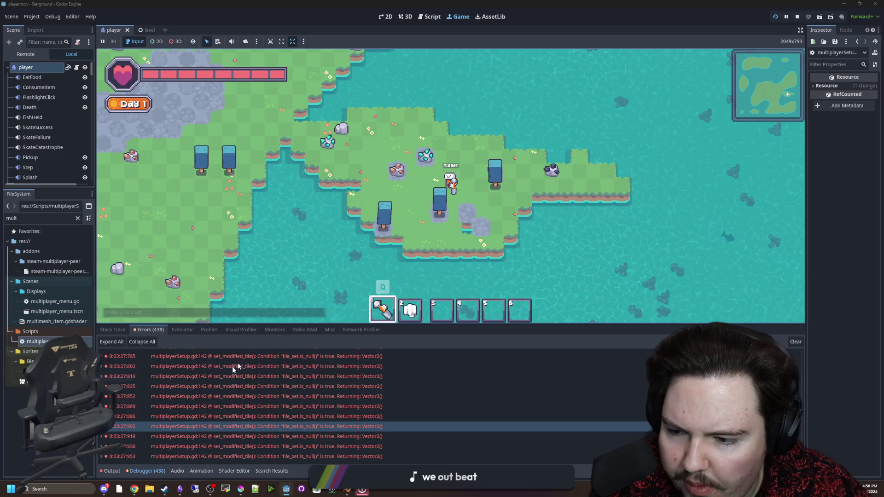
Check the output log, then jump from a set_modified_tile error to multiplayerSetup.gd line 148.
click(111, 471)
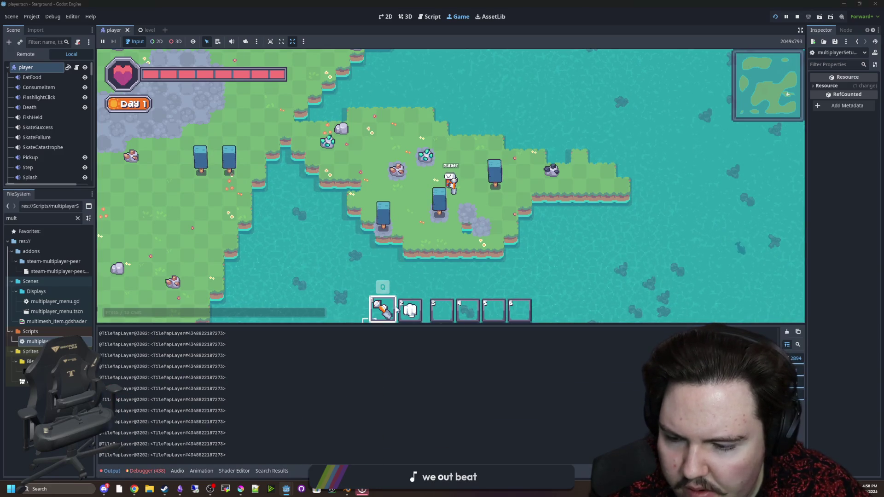
key(d)
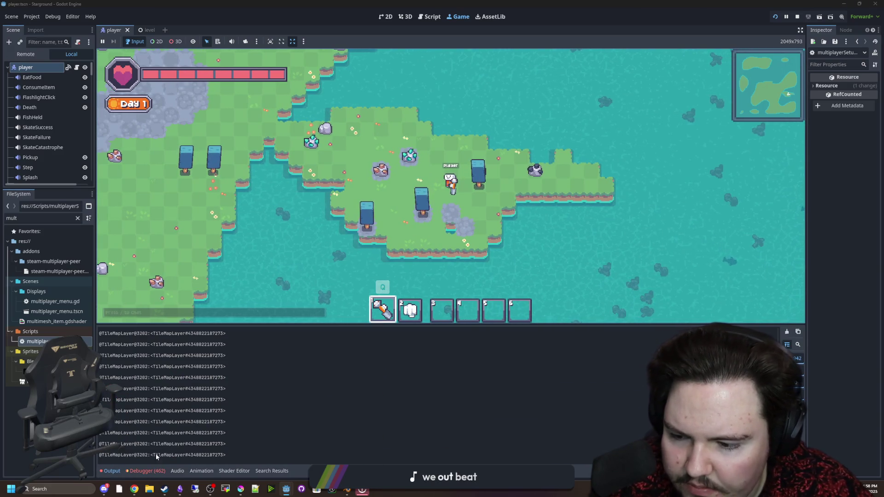
click(147, 470)
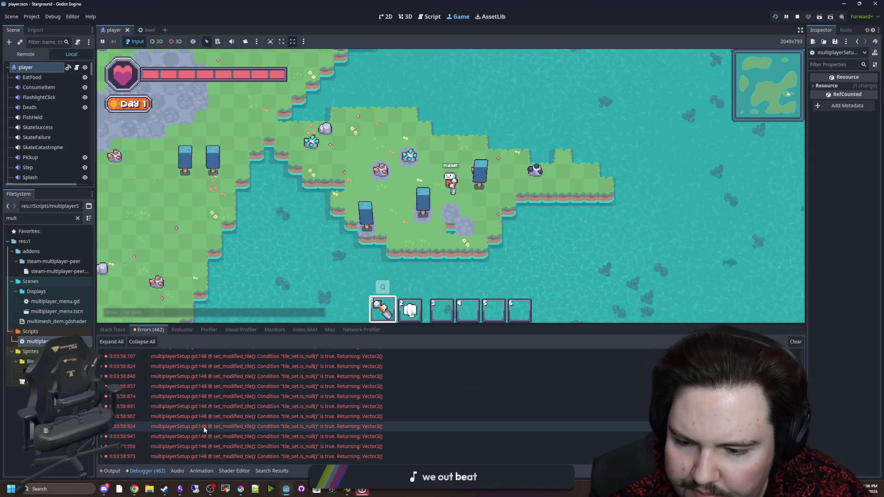
mouse_move(203, 426)
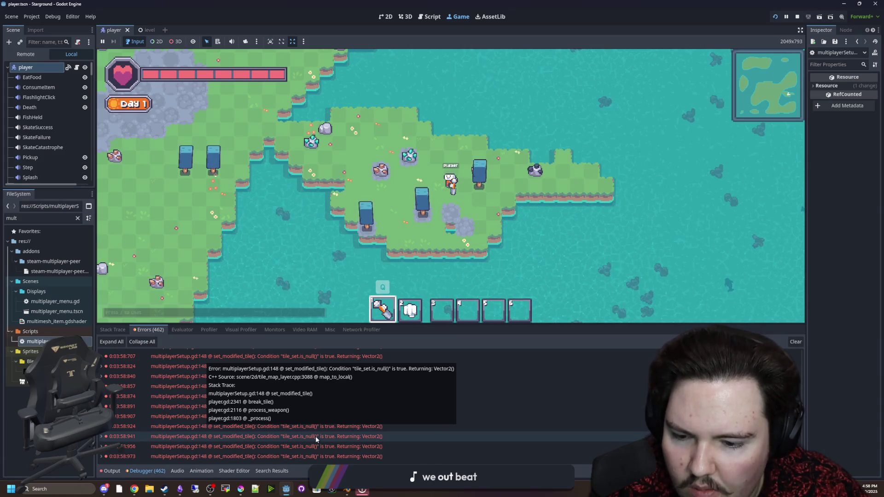
double_click(316, 435)
scroll(343, 194, up, 2)
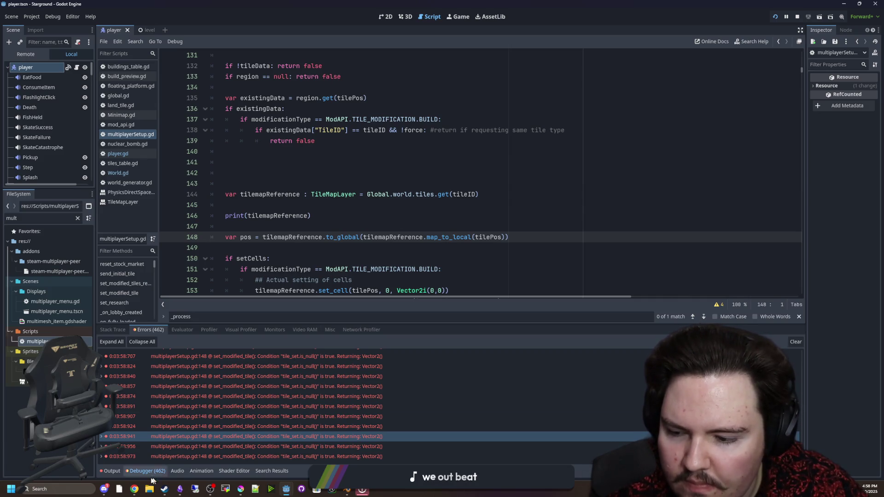
Change line 146 to prints(tileID, tilemapReference), save, and return to the running game.
click(112, 471)
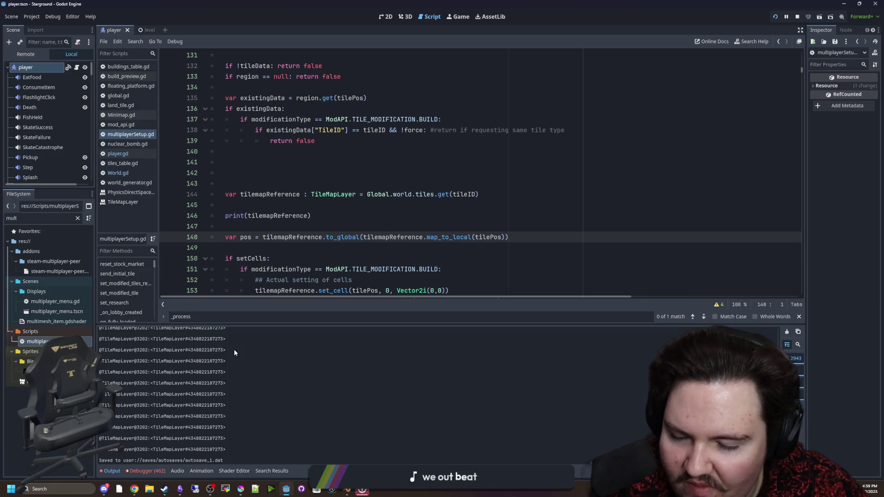
scroll(207, 392, up, 15)
scroll(186, 430, down, 15)
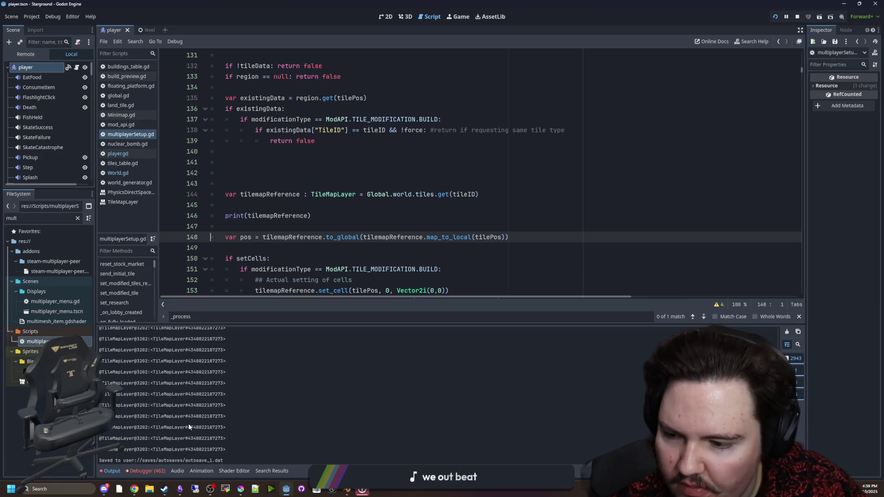
click(150, 473)
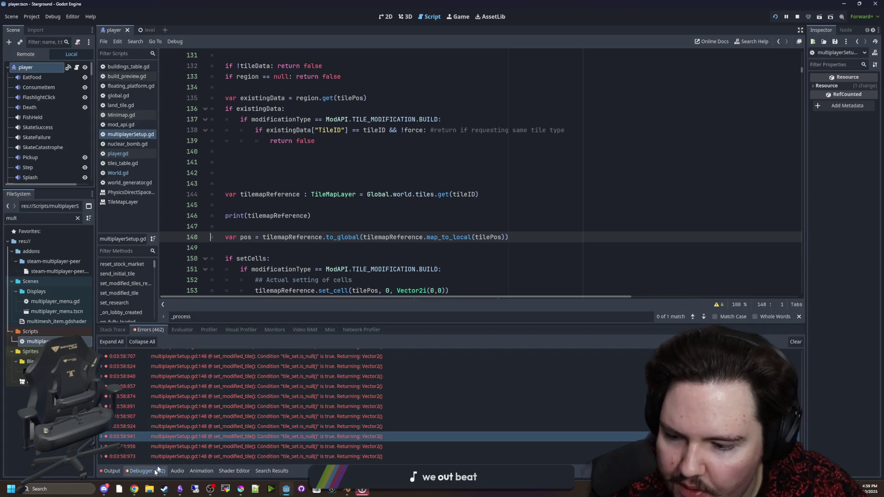
click(244, 216)
text(s(tileID,)
click(264, 207)
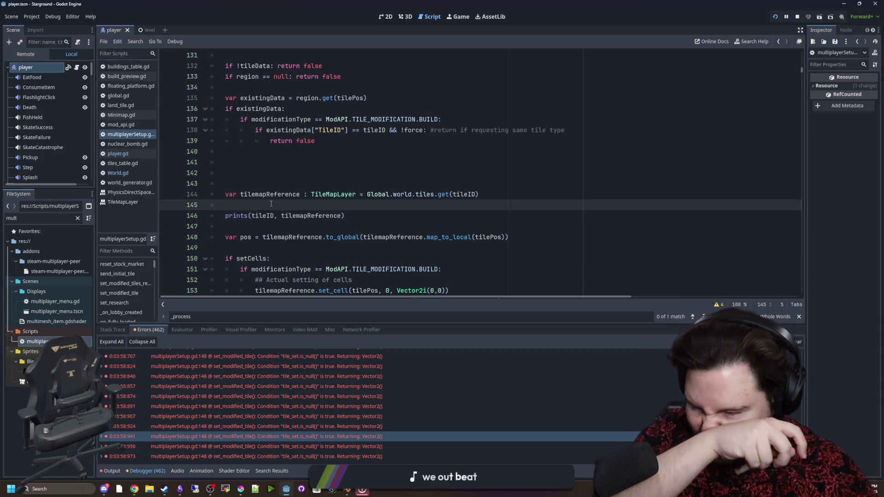
click(303, 225)
key(ctrl+s)
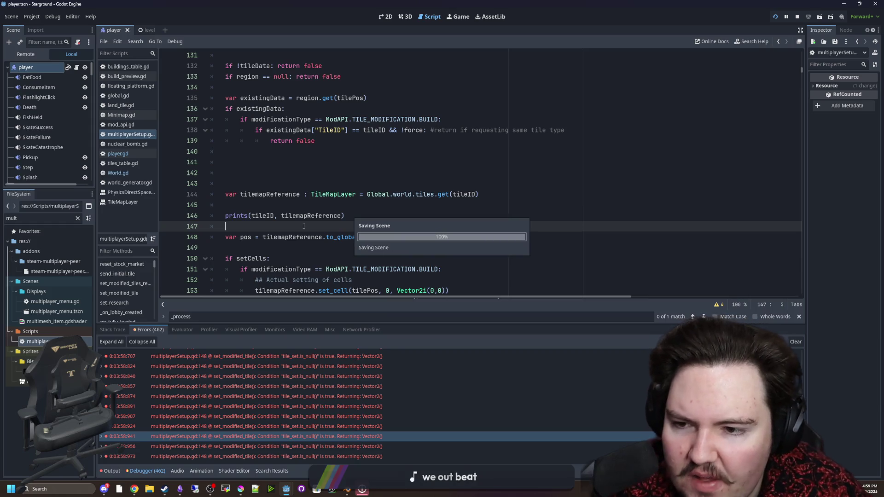
click(457, 17)
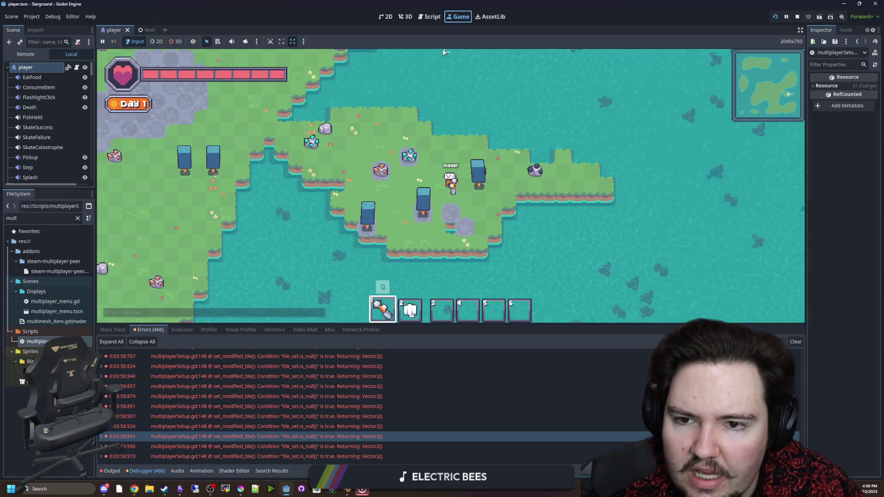
Review the TileMapLayer prints in the Output log and return to break_tile in player.gd.
click(111, 471)
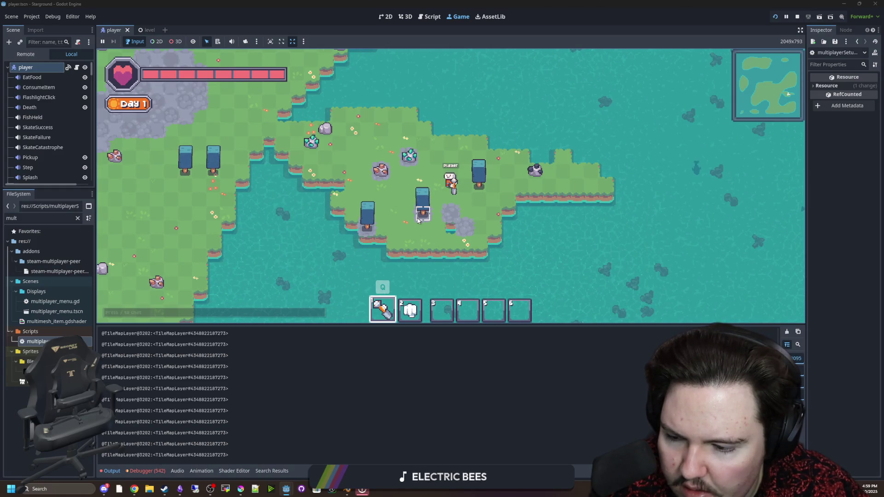
scroll(418, 220, up, 2)
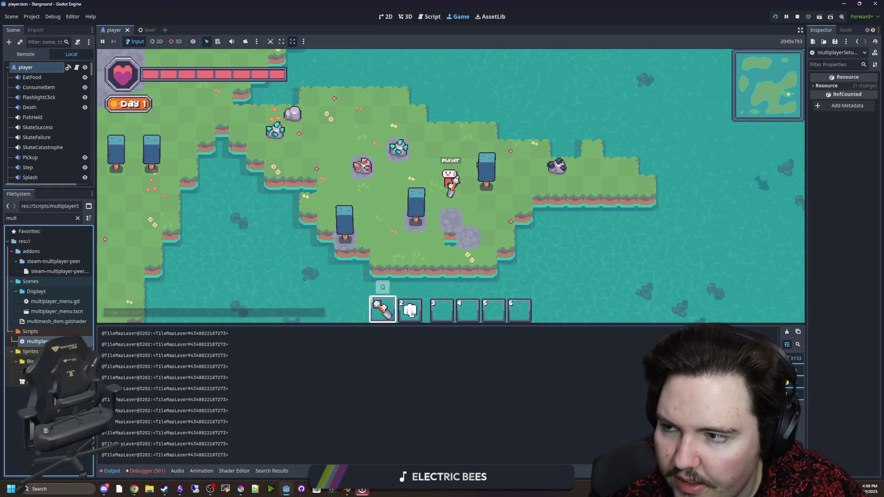
key(ctrl+F3)
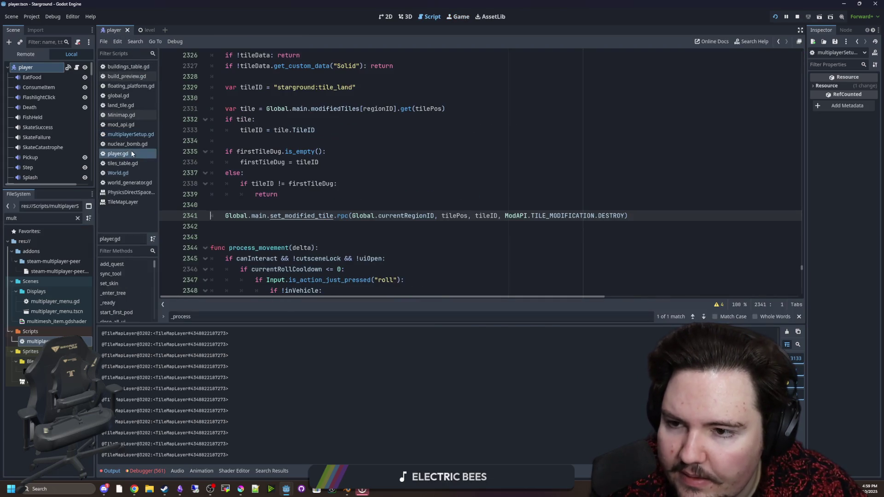
Replace the set_modified_tile.rpc call on line 2341 with print(tileID) and save player.gd.
scroll(336, 210, up, 1)
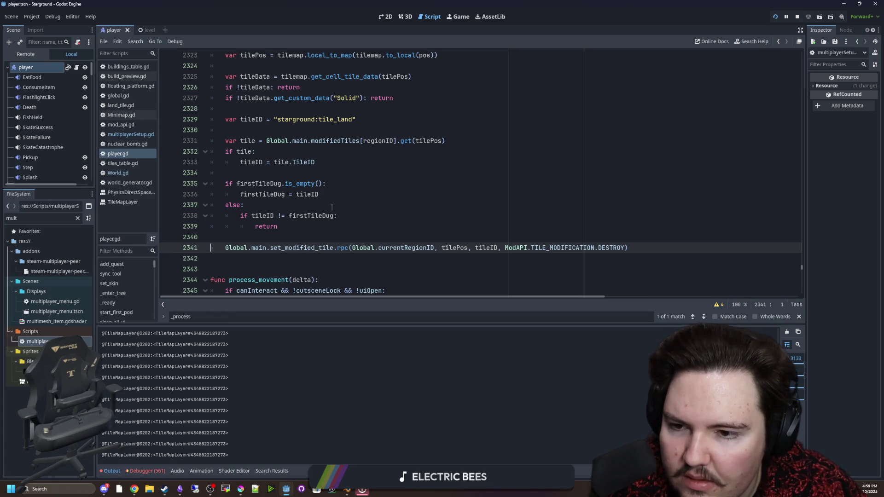
scroll(331, 208, up, 1)
click(364, 200)
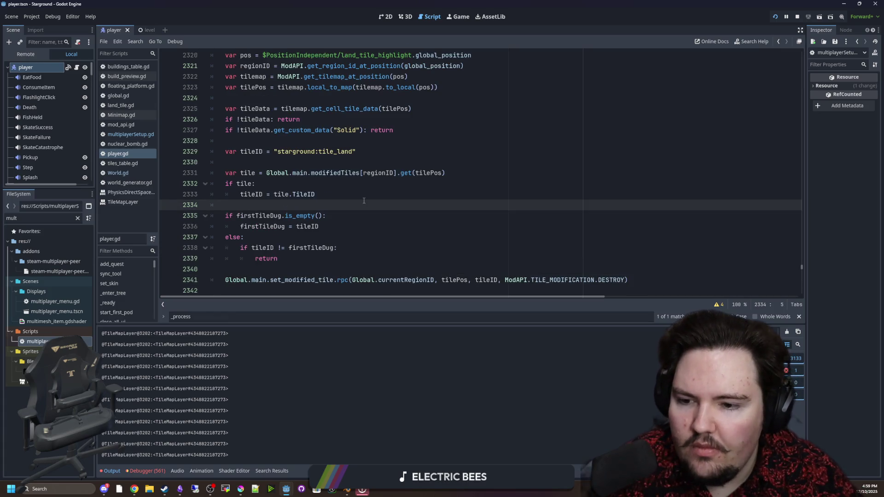
click(275, 269)
key(Down)
key(End)
key(shift+Home)
key(ctrl+x)
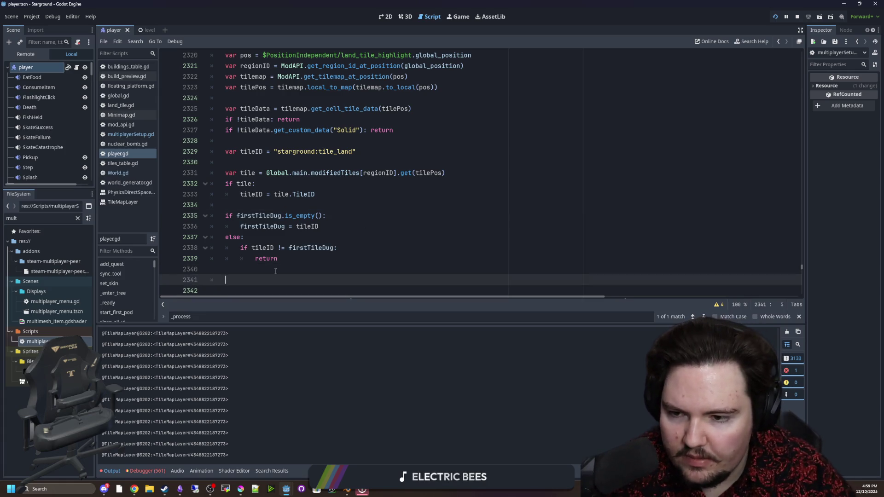
text(print(tileID)
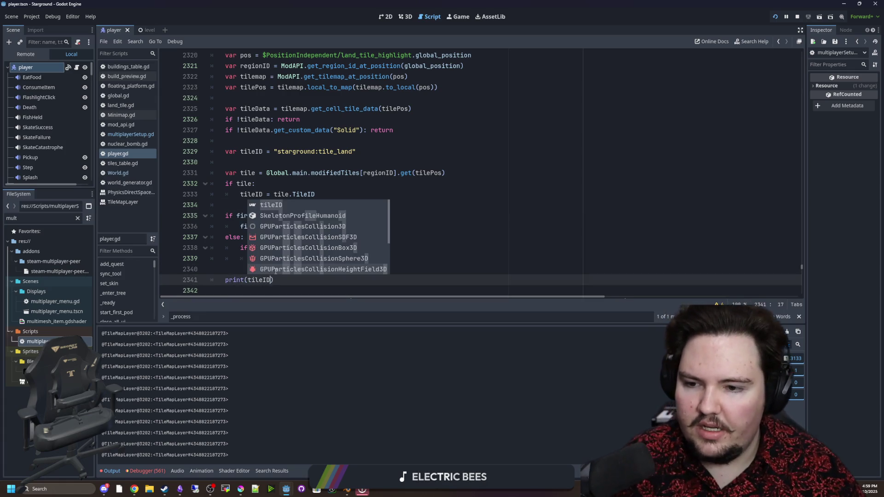
key(ctrl+s)
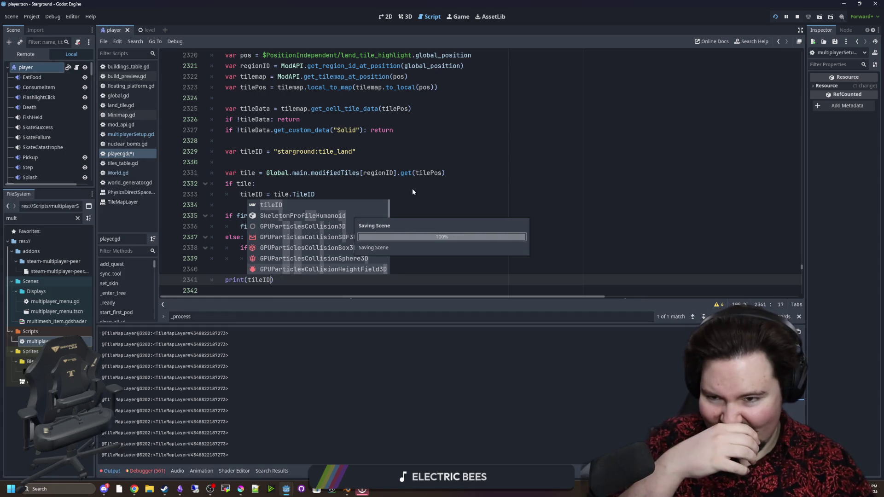
Test digging the tile beside the tree in the running game, then return to the code.
click(452, 20)
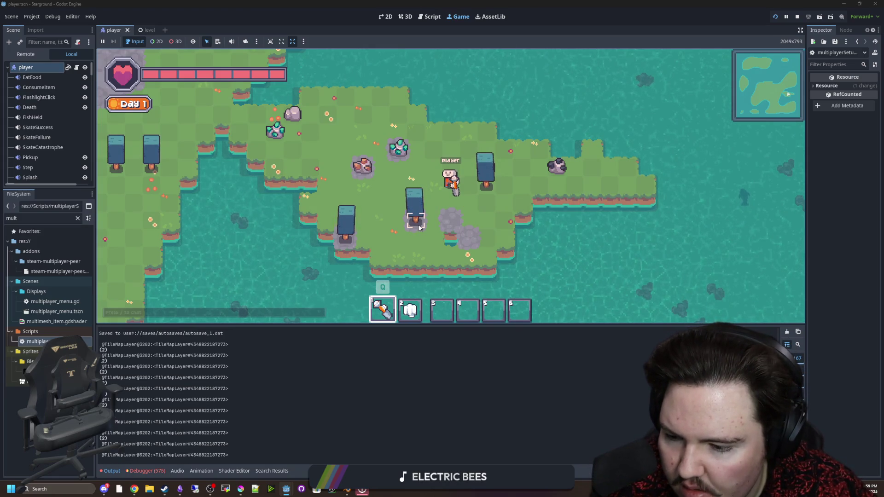
click(27, 368)
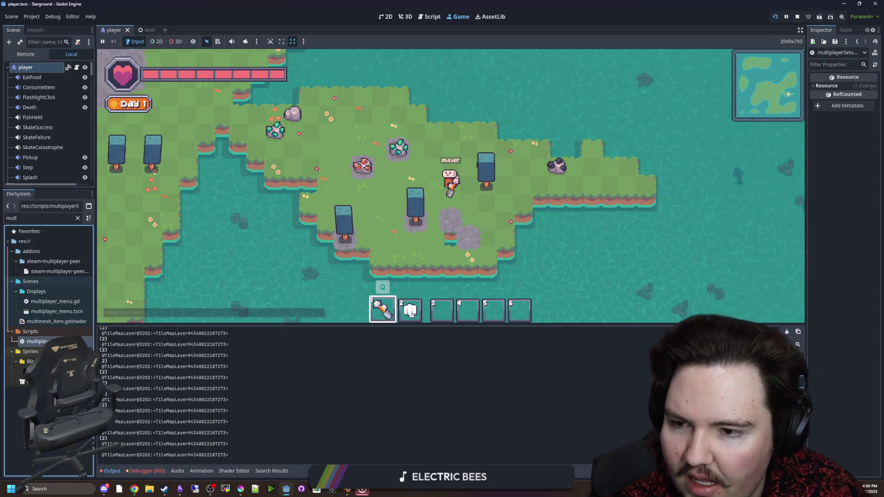
key(Return)
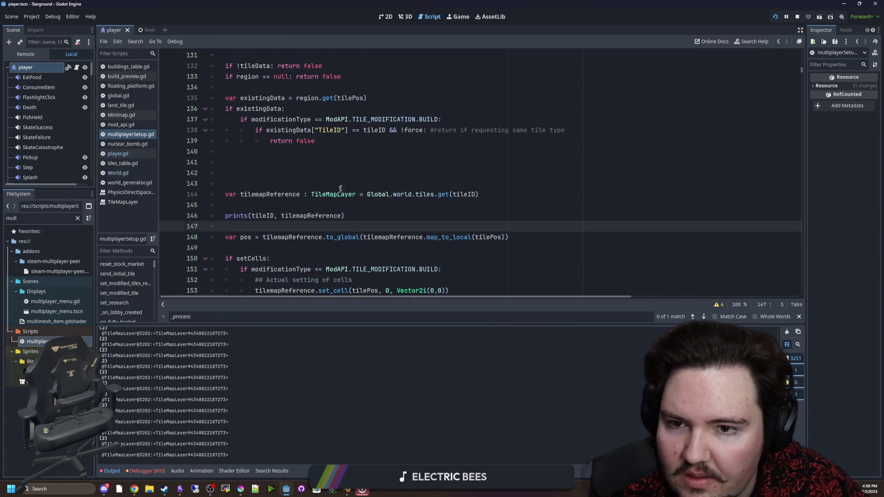
Return to player.gd and place the cursor on line 2324 in break_tile, below the print(tileID) line.
scroll(340, 189, up, 3)
scroll(332, 183, down, 1)
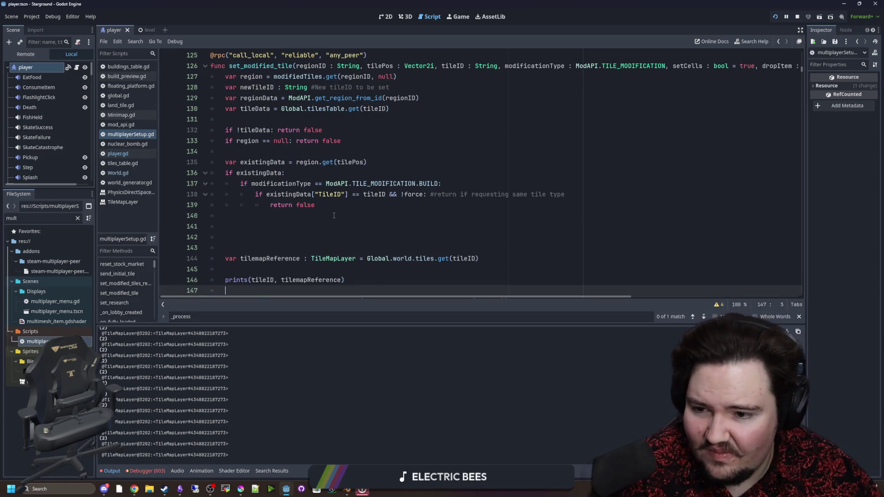
click(115, 153)
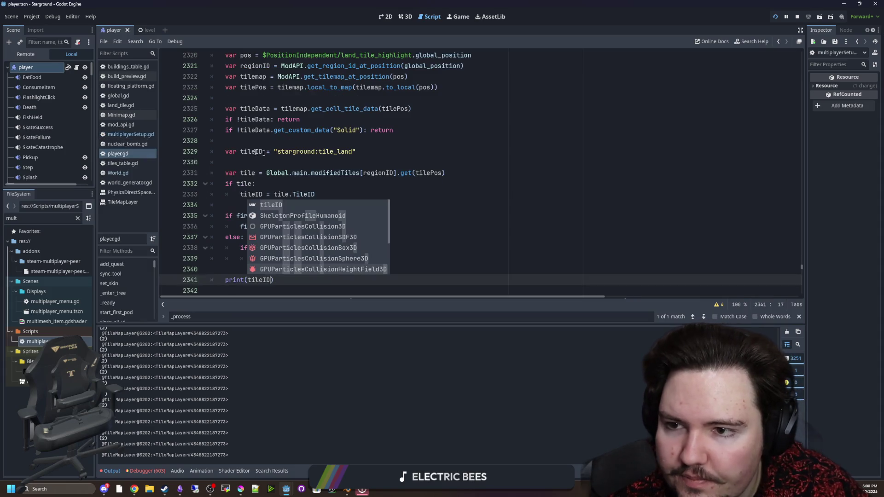
click(323, 172)
click(331, 162)
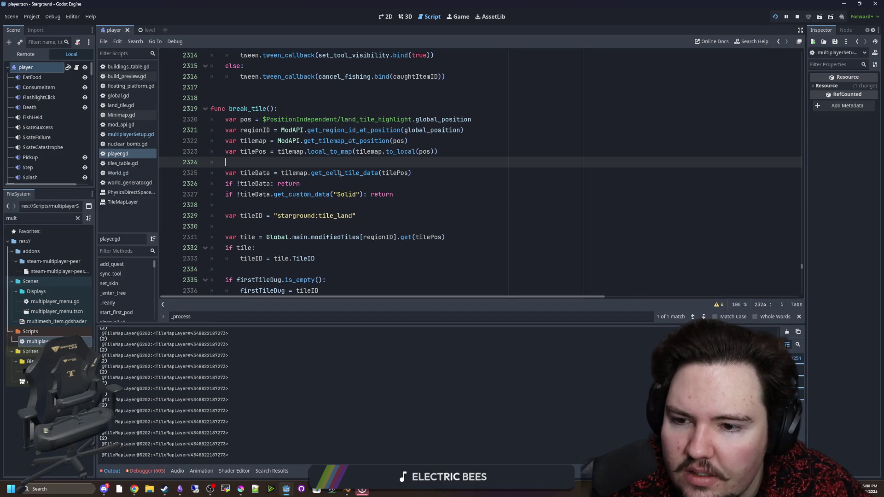
scroll(294, 245, down, 2)
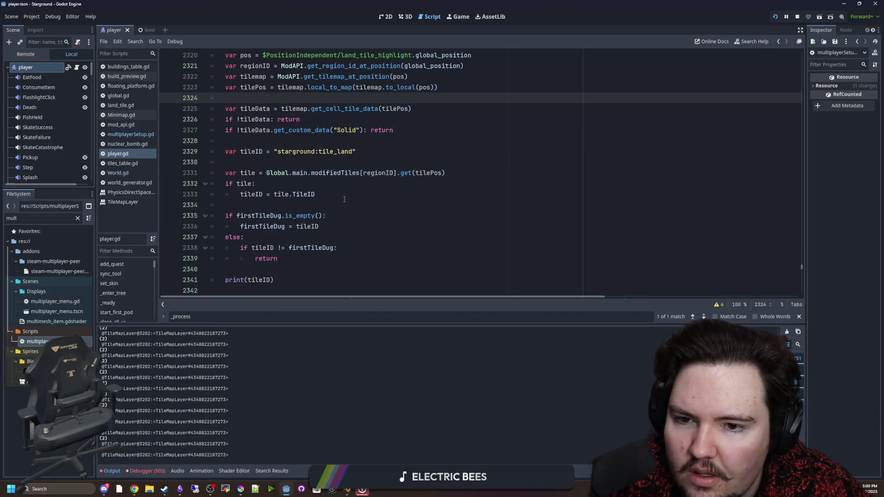
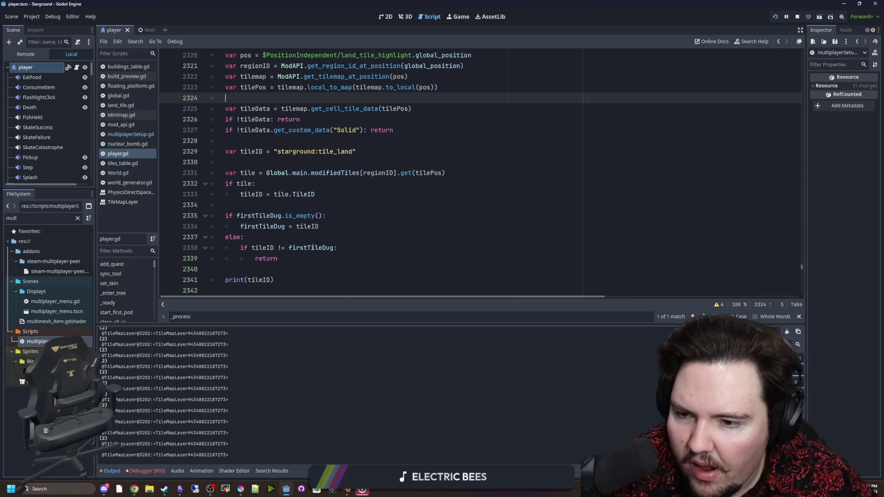
Below the modified-tile lookup in player.gd, add 'if tileID.is_empty(): return'.
scroll(271, 189, down, 1)
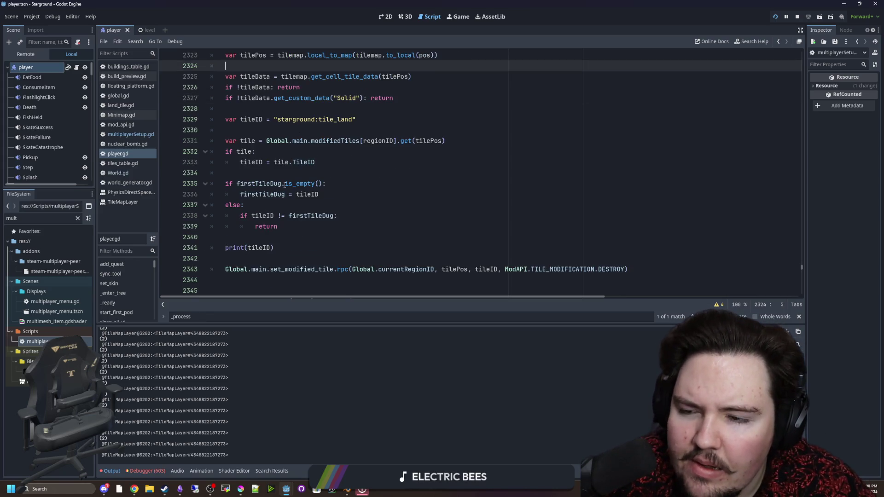
scroll(323, 163, up, 1)
scroll(275, 173, down, 2)
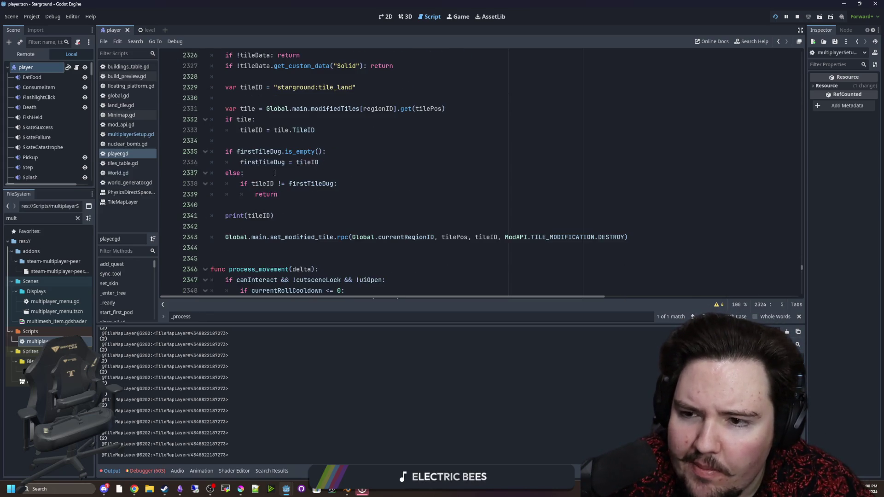
scroll(267, 175, up, 1)
click(251, 177)
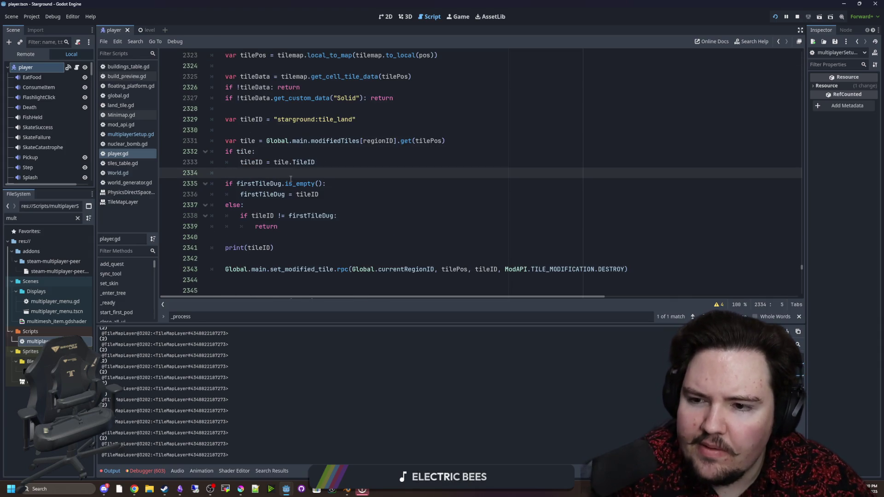
mouse_move(301, 183)
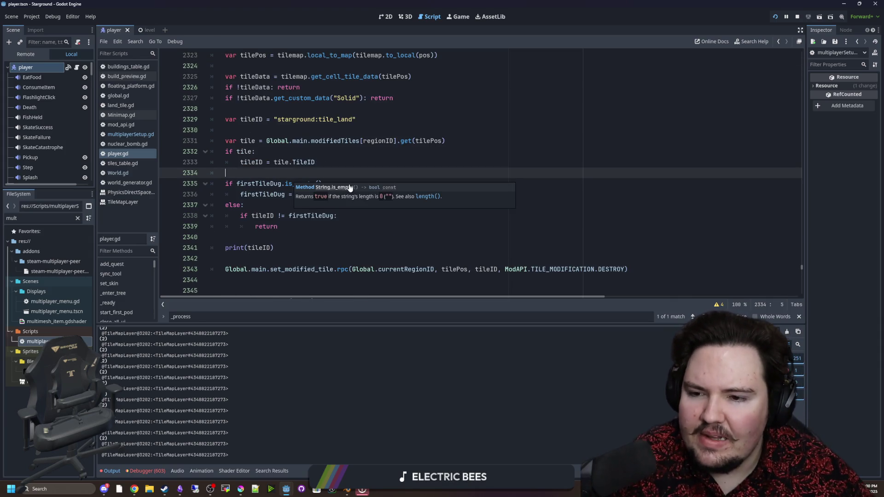
click(255, 240)
click(245, 172)
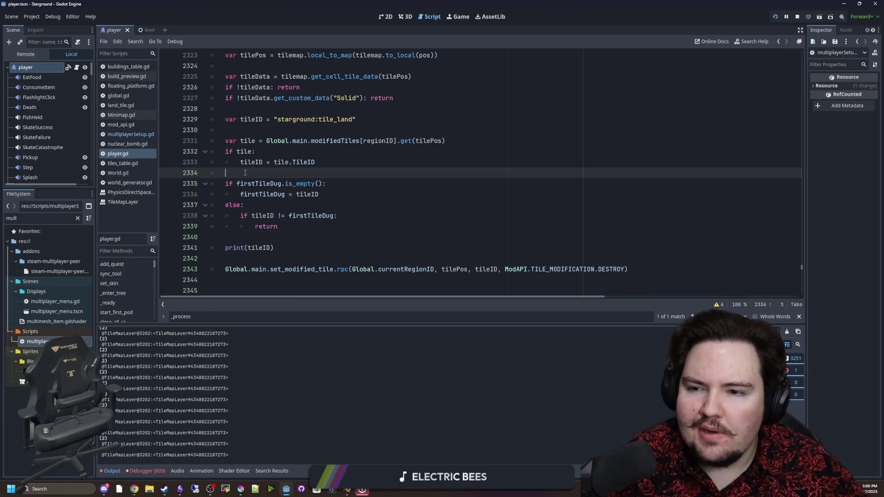
key(Return)
key(Return)
key(Up)
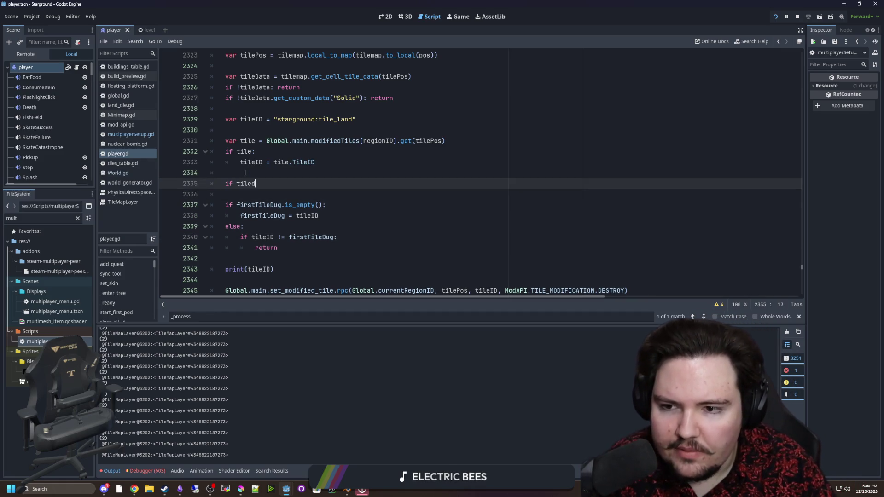
key(Return)
text(.is+_empty()
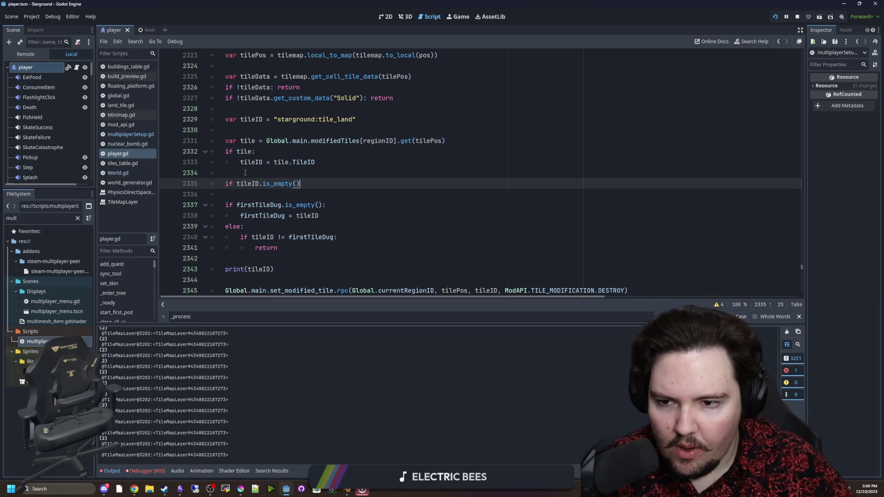
text(:)
key(Return)
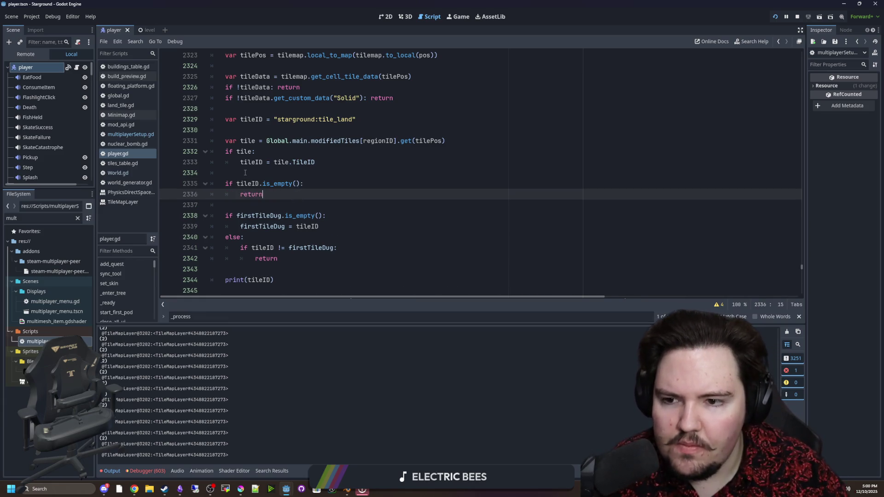
Save player.gd with Ctrl+S.
click(244, 172)
scroll(295, 173, down, 2)
key(ctrl+s)
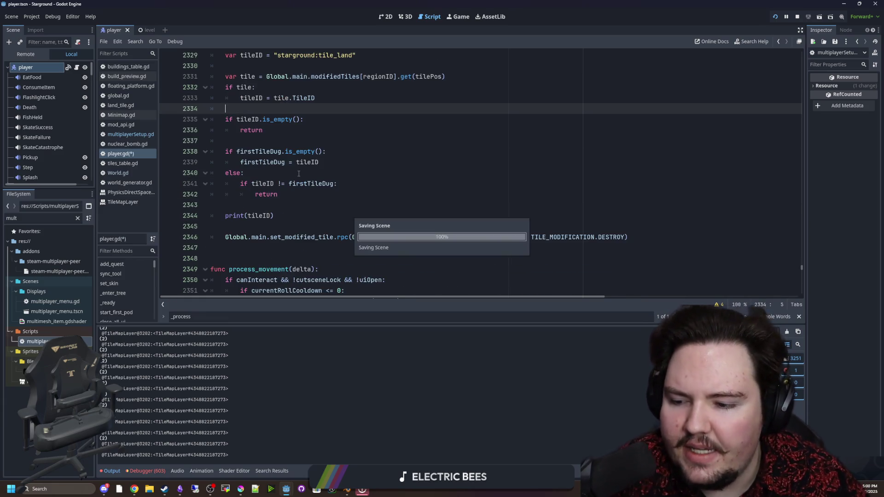
In the running game, dig the grass tile below the tree and walk into the purple dirt area.
click(456, 16)
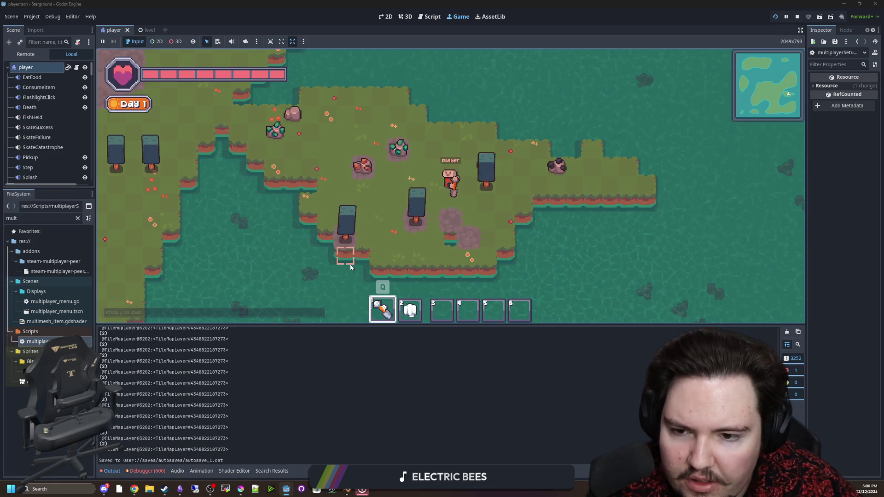
click(464, 236)
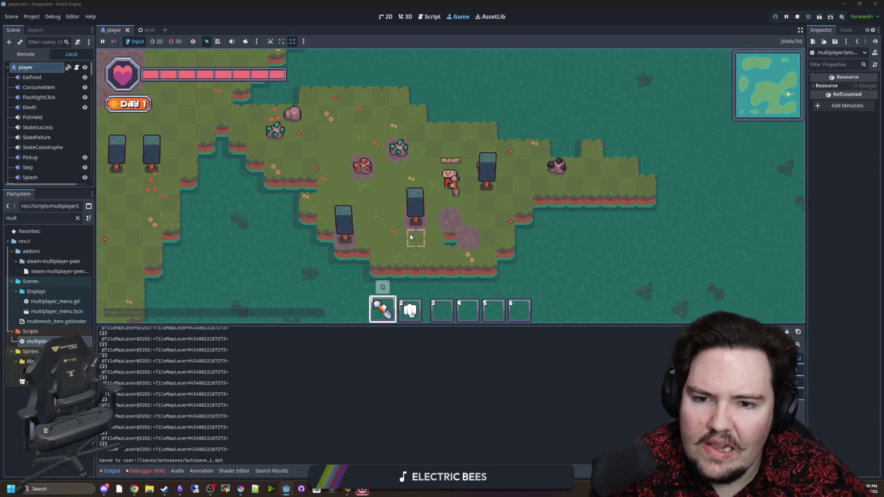
key(a)
key(w)
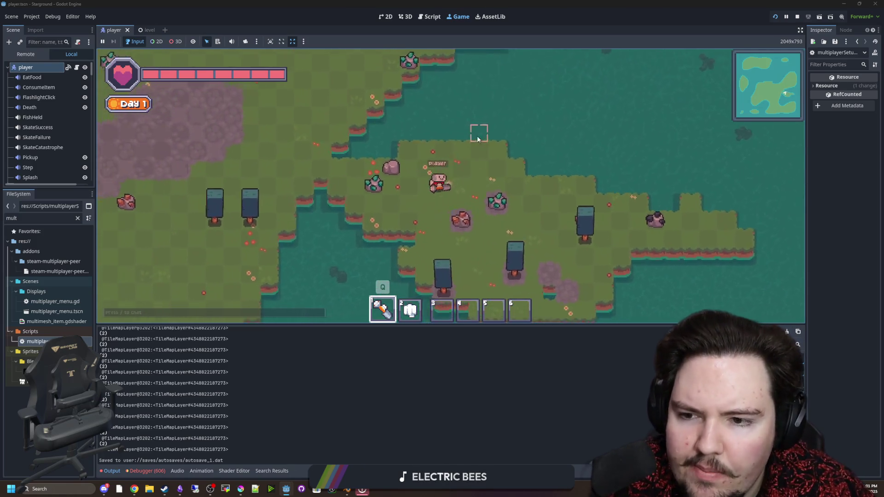
key(a)
key(w)
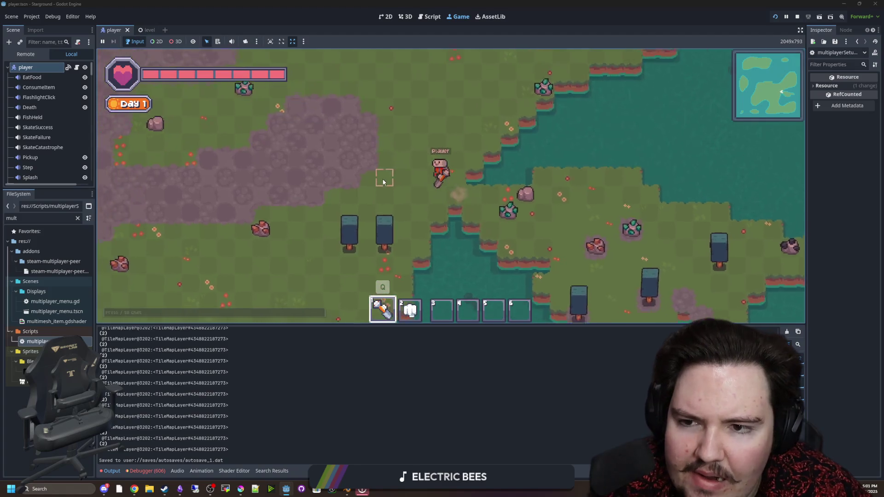
Mine several cobblestone tiles into stones, including a wide strip.
click(382, 184)
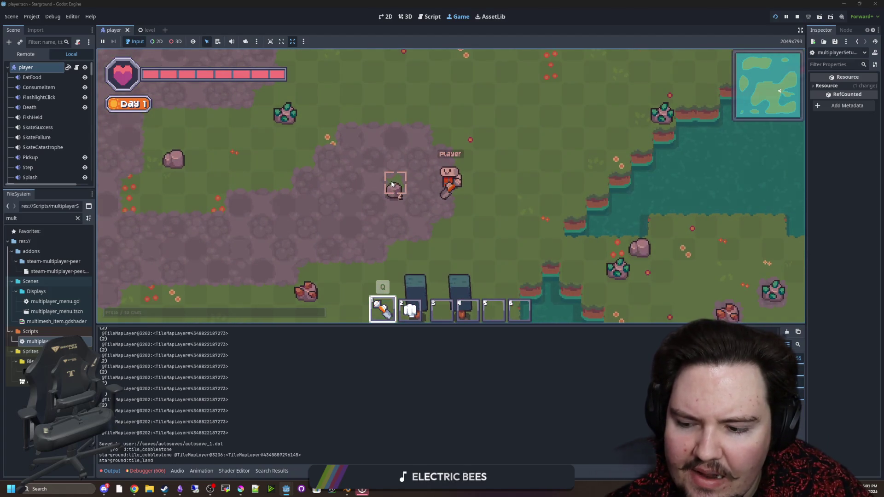
click(382, 185)
click(381, 186)
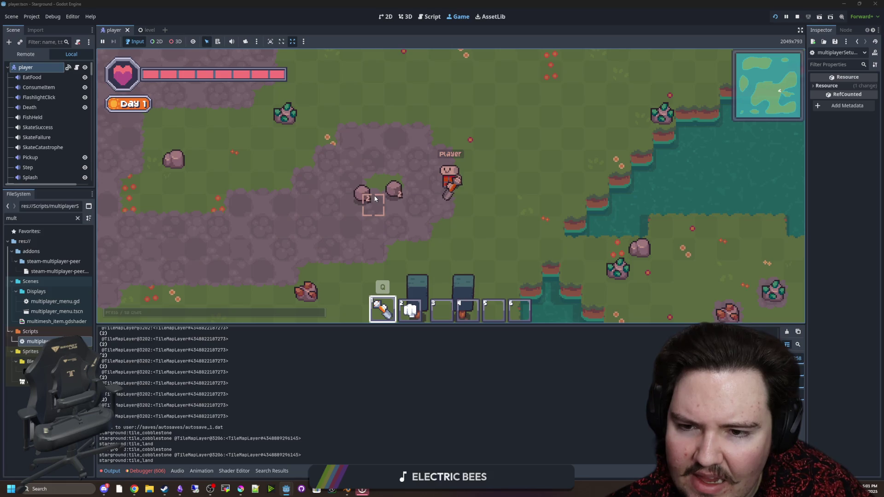
click(370, 200)
click(351, 206)
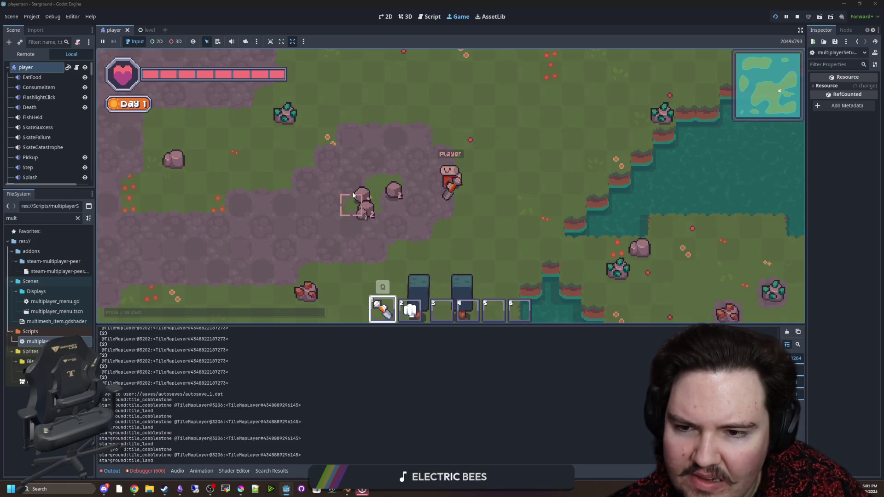
click(370, 138)
mouse_move(391, 231)
mouse_down()
mouse_move(395, 153)
mouse_move(297, 249)
mouse_move(284, 203)
mouse_move(325, 246)
mouse_move(324, 214)
mouse_move(343, 225)
mouse_up()
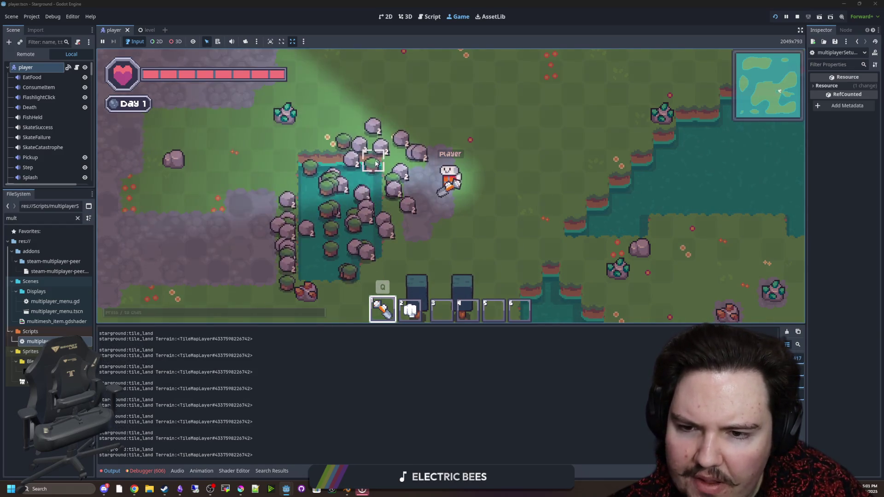
Walk along the path mining more cobblestone, including the upper-middle area.
key(a)
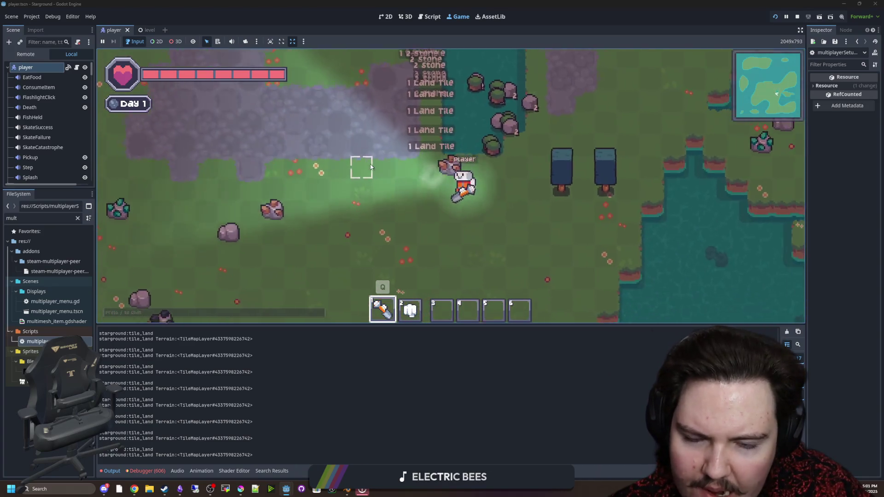
key(d)
key(w)
key(a)
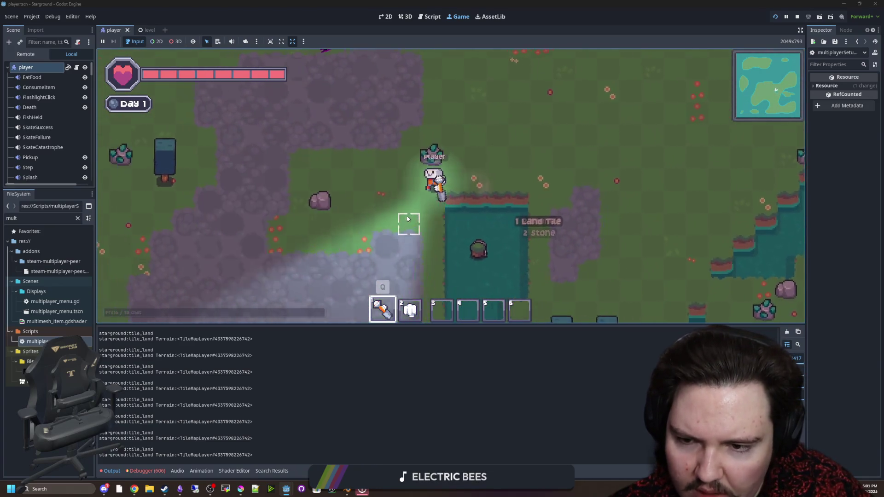
mouse_move(346, 260)
mouse_down()
mouse_move(405, 251)
mouse_move(440, 220)
mouse_move(303, 276)
mouse_move(385, 111)
mouse_move(317, 147)
mouse_move(337, 178)
mouse_move(347, 246)
mouse_up()
key(a)
key(w)
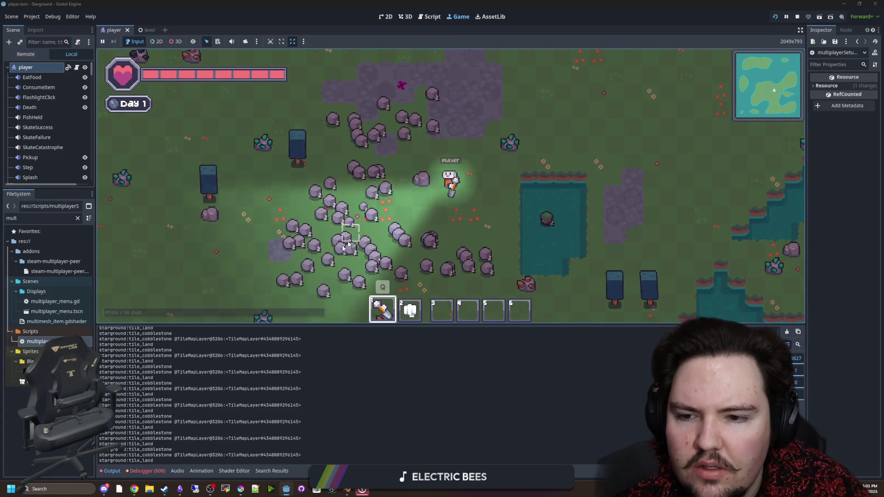
key(w)
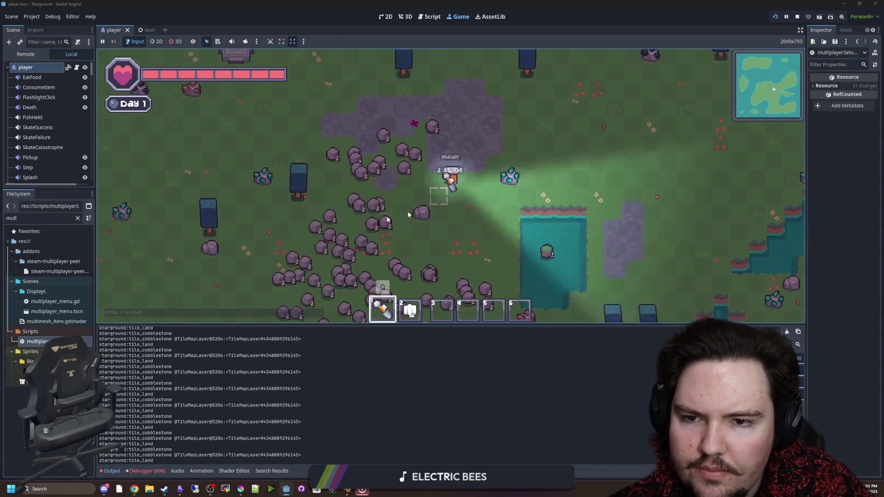
mouse_move(526, 169)
mouse_down()
mouse_move(396, 128)
mouse_move(296, 145)
mouse_move(339, 138)
mouse_move(425, 151)
mouse_up()
key(w)
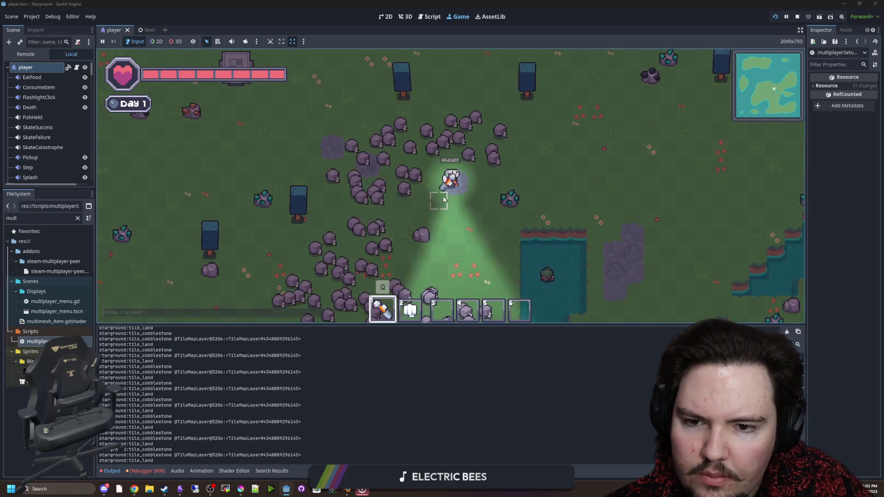
key(d)
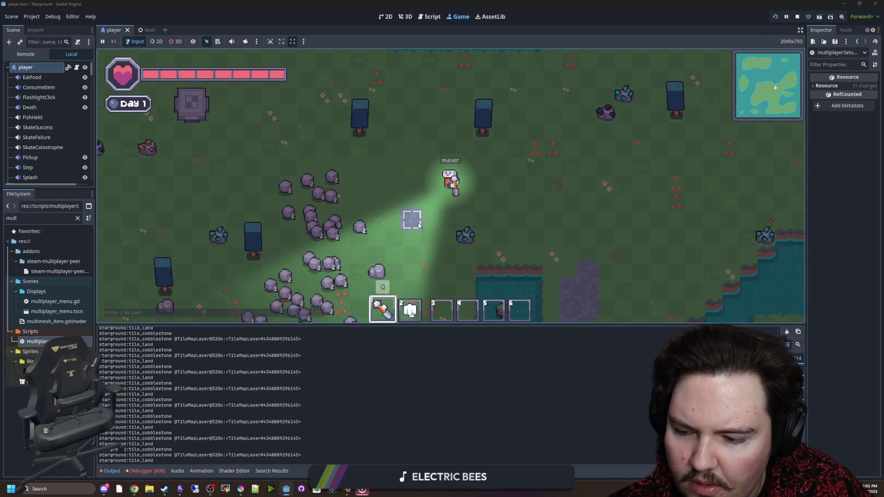
Place a water terrain patch on the grass and collect the dropped stones.
click(414, 224)
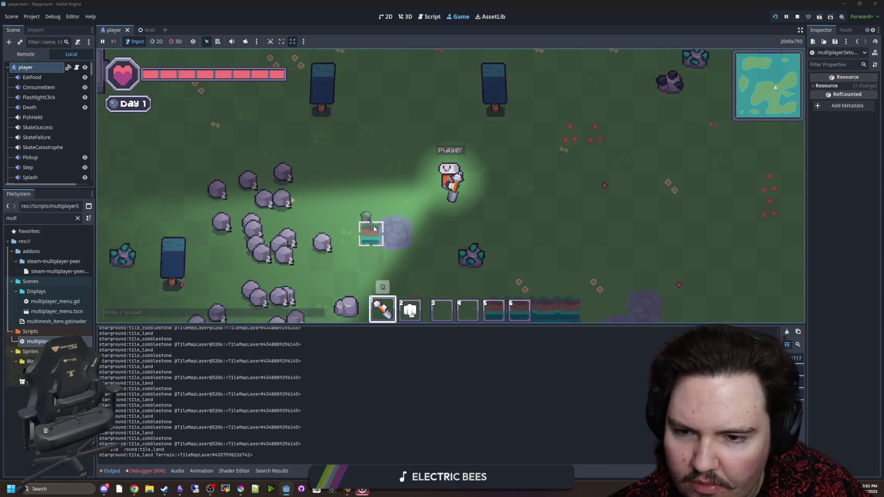
scroll(425, 214, up, 2)
mouse_move(428, 212)
mouse_down()
mouse_move(418, 256)
mouse_move(369, 254)
mouse_move(399, 232)
mouse_up()
key(a)
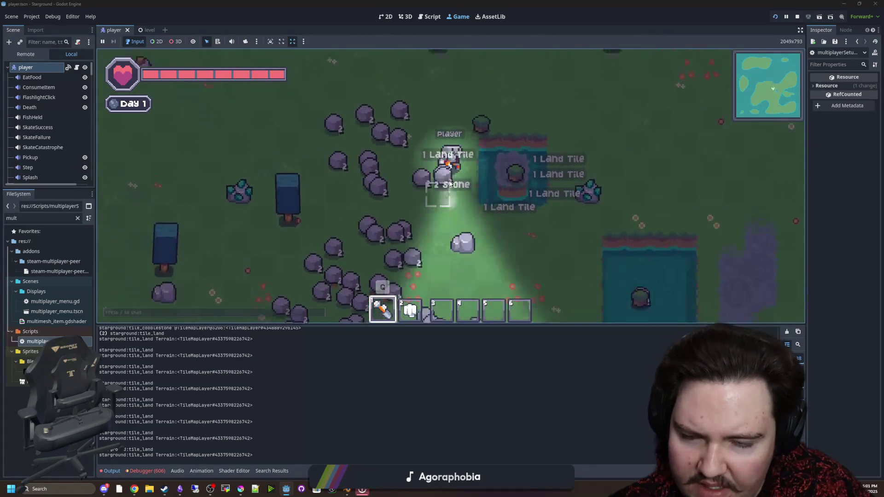
key(s)
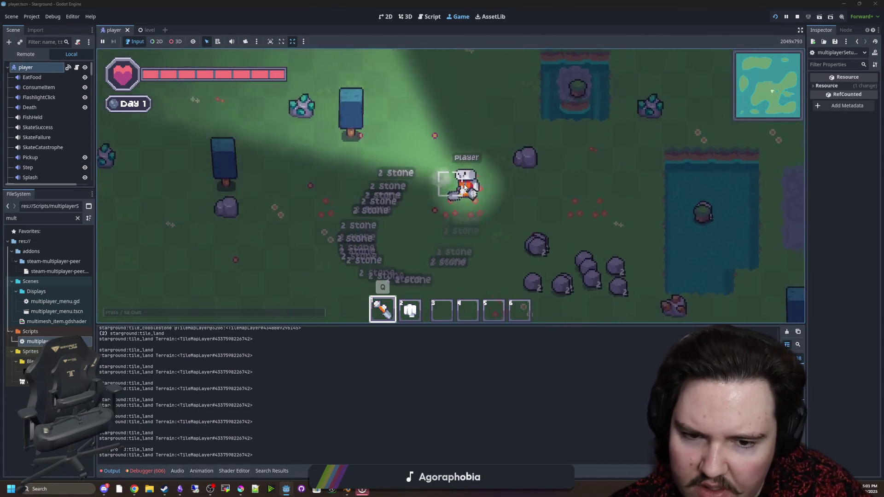
key(d)
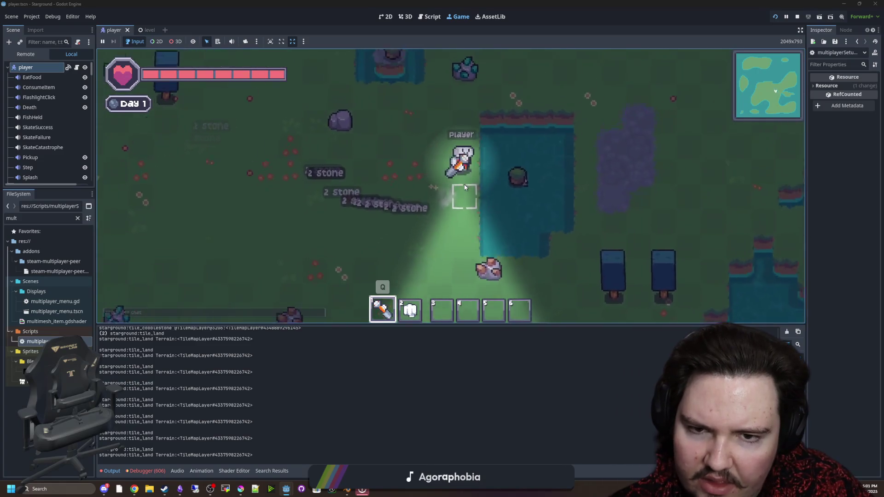
key(s)
Swing the held tool while walking around the pond, then go back to the scripts.
click(409, 205)
key(a)
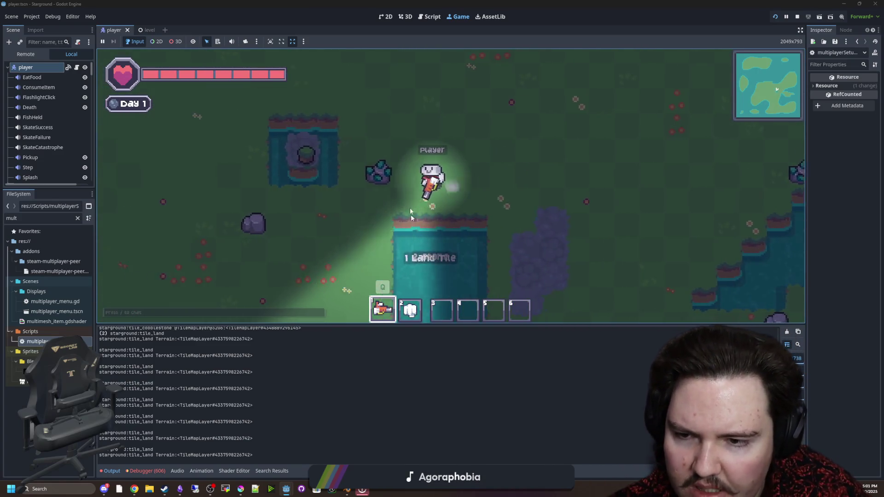
key(w)
click(410, 208)
scroll(396, 196, up, 2)
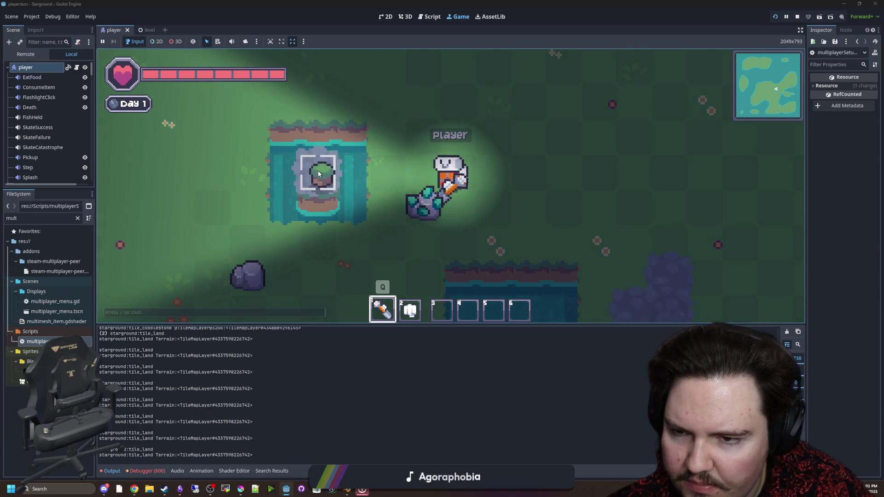
key(w)
key(a)
key(s)
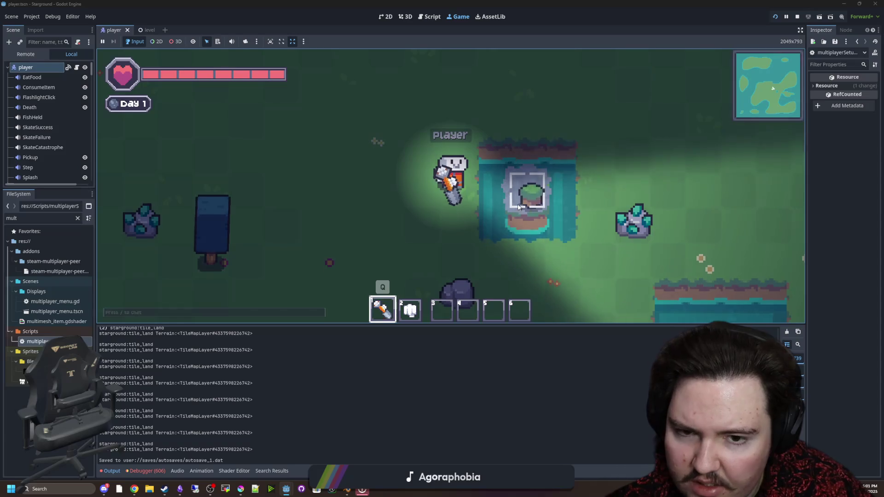
scroll(458, 207, down, 3)
key(d)
key(s)
key(d)
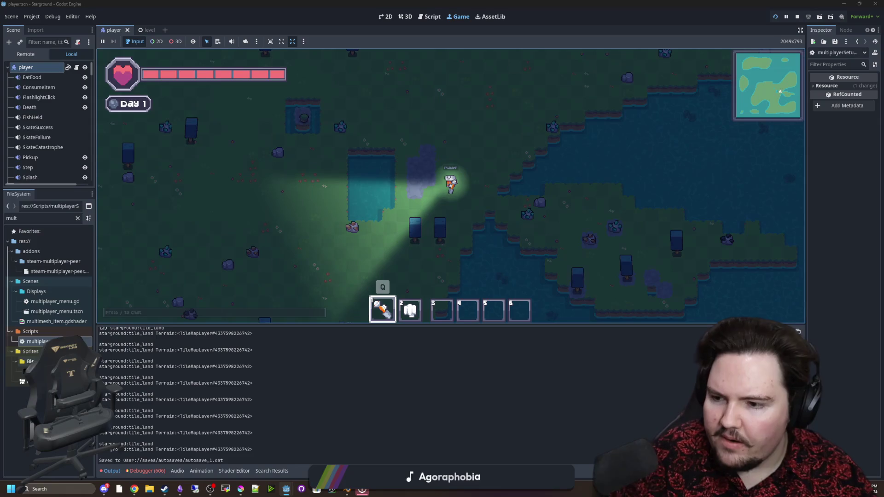
key(ctrl+F3)
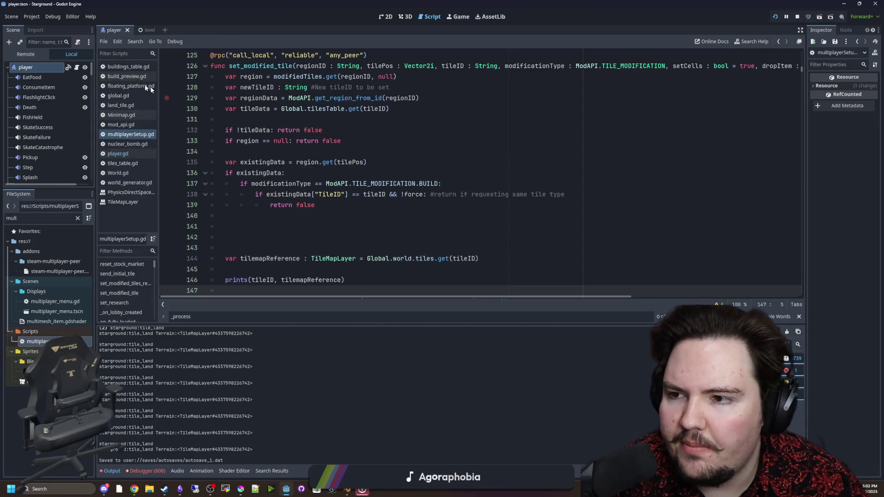
In player.gd's break_tile, replace Global.currentRegionID with regionID in the set_modified_tile call.
click(131, 154)
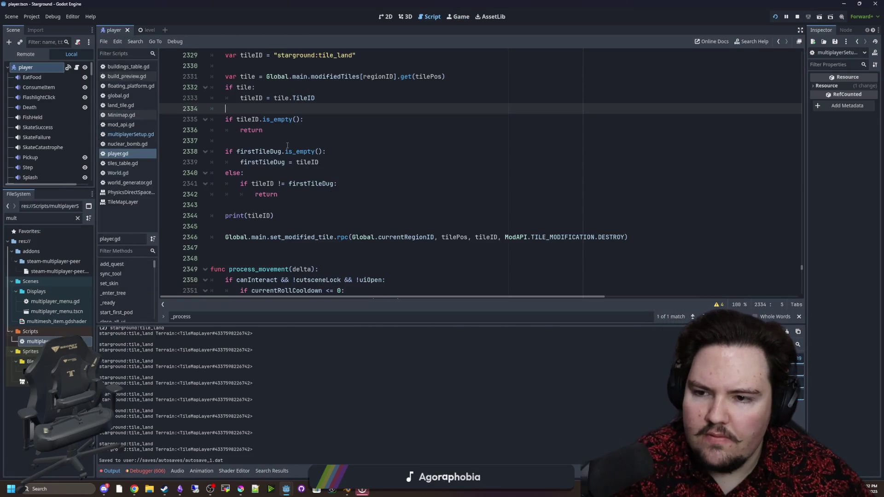
scroll(350, 160, up, 2)
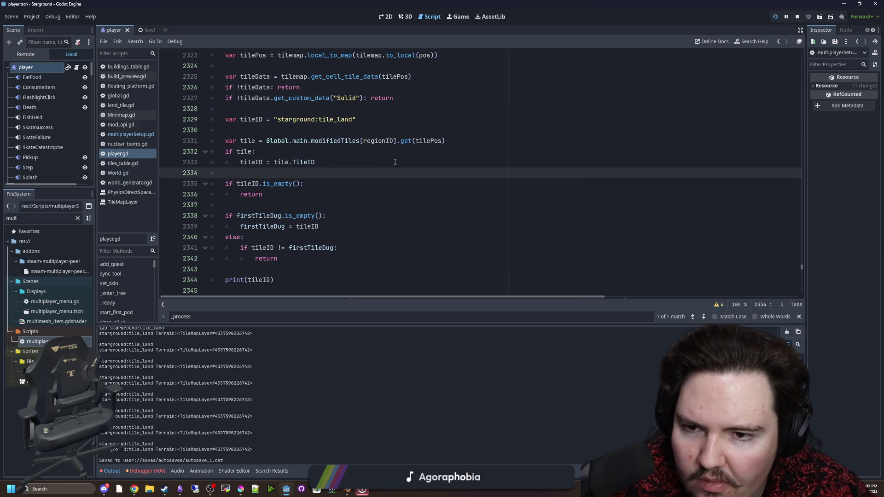
scroll(395, 162, up, 1)
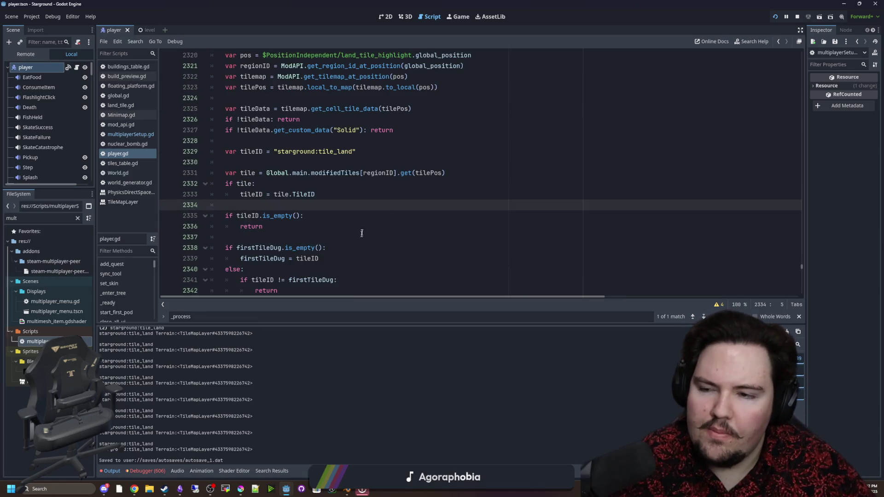
scroll(384, 208, up, 1)
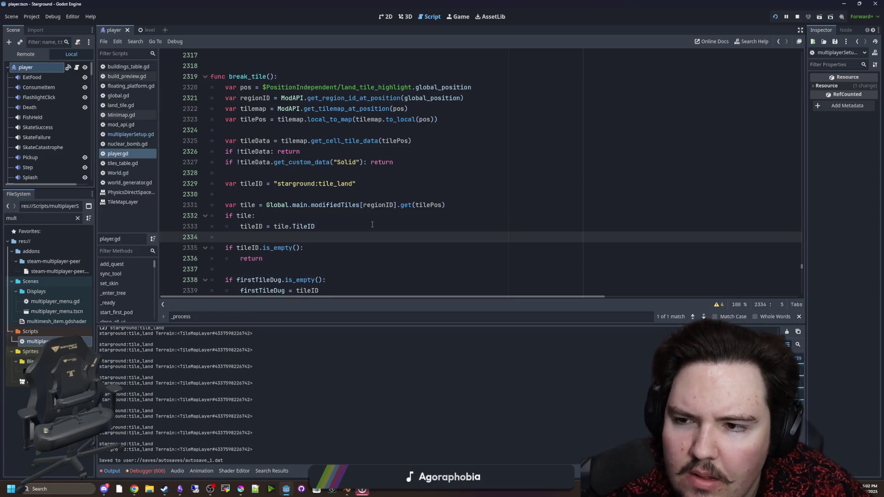
scroll(357, 201, down, 3)
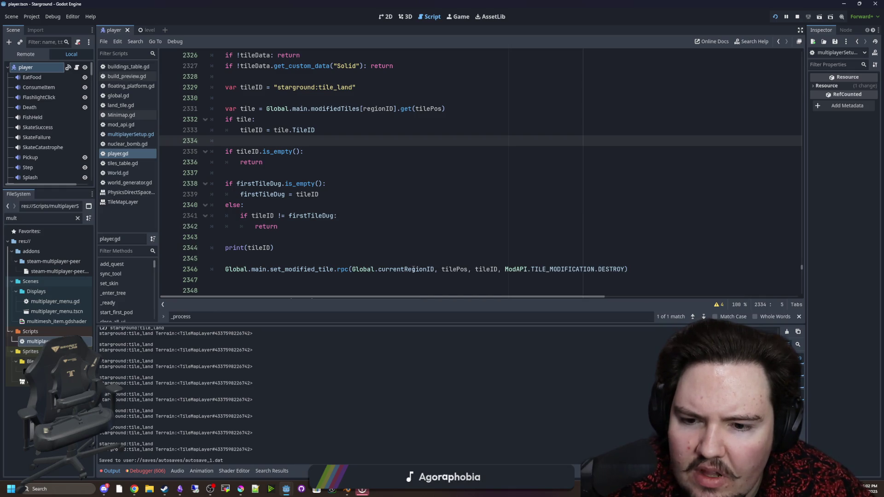
scroll(414, 269, up, 3)
double_click(255, 98)
key(ctrl+c)
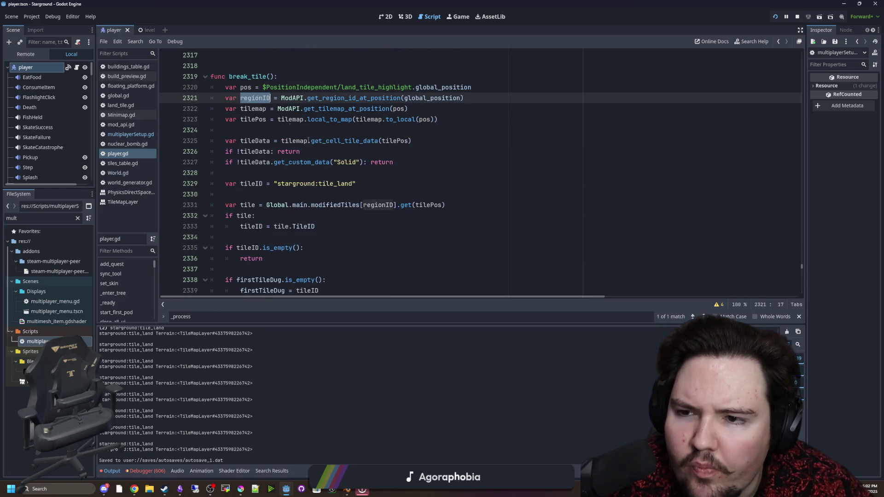
scroll(414, 193, down, 5)
click(433, 205)
drag(435, 205, 352, 204)
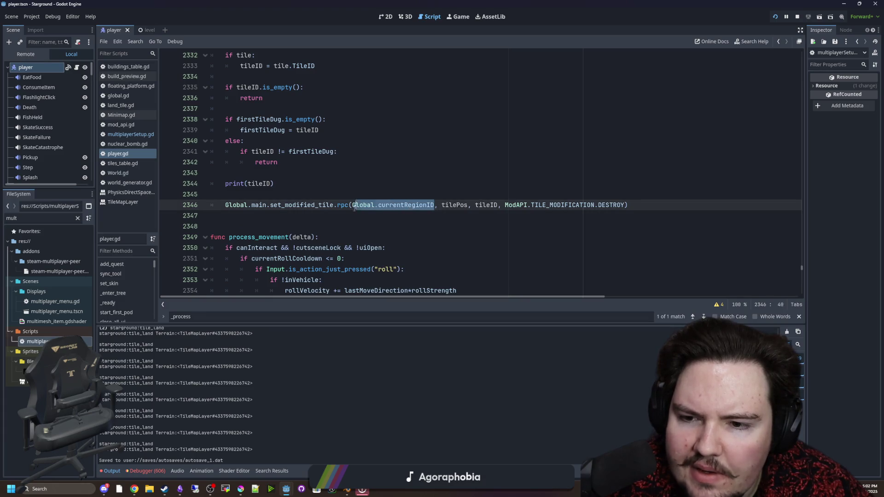
key(ctrl+v)
click(358, 189)
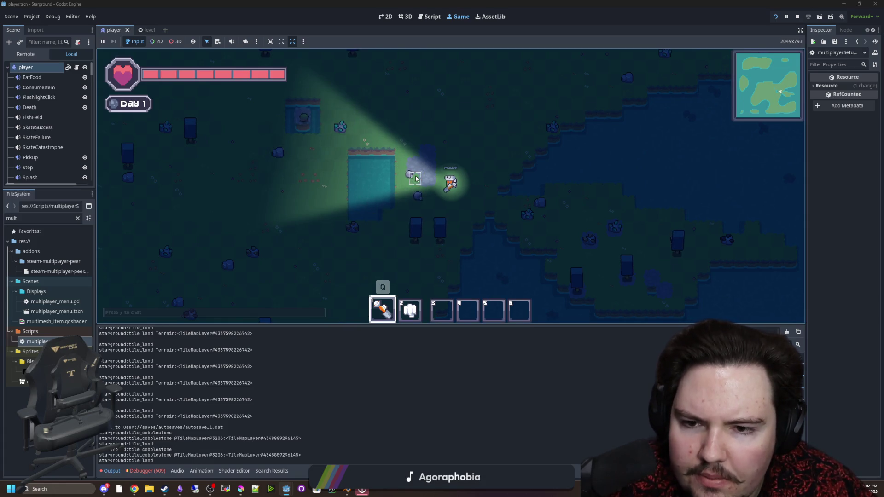
Walk the player right and down toward a rock, zooming the camera.
key(d)
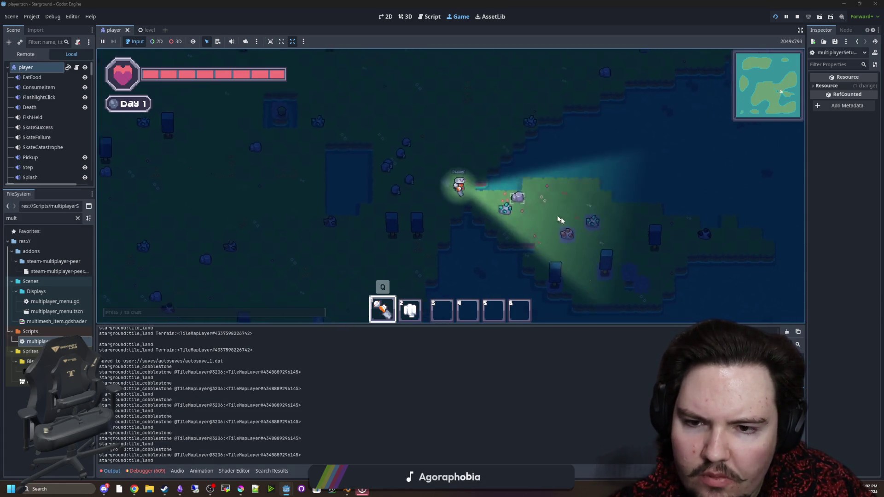
key(d)
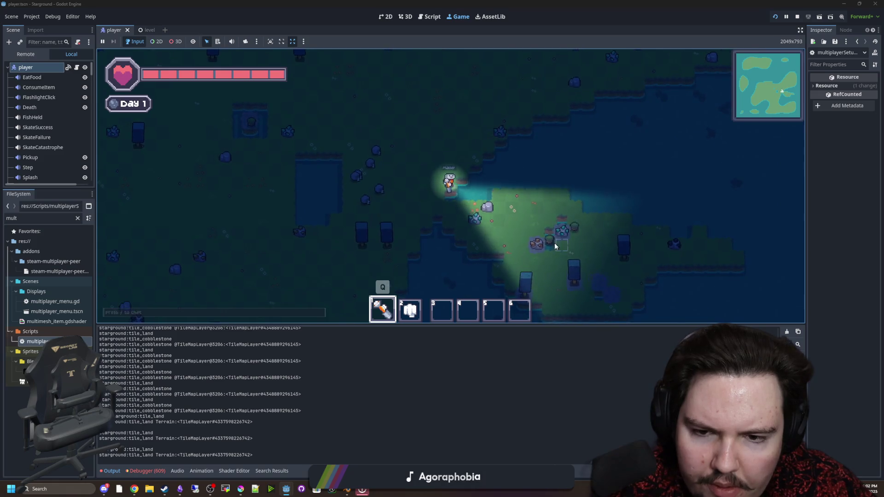
key(d)
scroll(568, 218, up, 2)
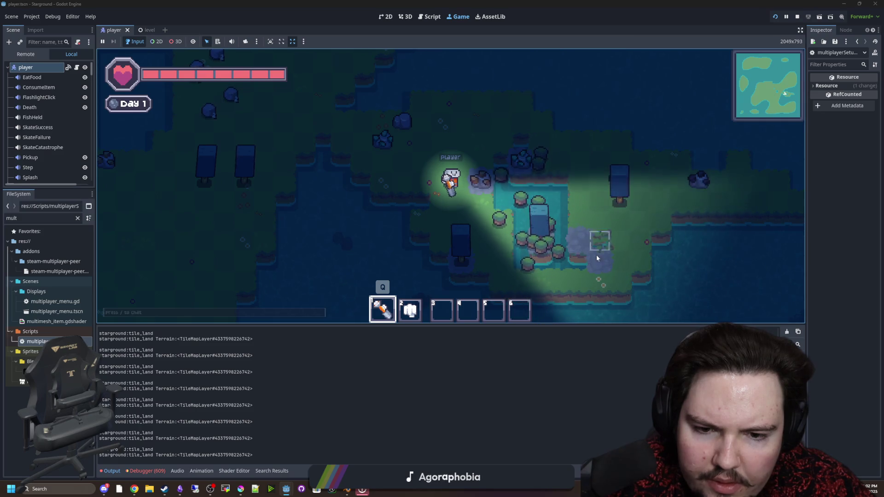
key(s)
key(d)
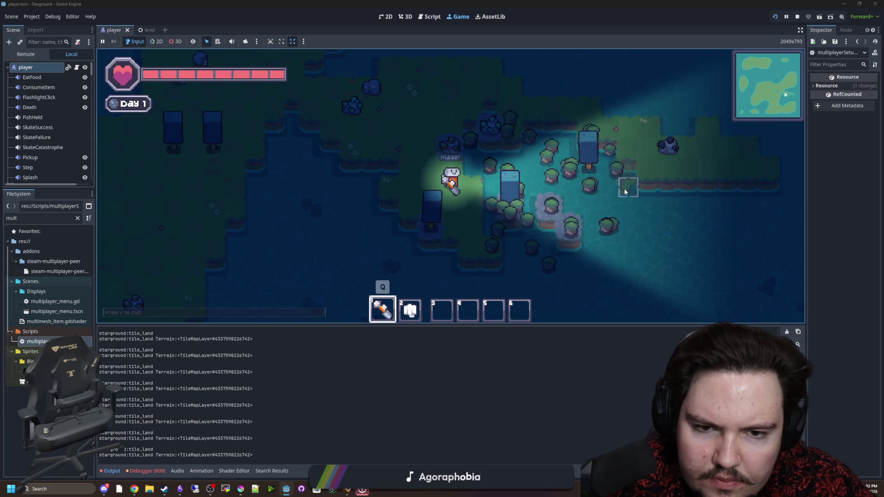
Walk the player up-left to another area of the map, then return to multiplayerSetup.gd.
key(w)
key(a)
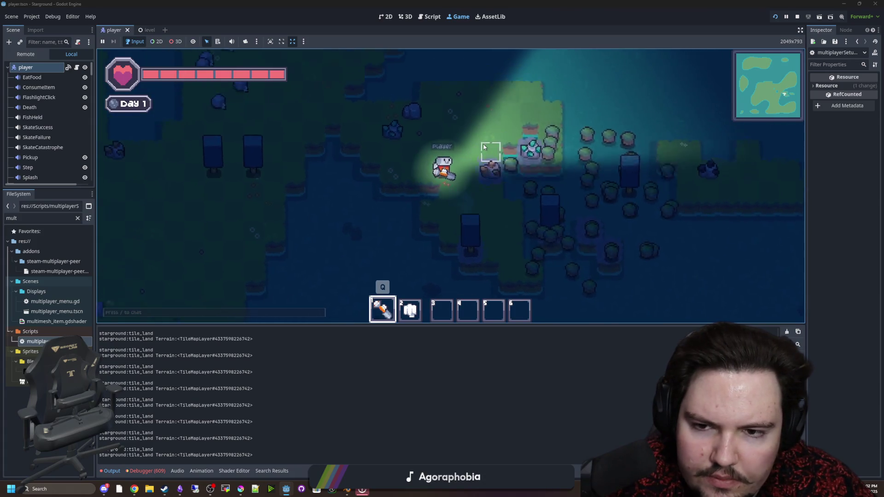
key(w)
key(a)
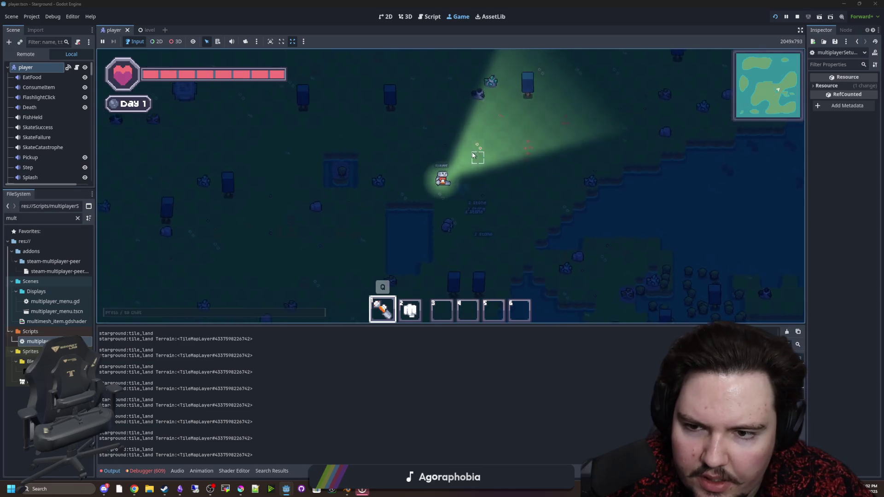
key(w)
key(a)
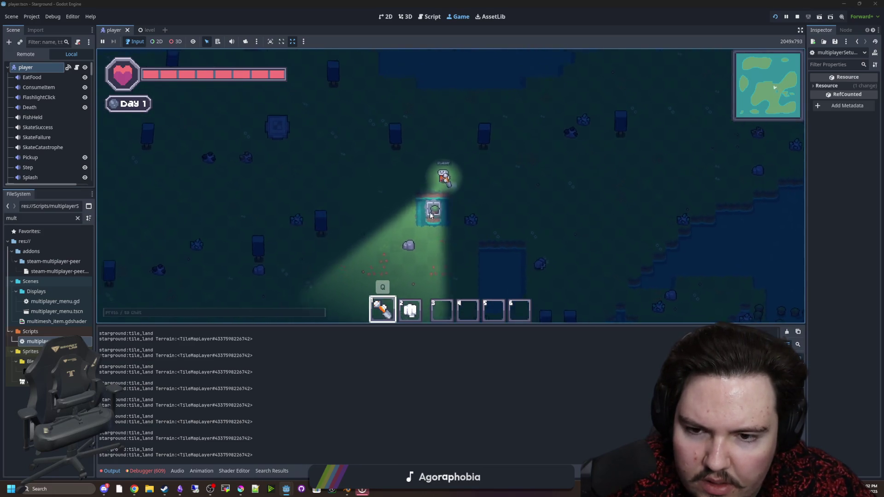
scroll(460, 224, up, 2)
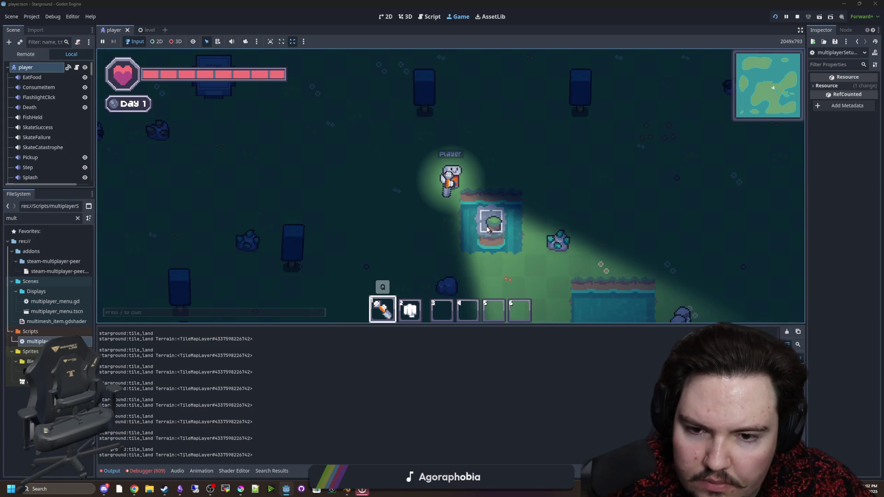
key(a)
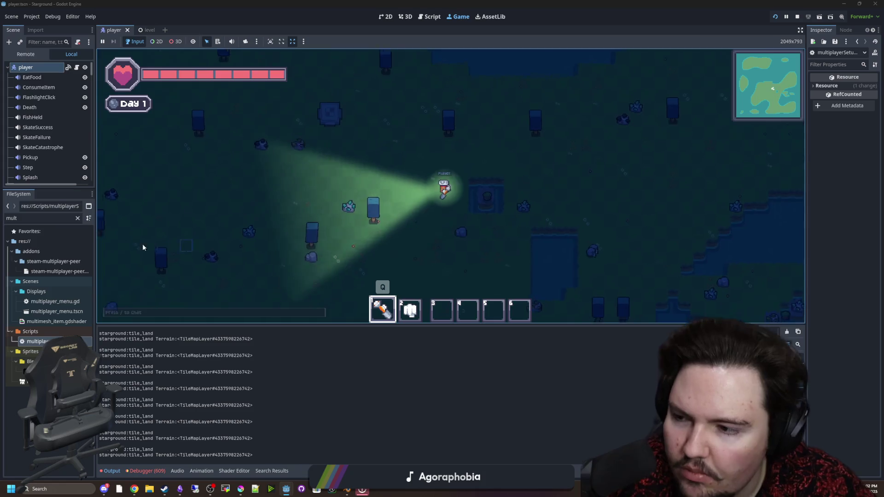
key(ctrl+F3)
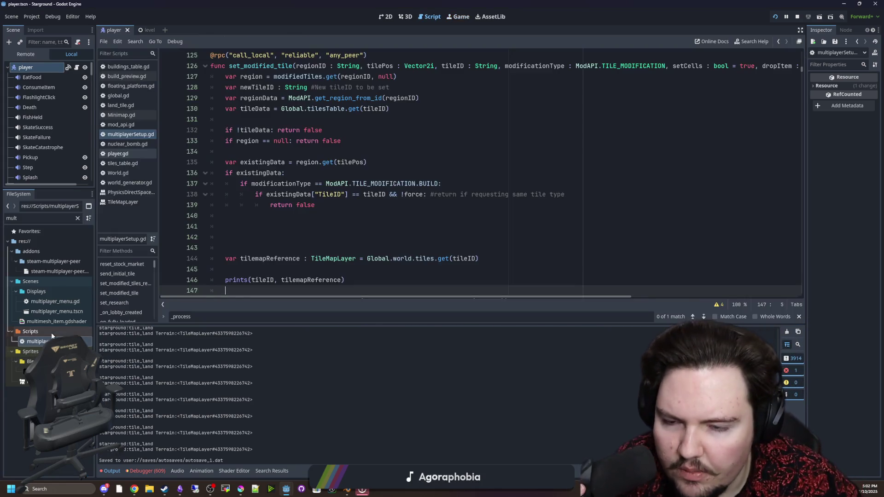
Delete the extra blank lines before tilemapReference in multiplayerSetup.gd.
click(241, 235)
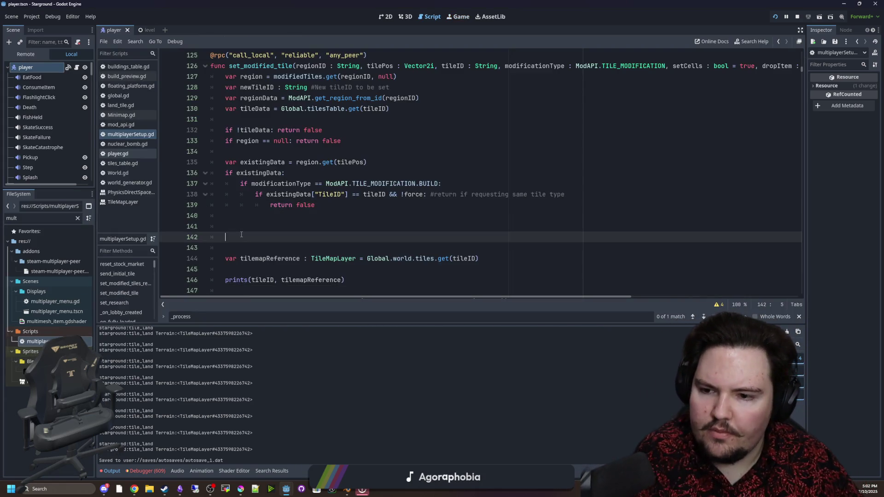
key(shift+Up)
key(shift+Up)
key(BackSpace)
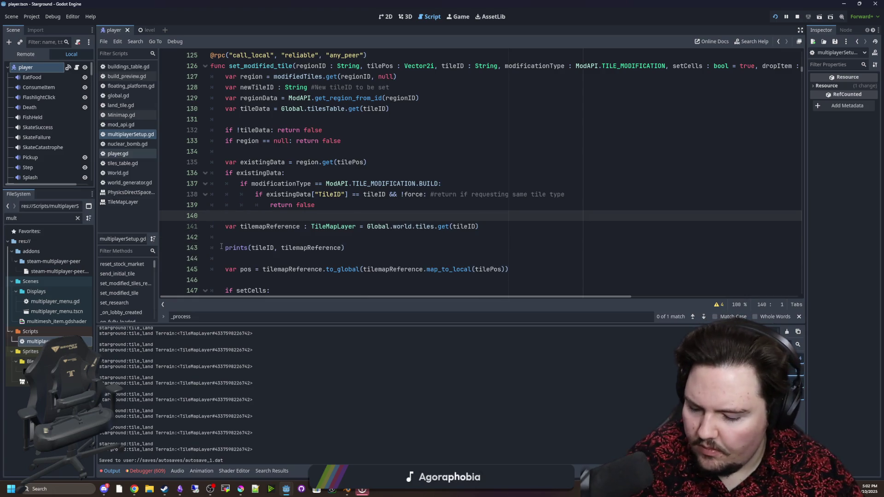
mouse_move(232, 247)
click(515, 205)
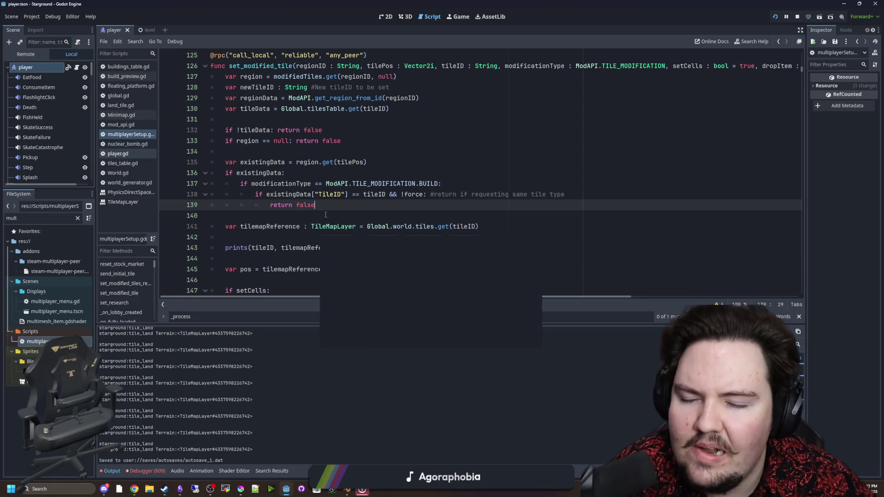
scroll(311, 206, down, 3)
scroll(311, 207, up, 3)
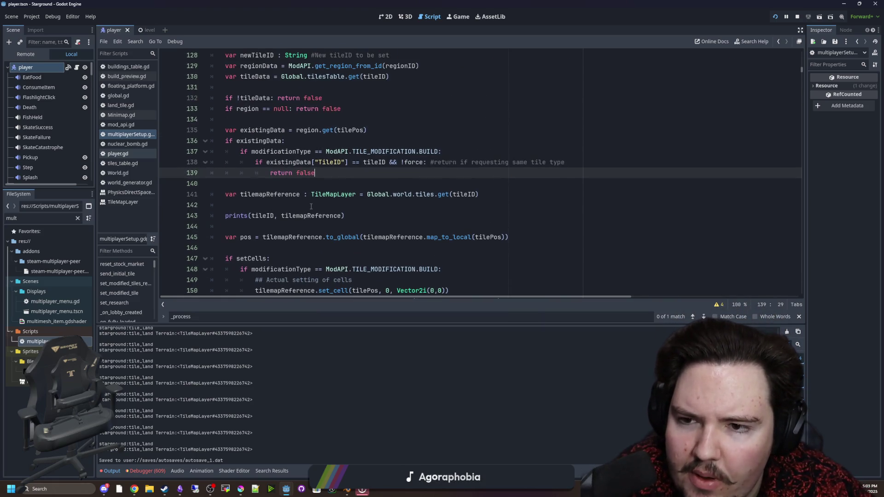
scroll(369, 222, up, 1)
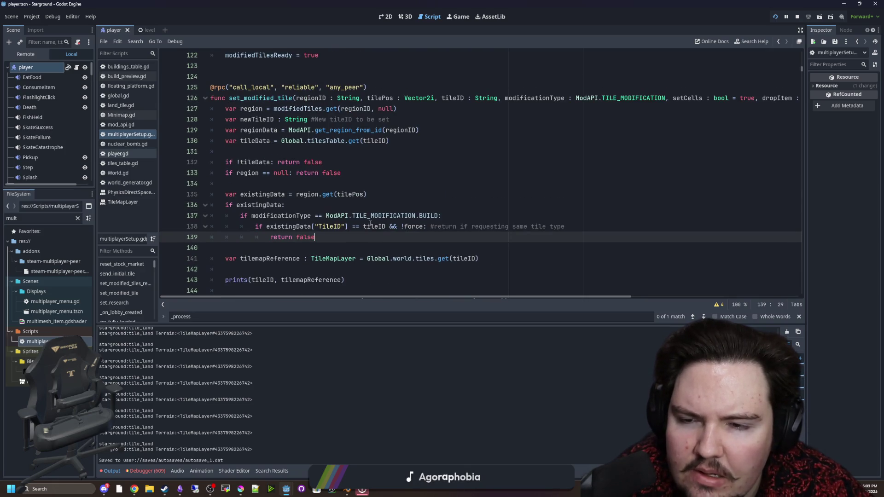
click(405, 187)
Search all project files for "force" and review the results.
key(ctrl+shift+f)
text(force)
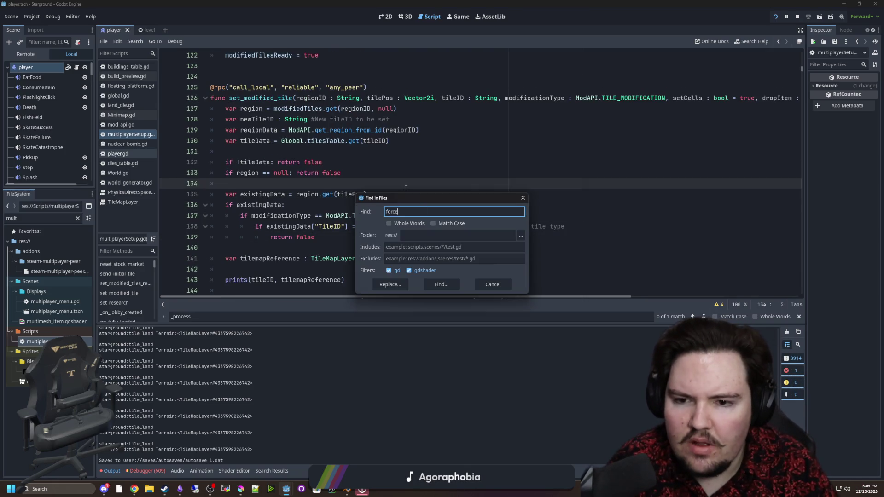
key(Return)
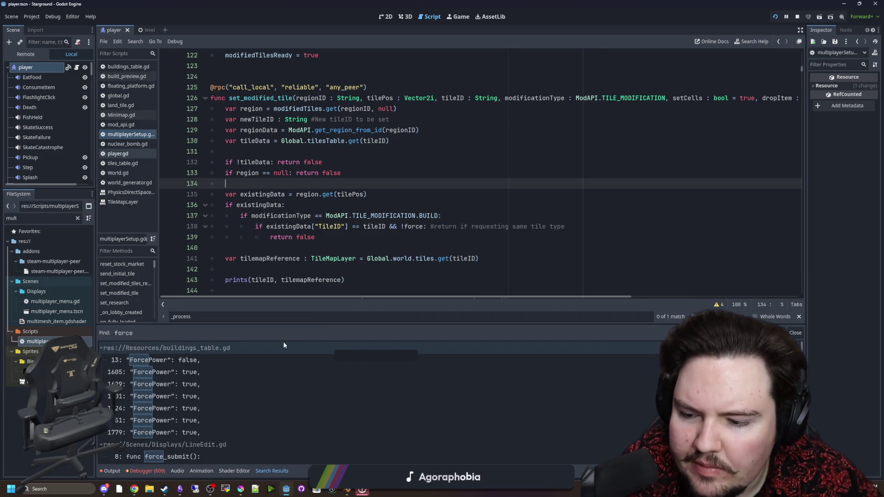
scroll(276, 368, down, 3)
scroll(287, 383, down, 5)
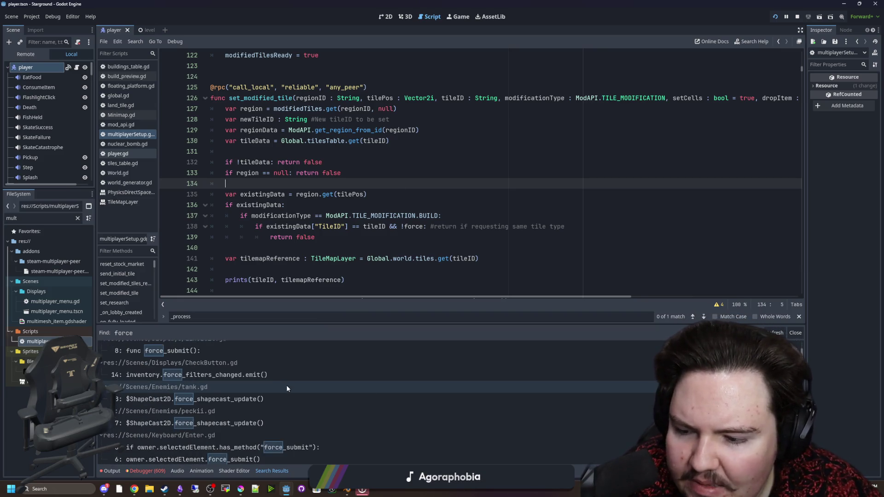
Run a project-wide search for the set_modified_tile calls.
click(456, 204)
key(ctrl+shift+f)
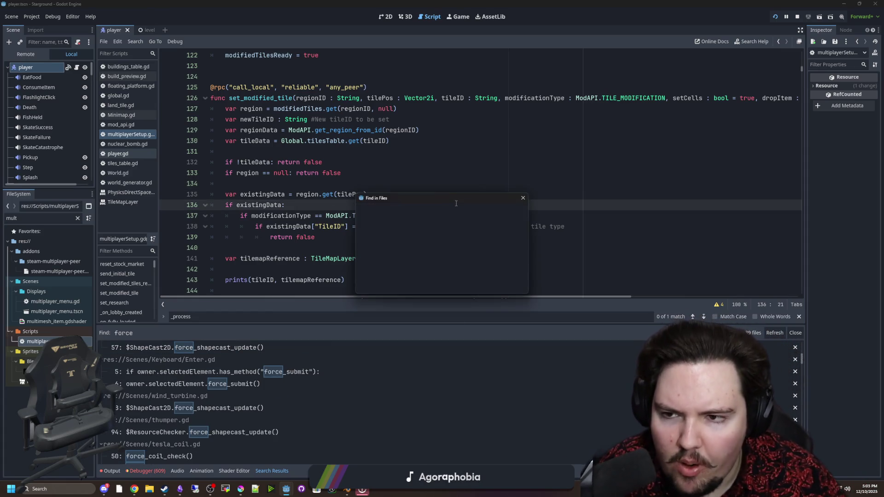
text(set_)
text(modified_)
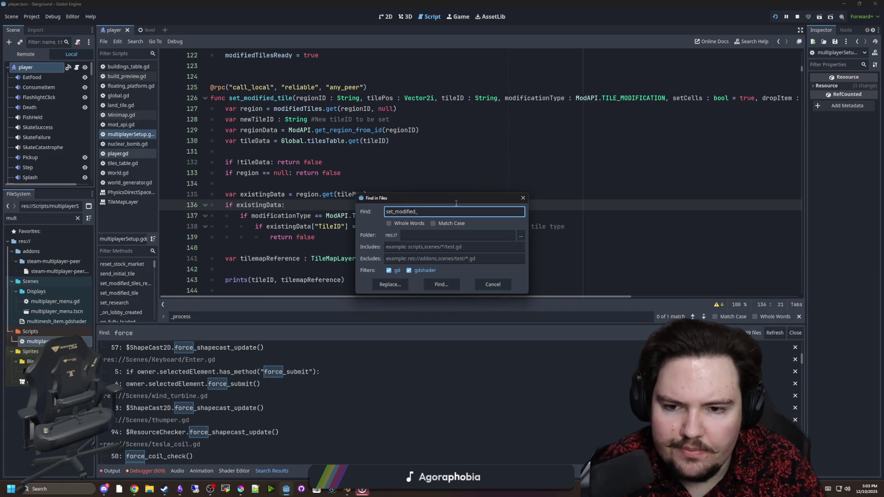
text(ttile)
key(Return)
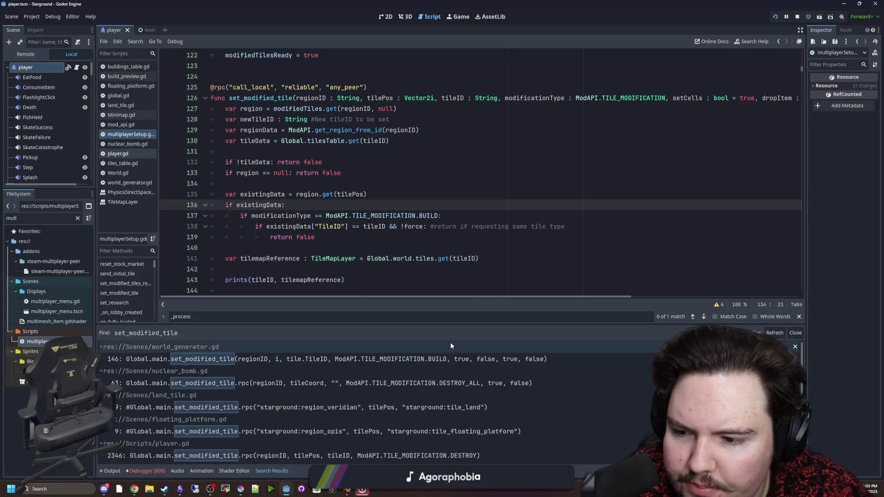
Open the world_generator.gd set_modified_tile result and review the function's parameter list.
click(451, 357)
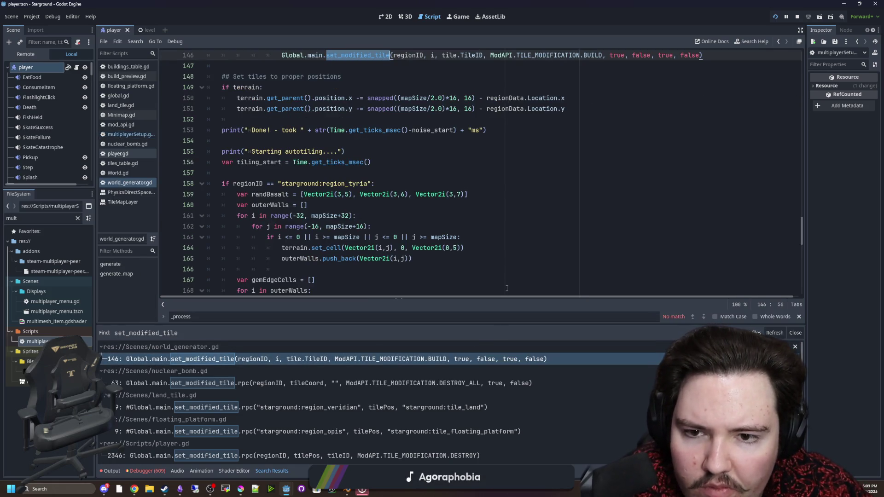
scroll(507, 288, up, 3)
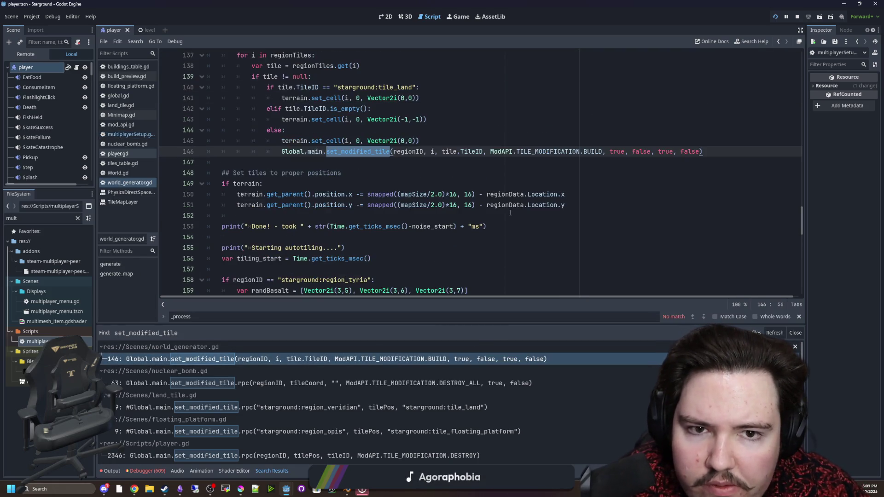
ctrl+click(355, 154)
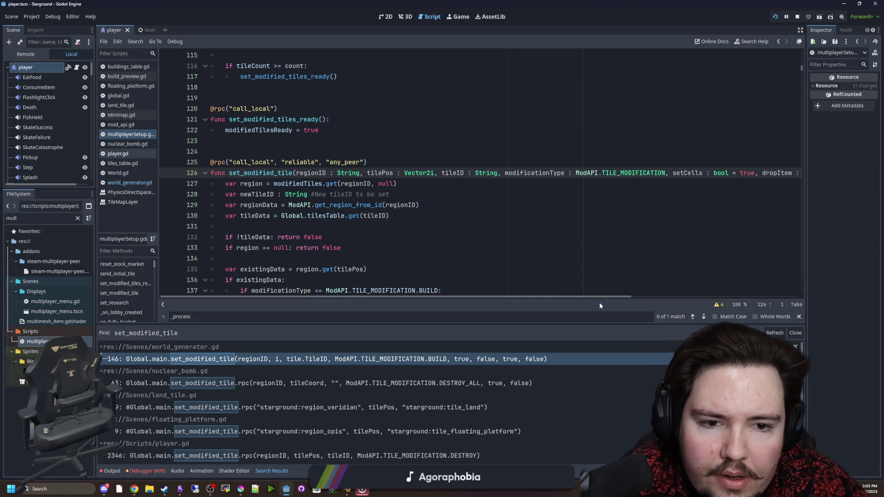
drag(601, 297, 773, 290)
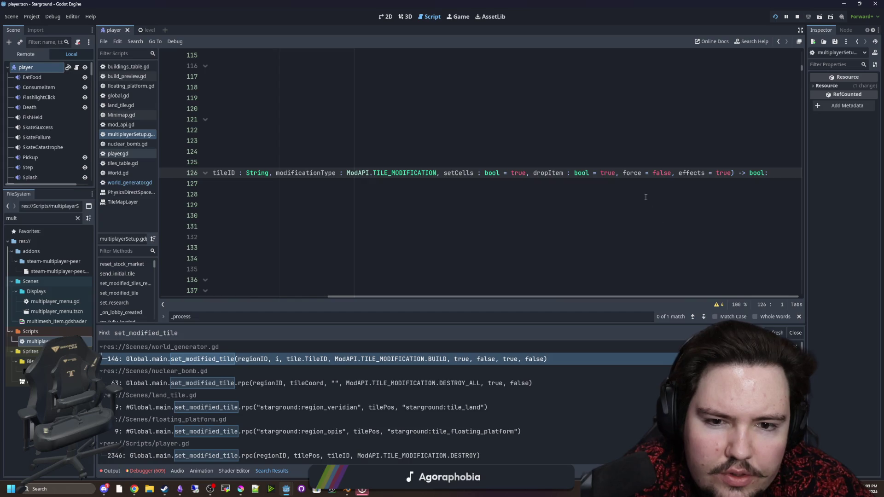
key(Down)
key(Down)
key(Down)
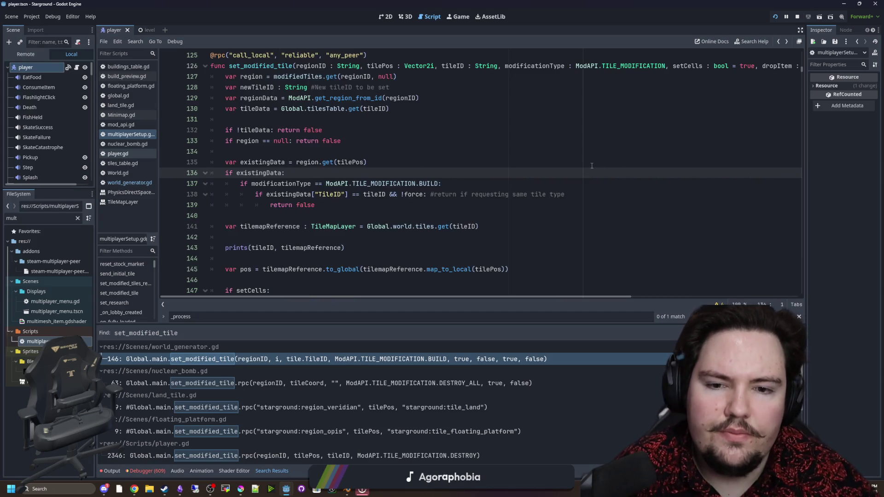
click(477, 358)
scroll(553, 184, up, 5)
Delete the four trailing true/false arguments from the call on line 146.
click(617, 222)
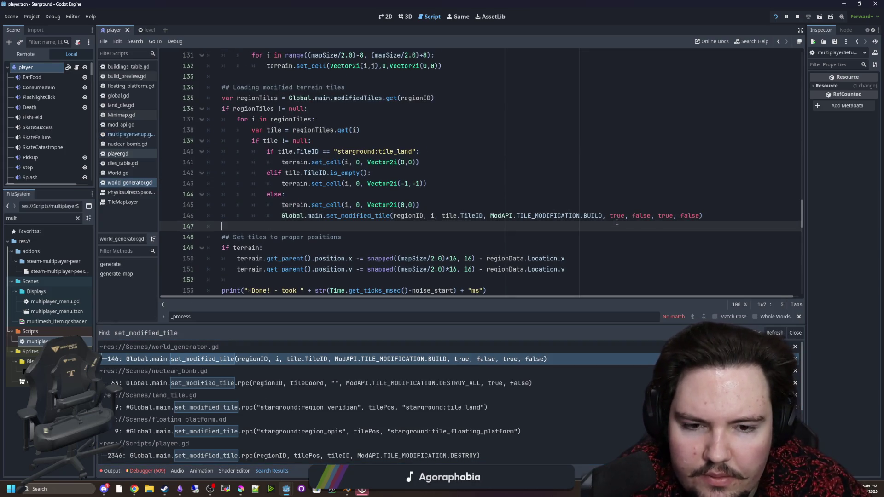
drag(701, 216, 605, 216)
key(BackSpace)
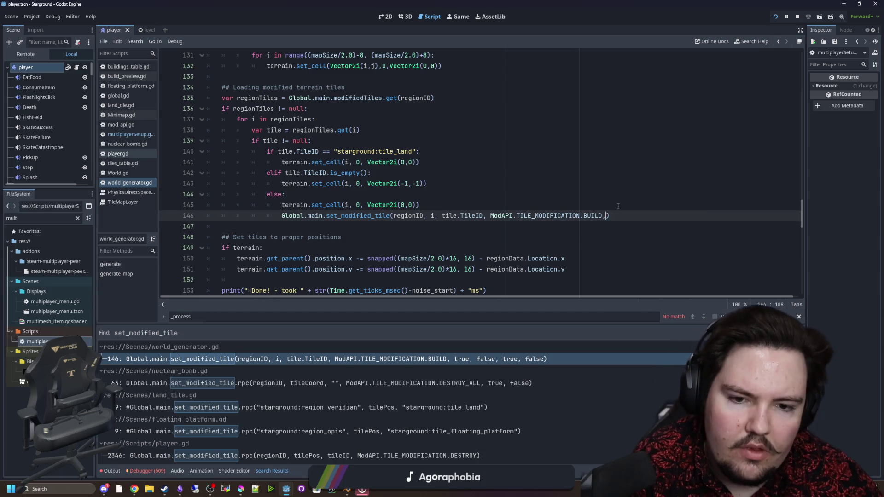
key(BackSpace)
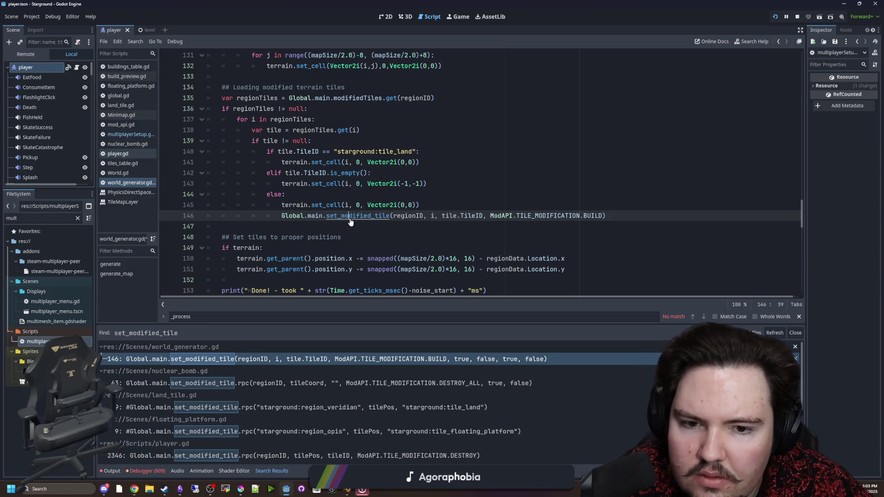
ctrl+click(350, 216)
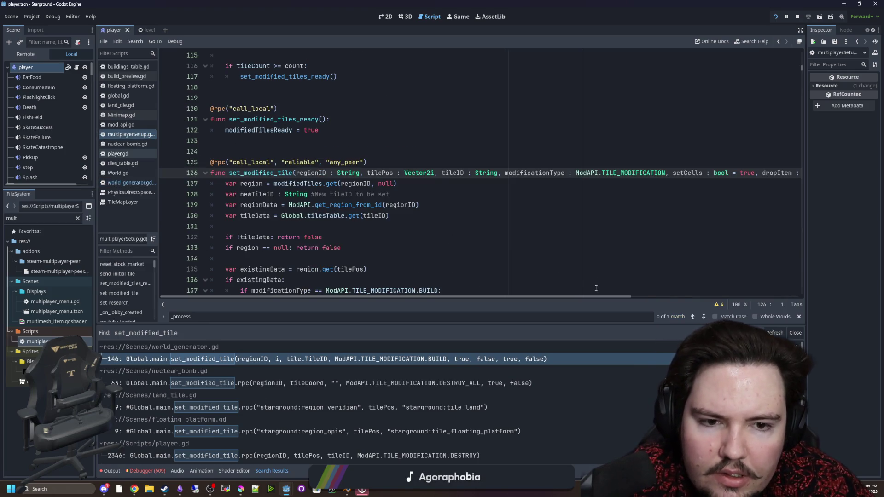
scroll(581, 294, right, 5)
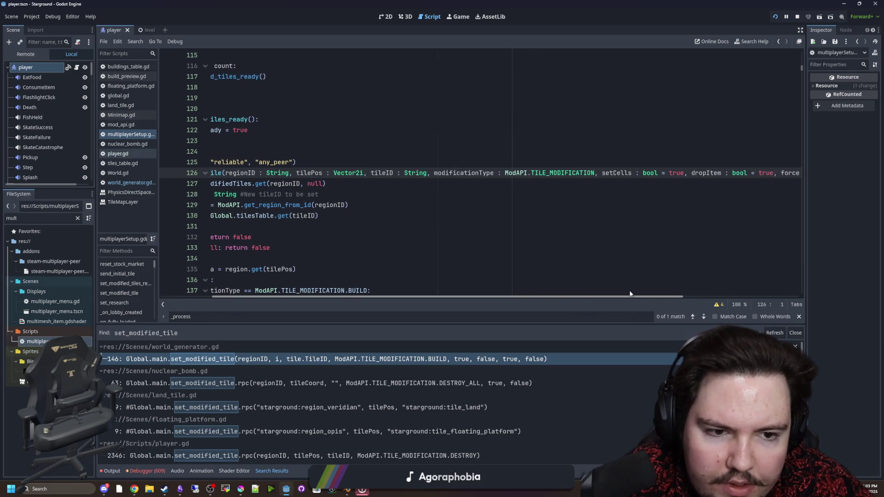
key(Down)
key(Down)
key(Down)
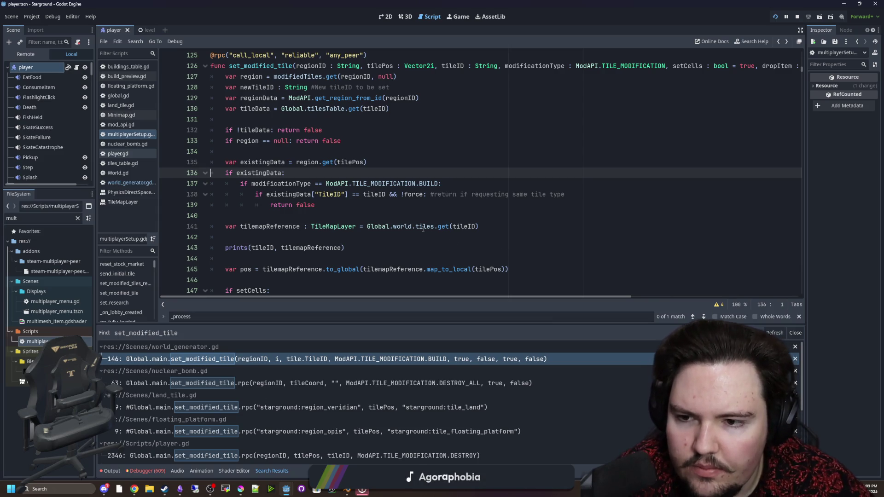
Append ", true, false" as the call's trailing arguments on line 146.
click(302, 358)
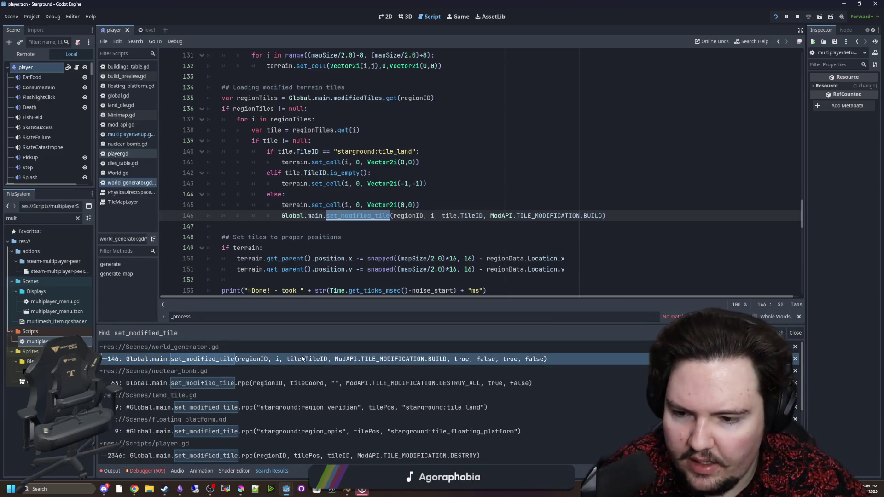
click(603, 216)
text(, true, false)
key(Up)
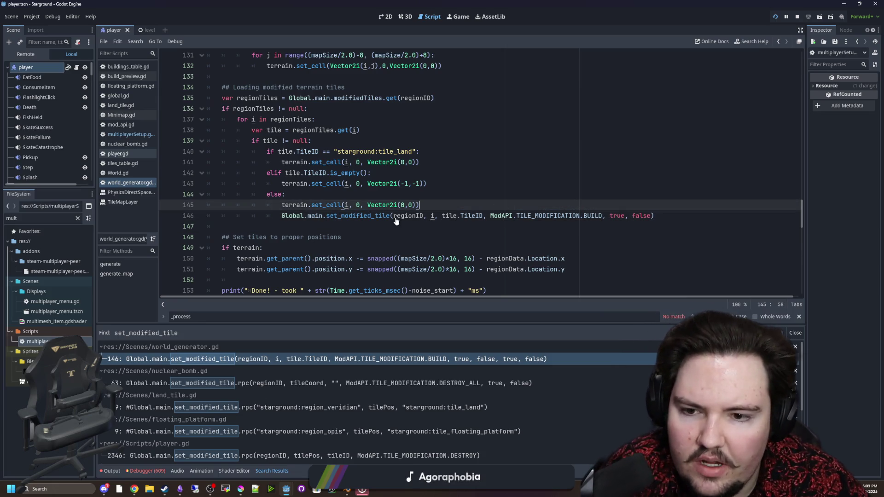
Recheck the set_modified_tile parameter defaults and save world_generator.gd.
ctrl+click(386, 215)
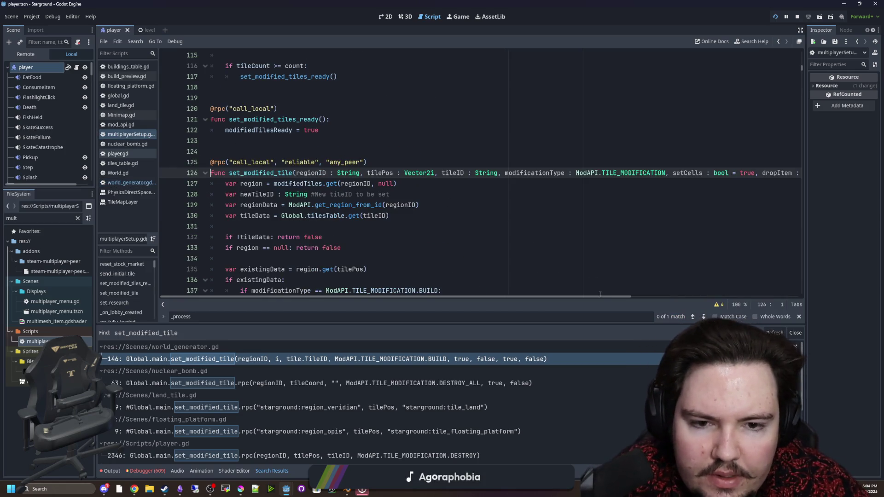
mouse_move(602, 297)
mouse_down()
mouse_move(657, 286)
mouse_move(778, 292)
mouse_up()
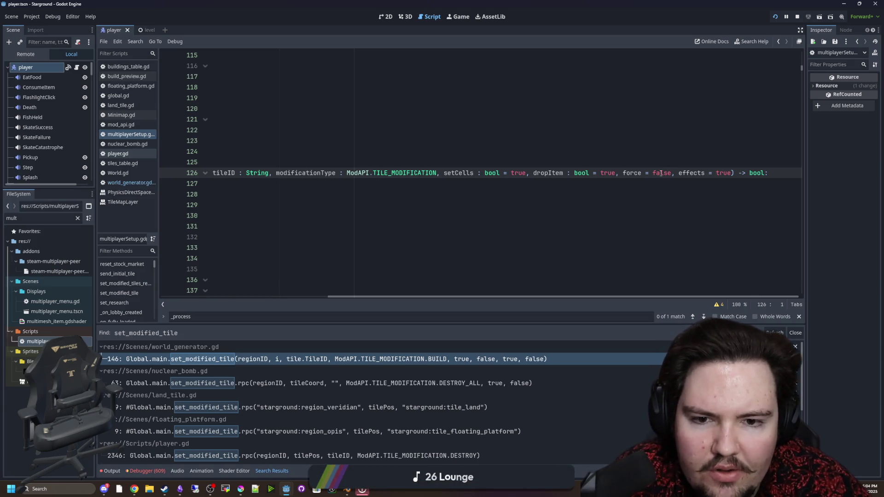
key(Down)
key(Down)
key(Down)
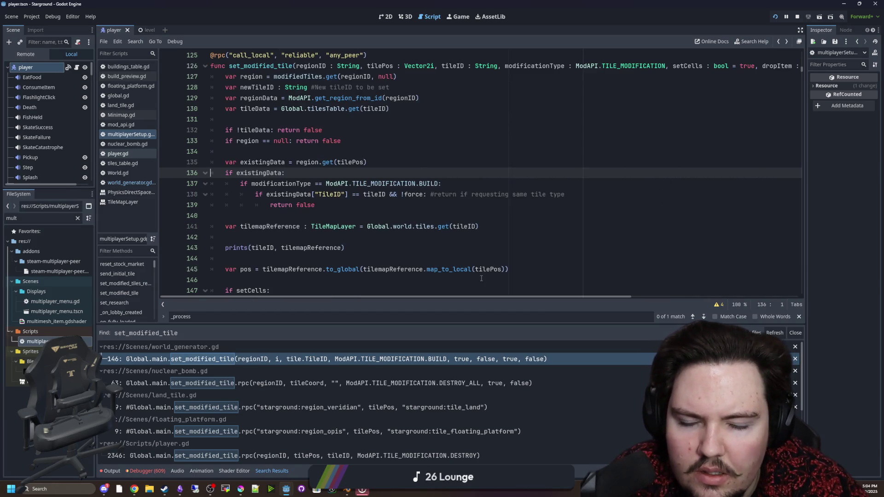
click(460, 359)
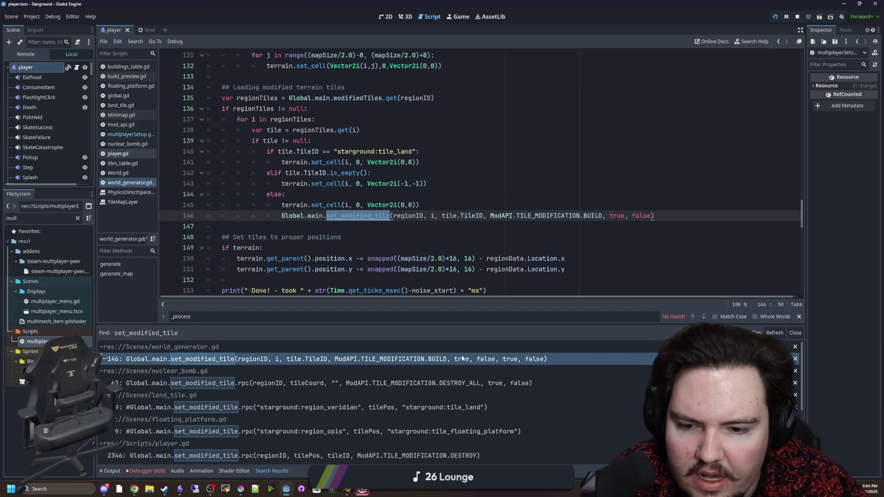
click(445, 226)
key(ctrl+s)
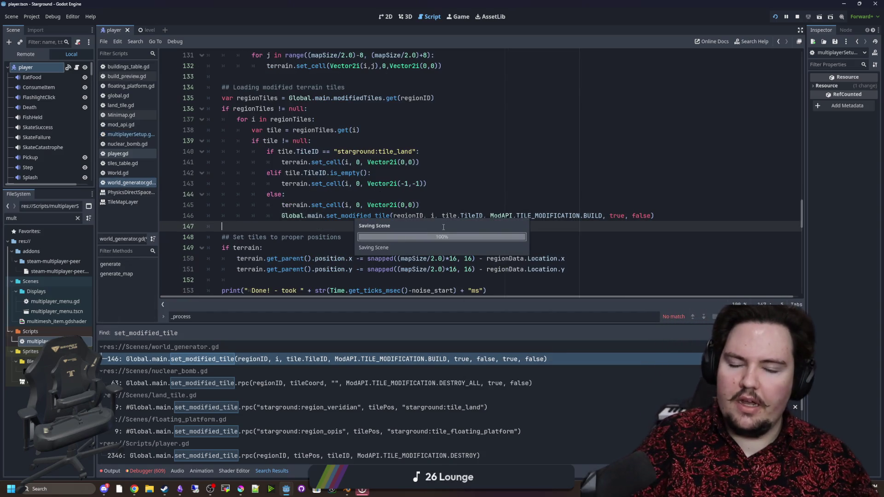
Show the running game and move the player, changing the first hotbar slot's item.
click(462, 18)
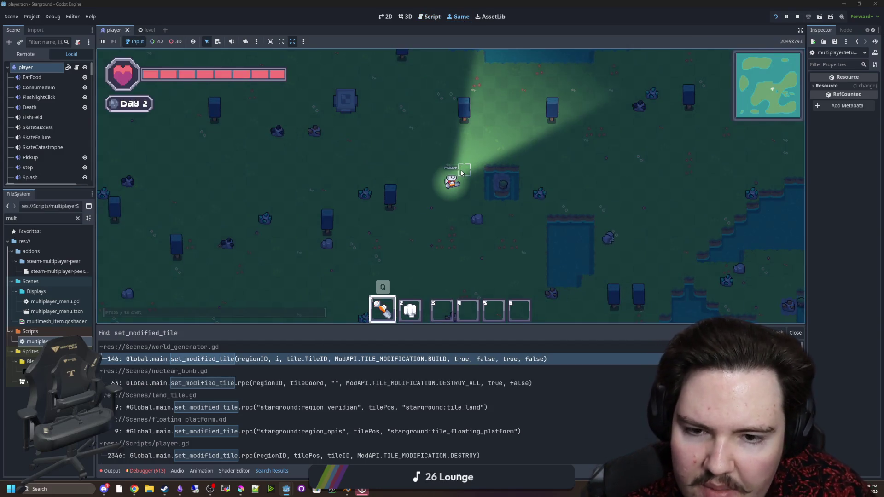
key(s)
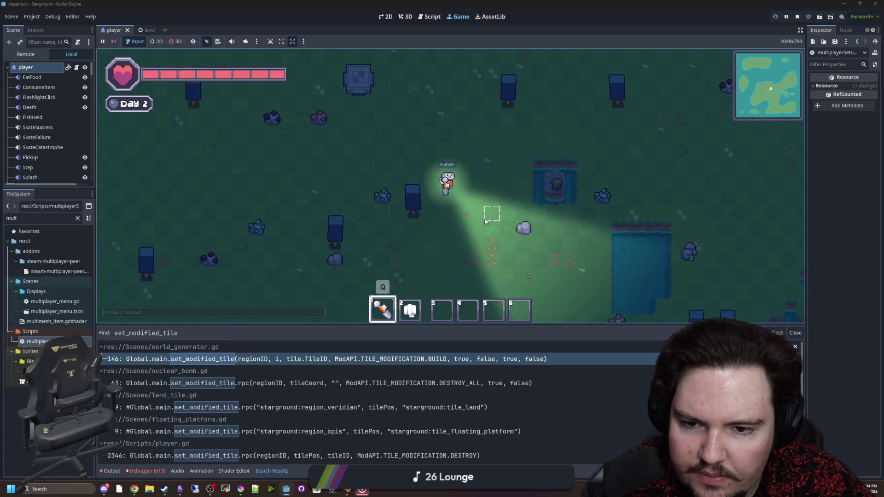
scroll(465, 207, up, 2)
key(q)
key(s)
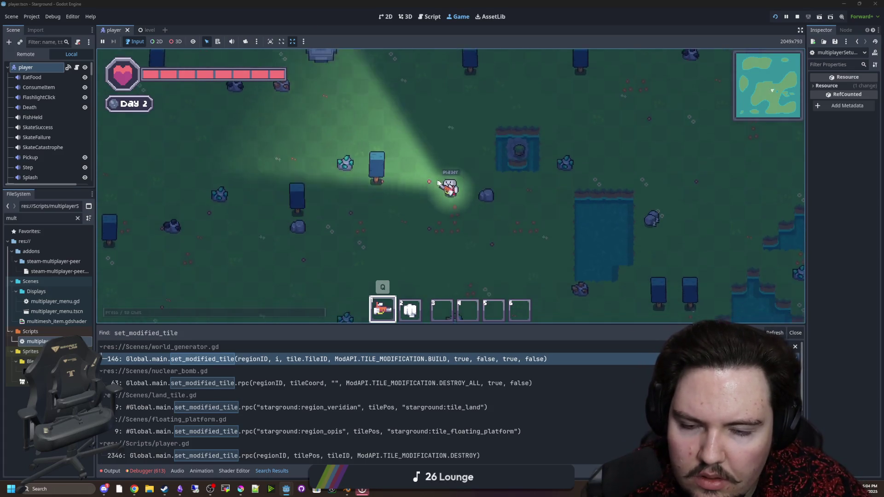
Quit to the title menu, load the singleplayer save matching 67, then stop the run.
key(Escape)
click(463, 211)
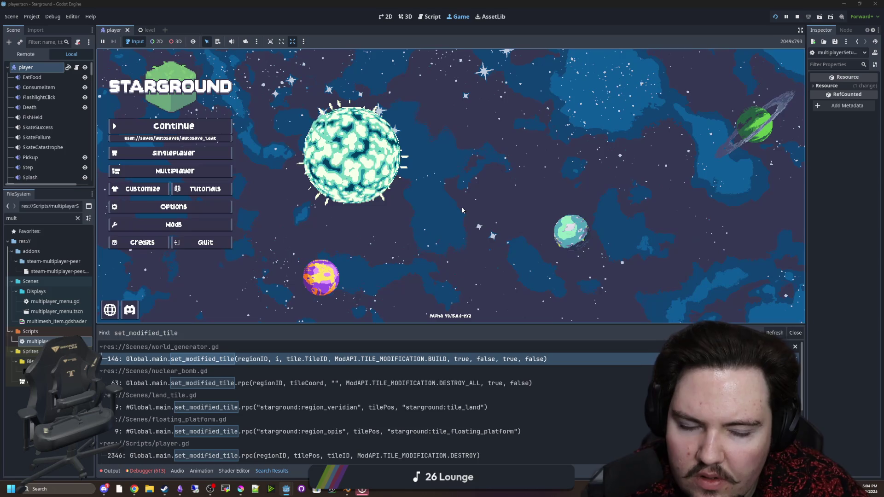
click(173, 153)
click(525, 194)
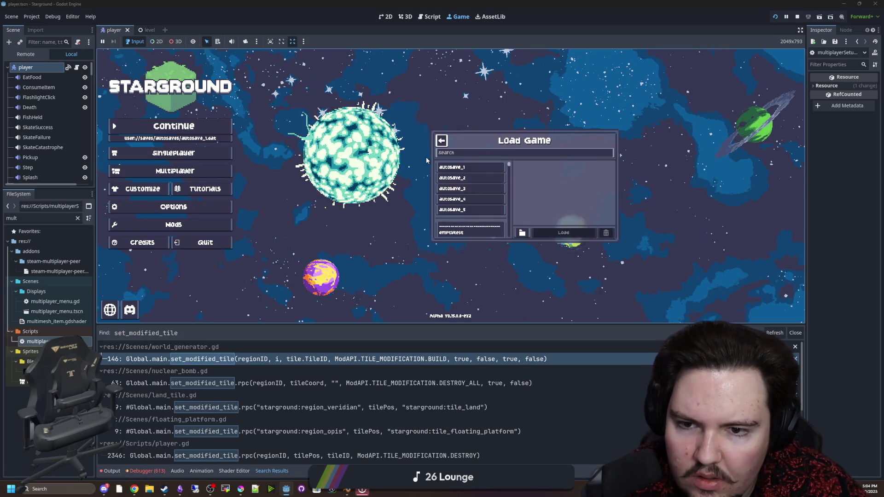
click(471, 153)
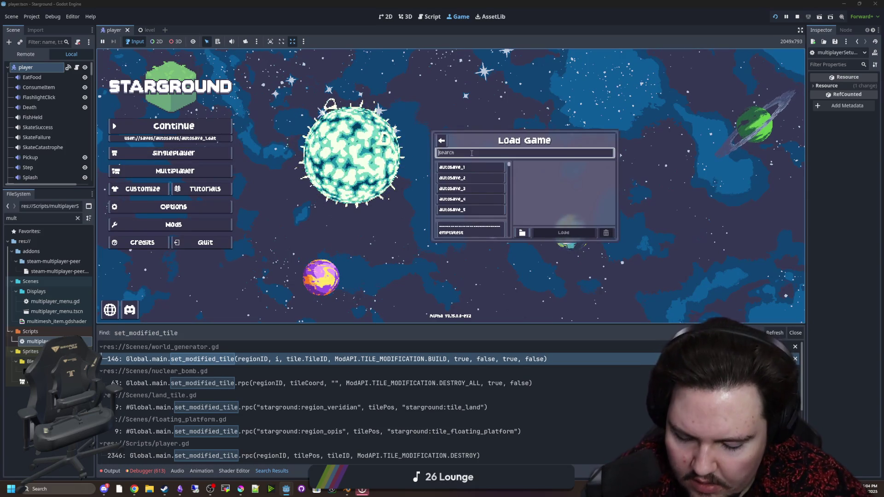
text(67)
click(457, 175)
click(563, 233)
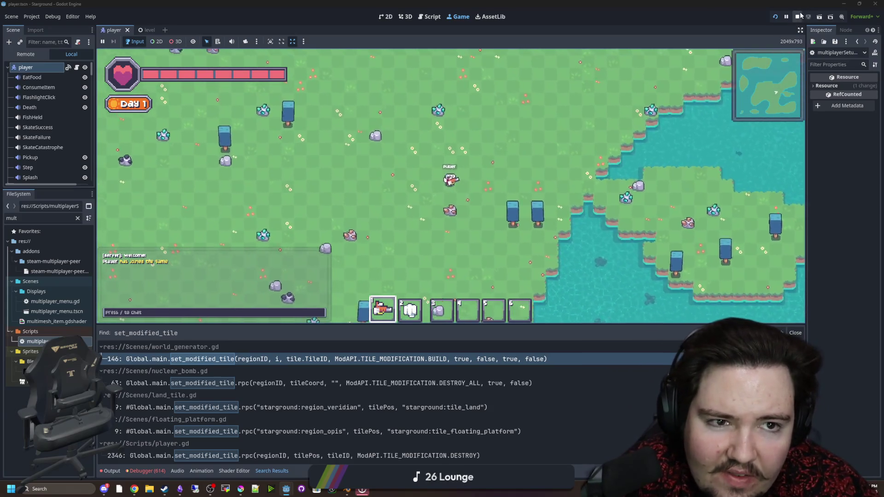
click(798, 16)
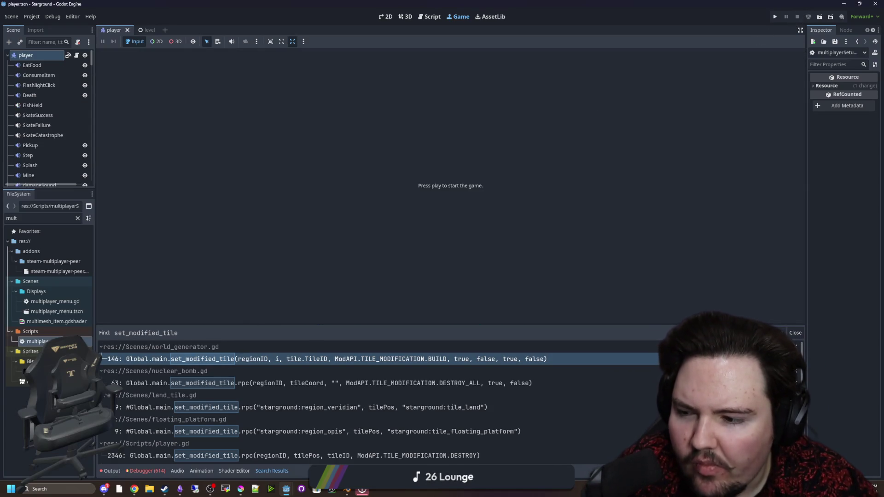
Inspect the line 146 set_modified_tile call and its function signature's trailing parameters.
key(ctrl+F3)
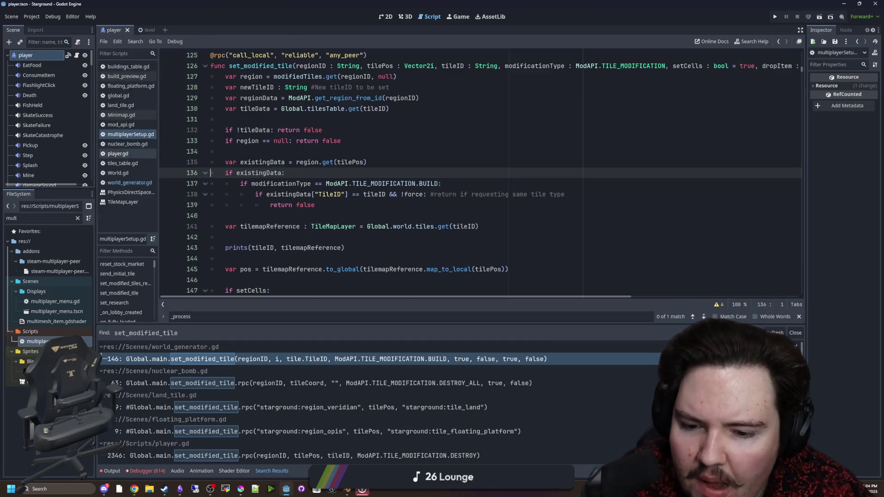
click(489, 359)
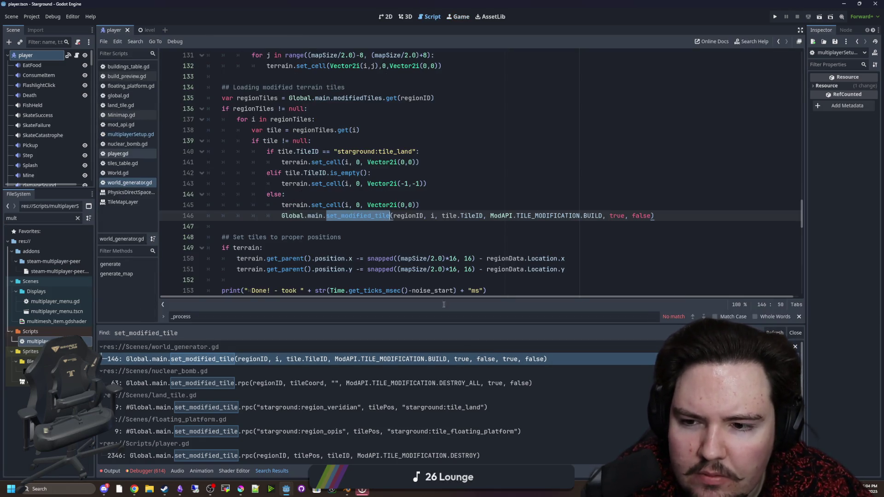
click(431, 228)
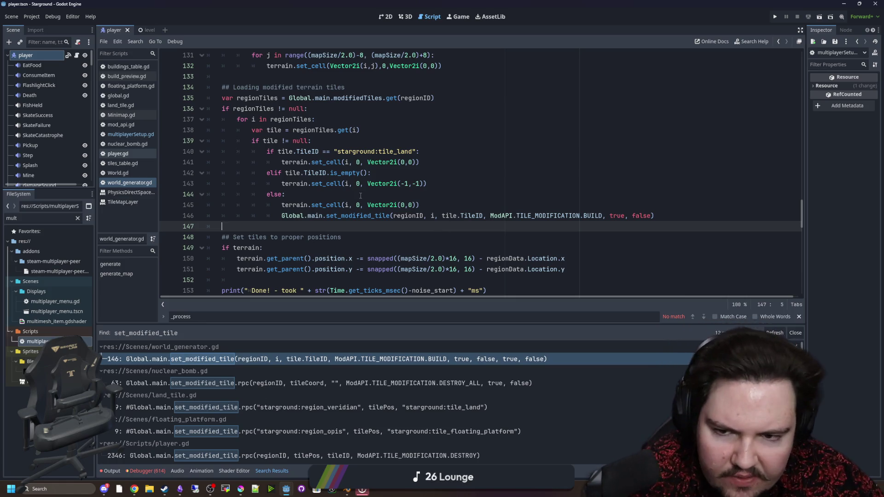
click(361, 216)
ctrl+click(361, 217)
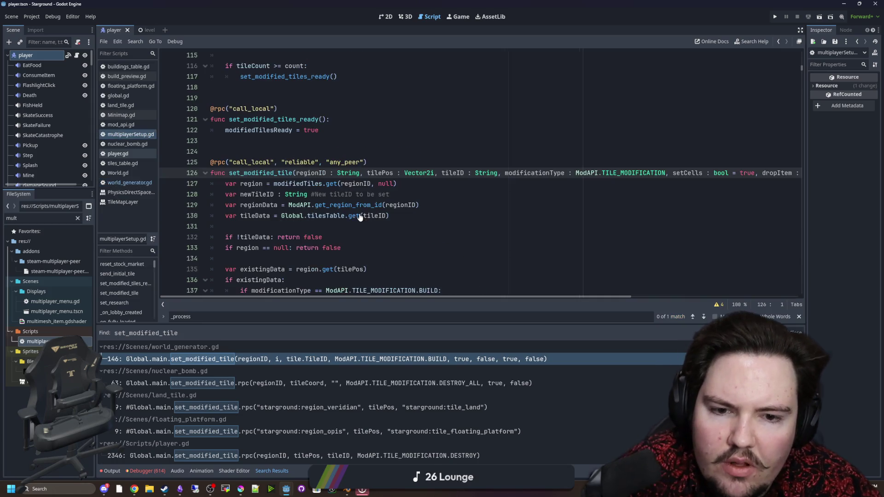
scroll(631, 292, right, 5)
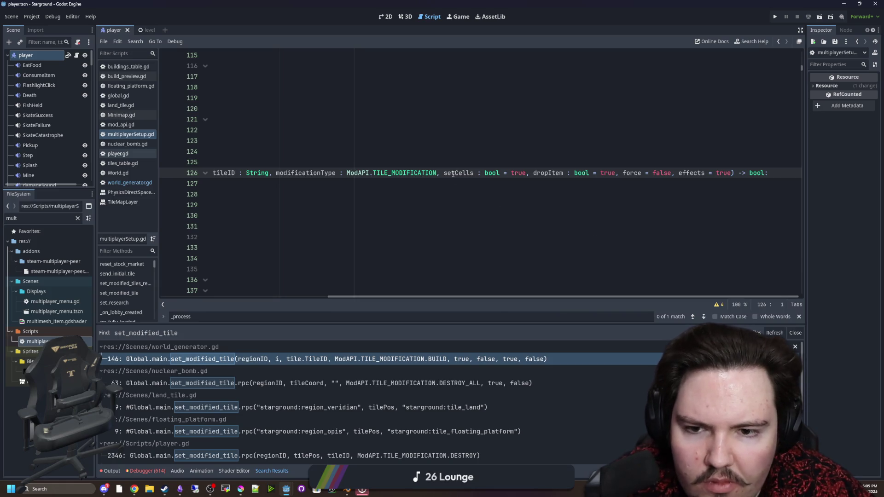
drag(475, 172, 823, 173)
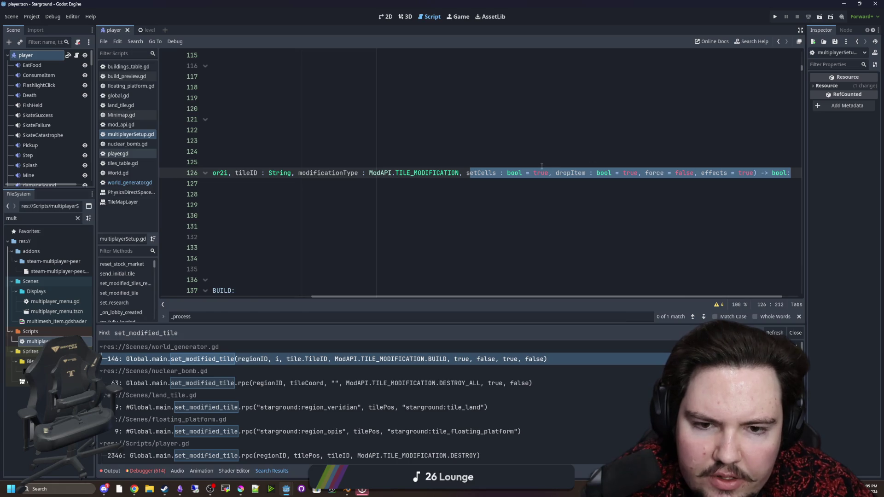
click(608, 181)
mouse_move(588, 173)
mouse_down()
mouse_move(681, 174)
mouse_move(670, 178)
mouse_up()
click(712, 166)
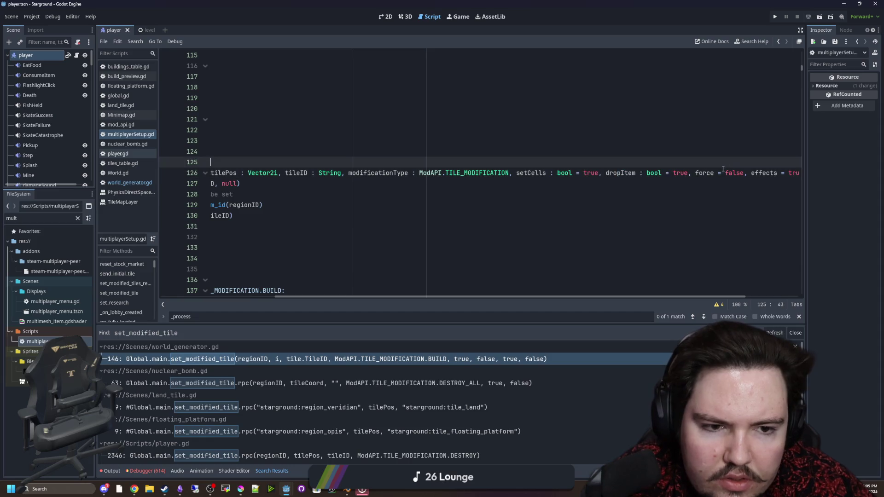
click(513, 216)
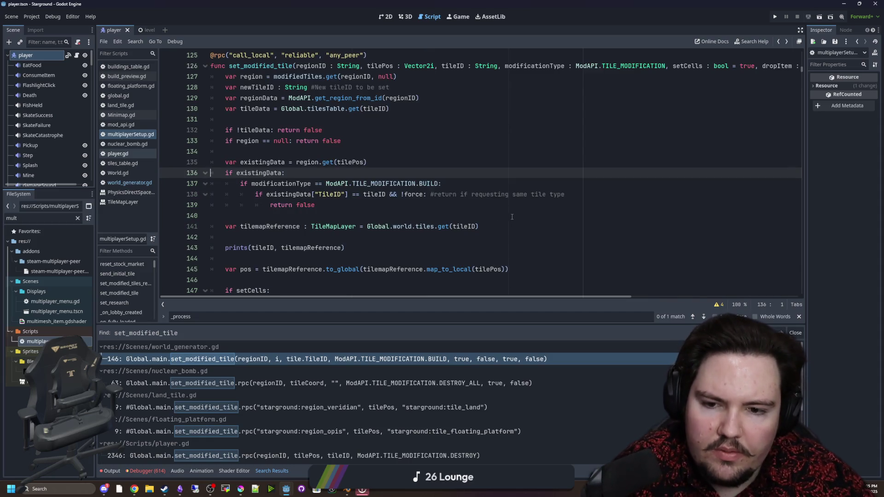
Append true, false to the line 146 set_modified_tile call and save world_generator.gd.
click(322, 359)
click(653, 215)
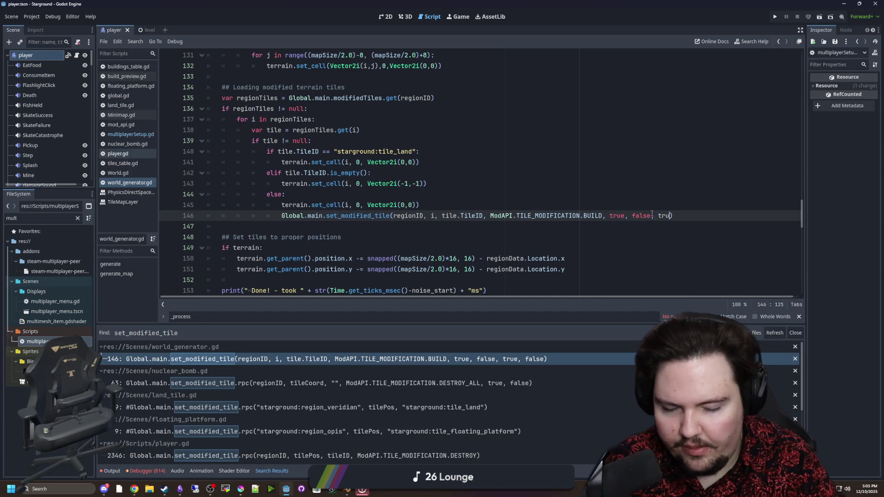
text(e, false)
click(677, 205)
key(ctrl+s)
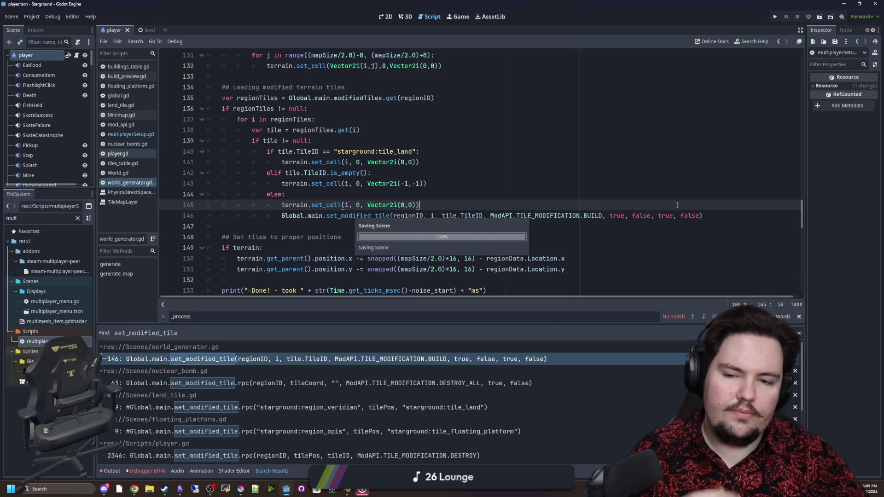
click(458, 20)
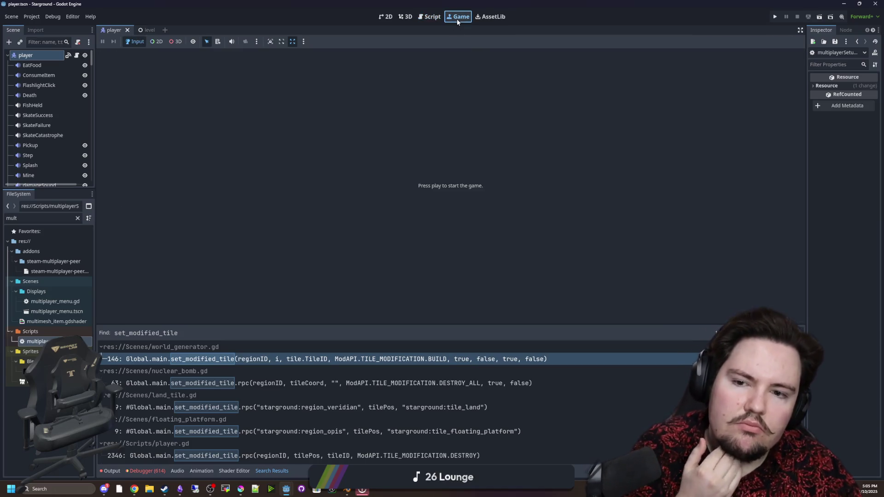
Relaunch Starground, continue the latest save, and walk the player down and right.
click(776, 16)
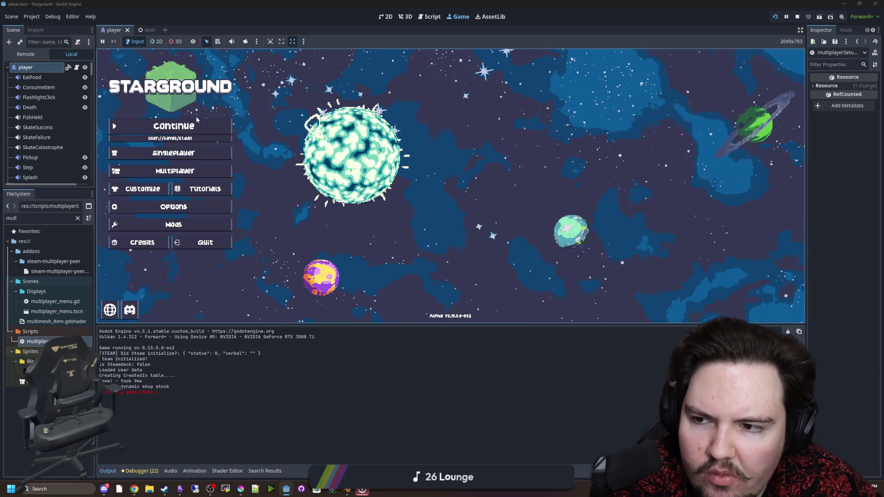
click(191, 125)
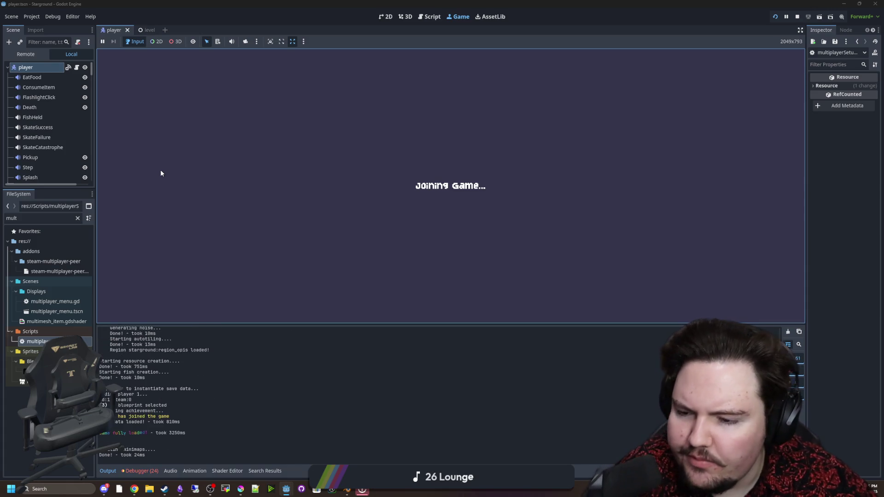
key(s+d)
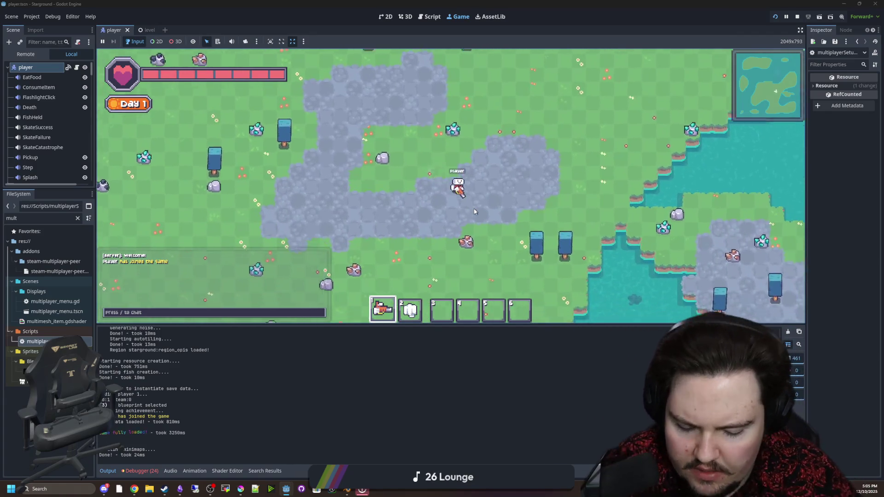
Run the /research all chat command and change the tool in hotbar slot 1.
text(/research all)
key(Return)
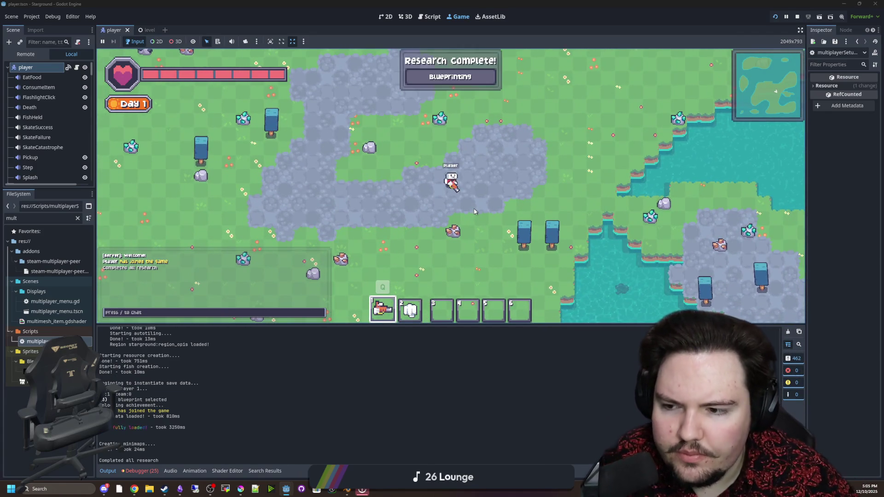
key(q)
key(d)
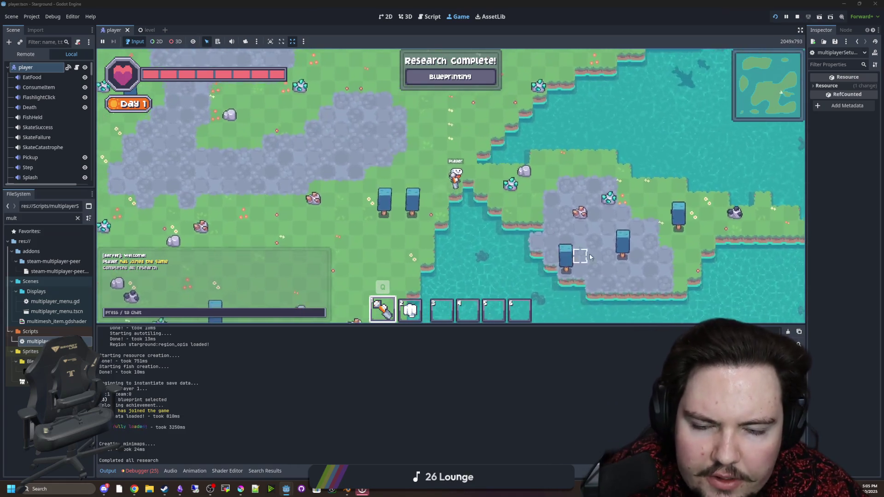
Dig up two cobblestone patches into grass and collect the dropped stones.
key(s)
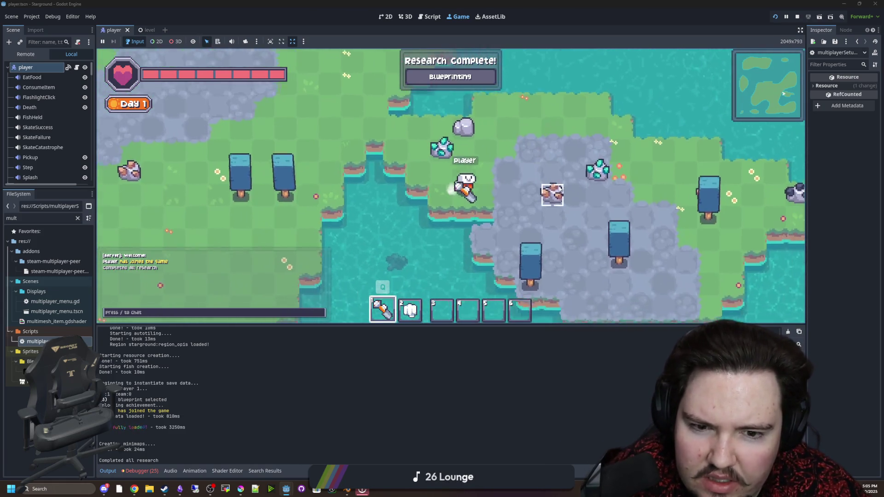
key(d)
mouse_move(553, 201)
mouse_down()
mouse_move(532, 182)
mouse_move(494, 230)
mouse_up()
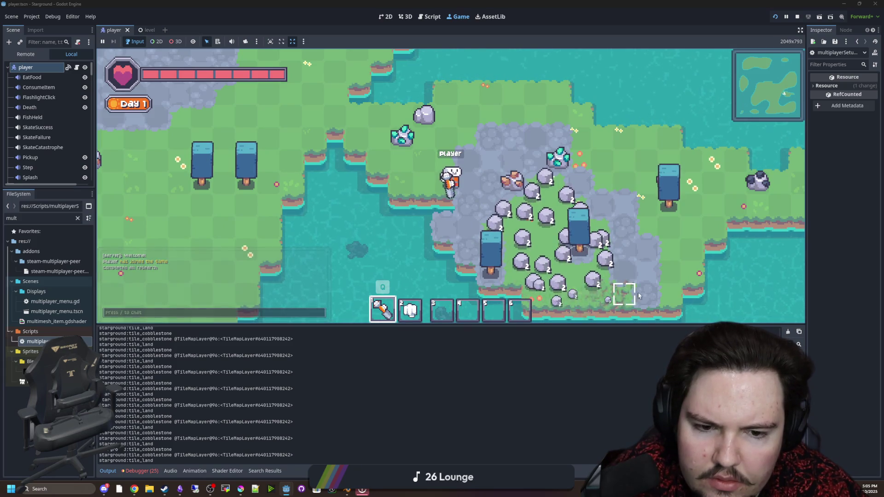
key(a)
mouse_move(542, 130)
mouse_down()
mouse_move(497, 137)
mouse_move(528, 205)
mouse_move(509, 184)
mouse_up()
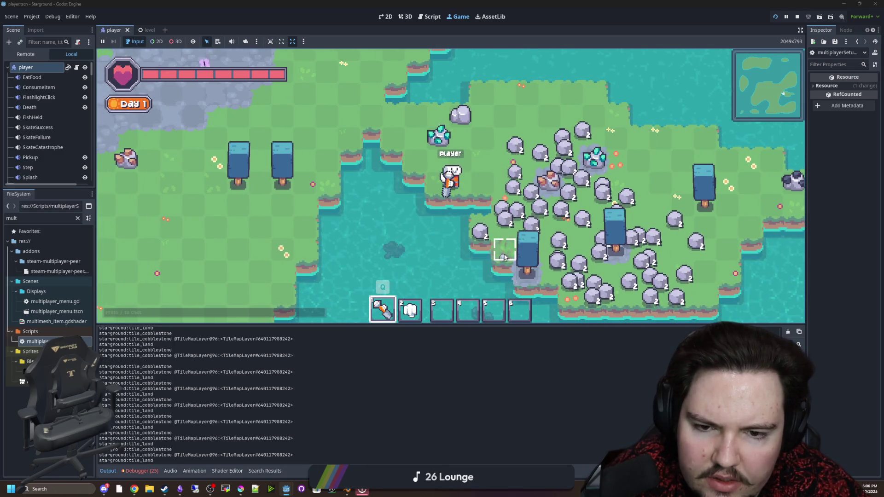
key(d)
key(s)
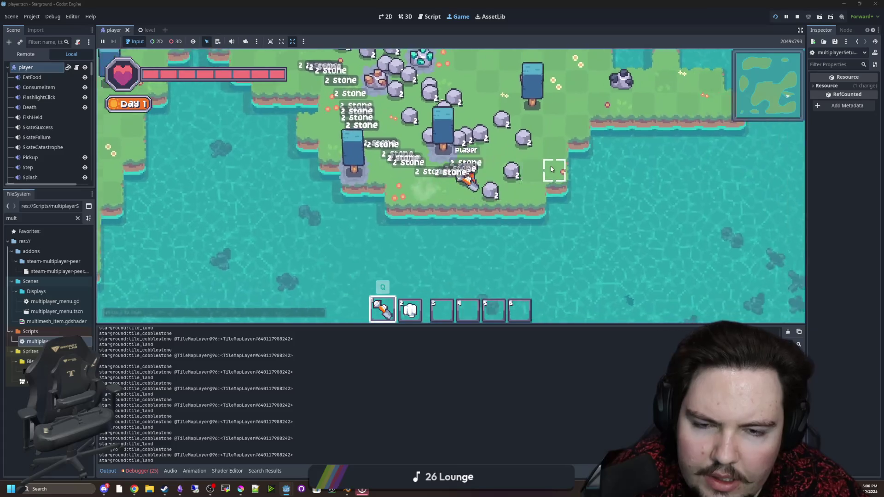
key(w)
key(w)
key(a)
key(s)
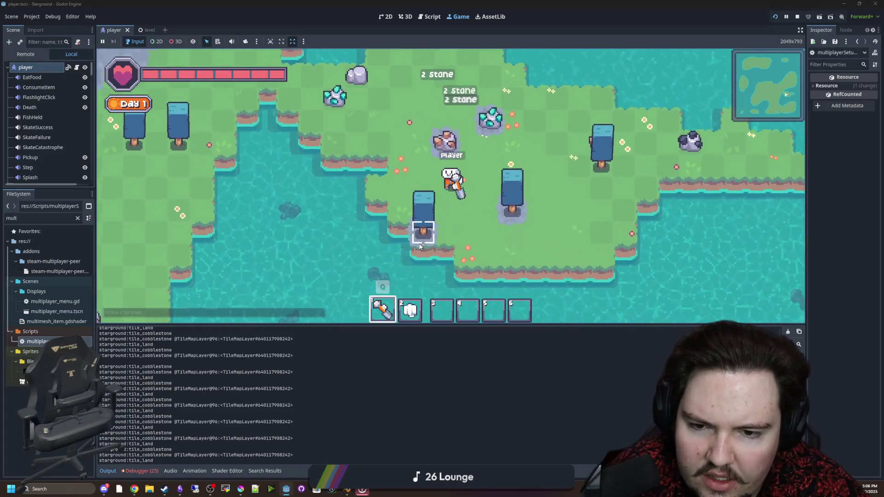
Dig out ground tiles along a path and choose land tile placement from the tool wheel.
drag(419, 246, 512, 216)
key(d)
key(s)
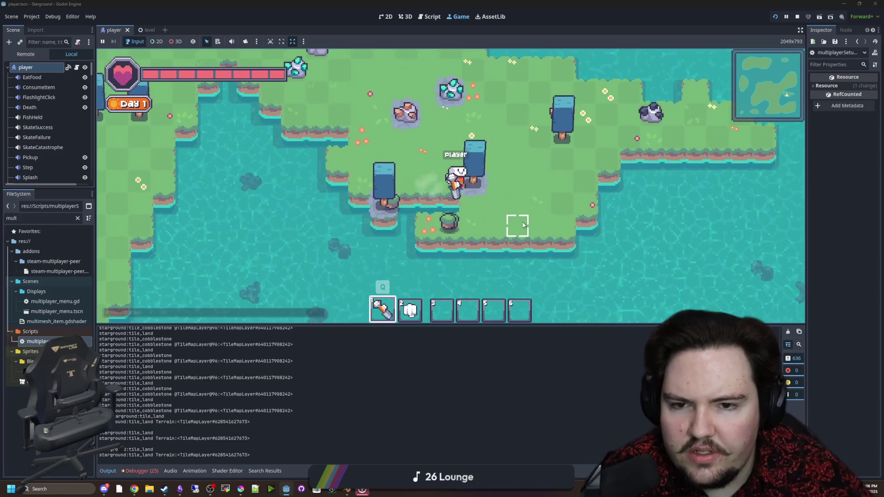
key(a)
key(q)
click(394, 173)
Walk around collecting the dropped Land Tiles.
key(w)
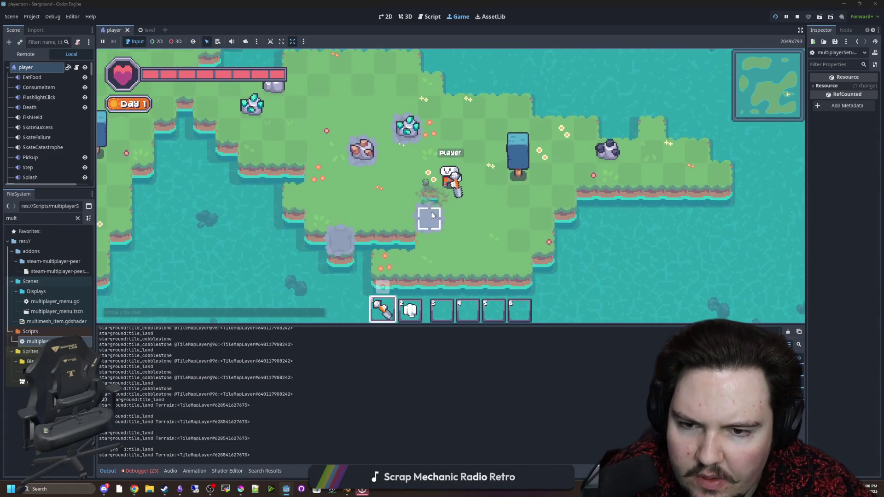
key(a)
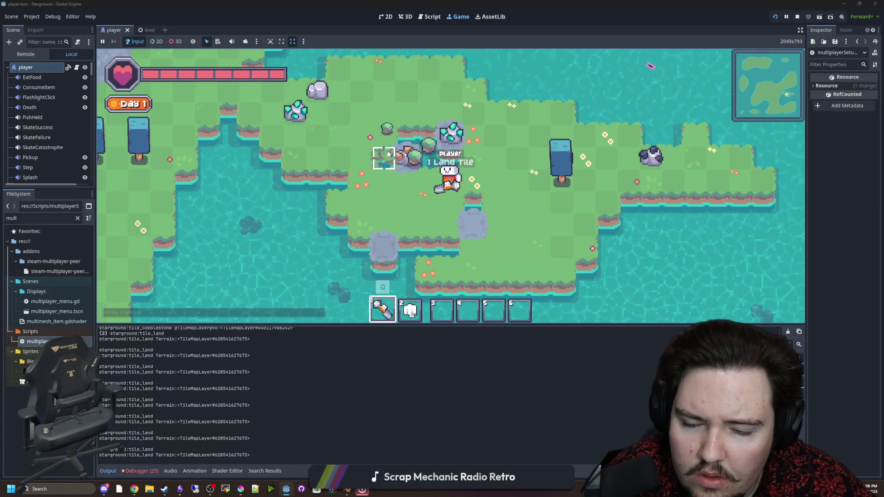
key(s)
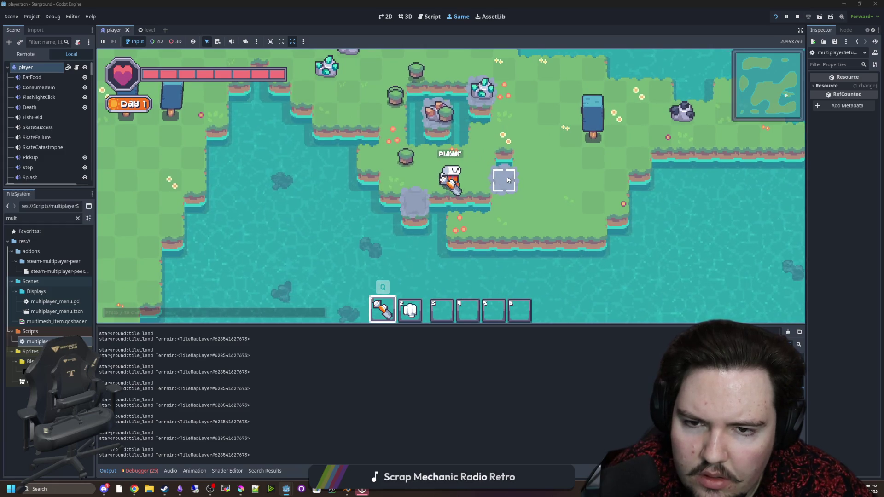
key(w)
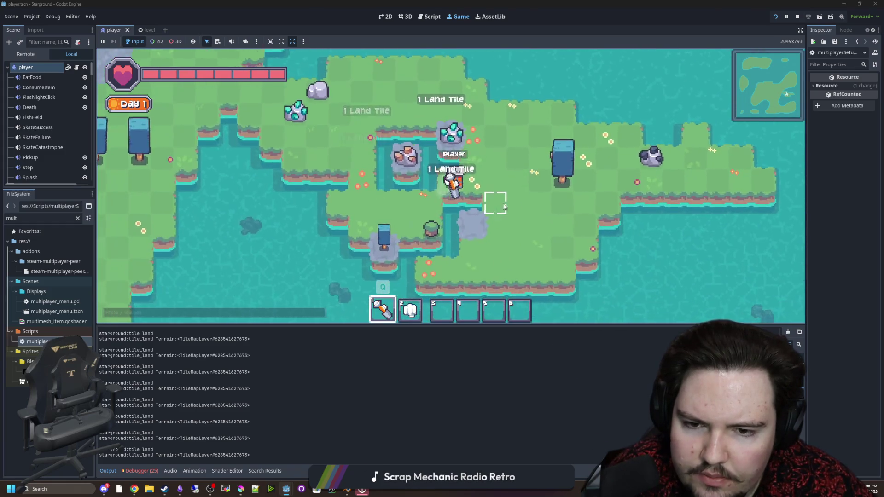
key(d)
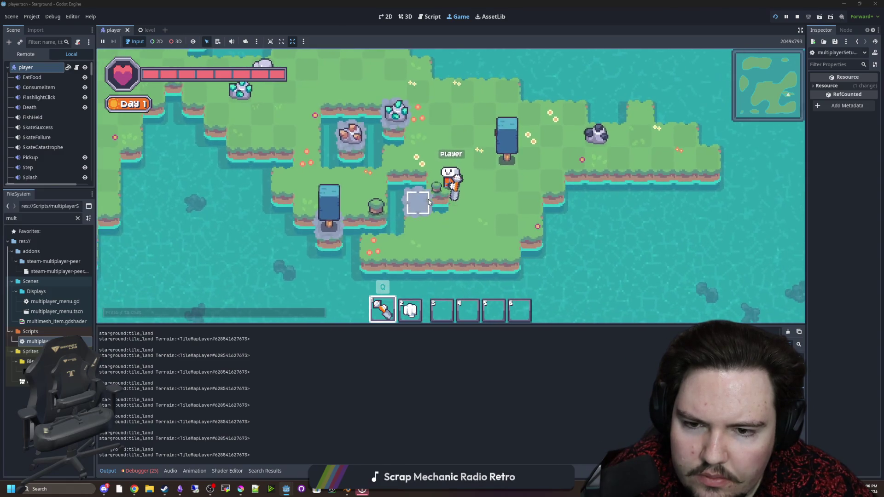
key(a)
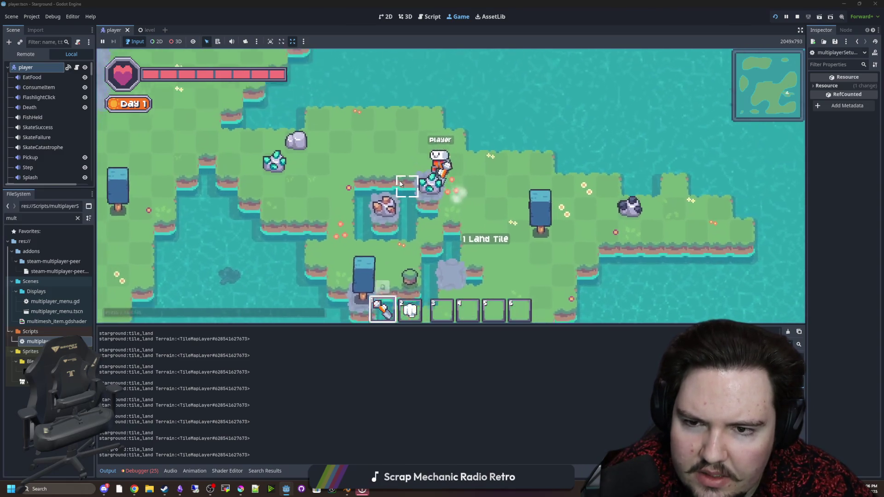
scroll(399, 183, down, 2)
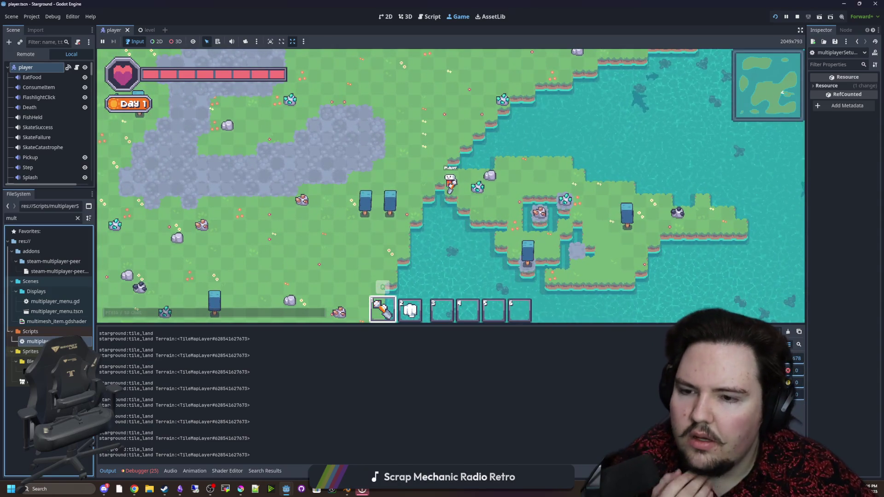
key(ctrl+F3)
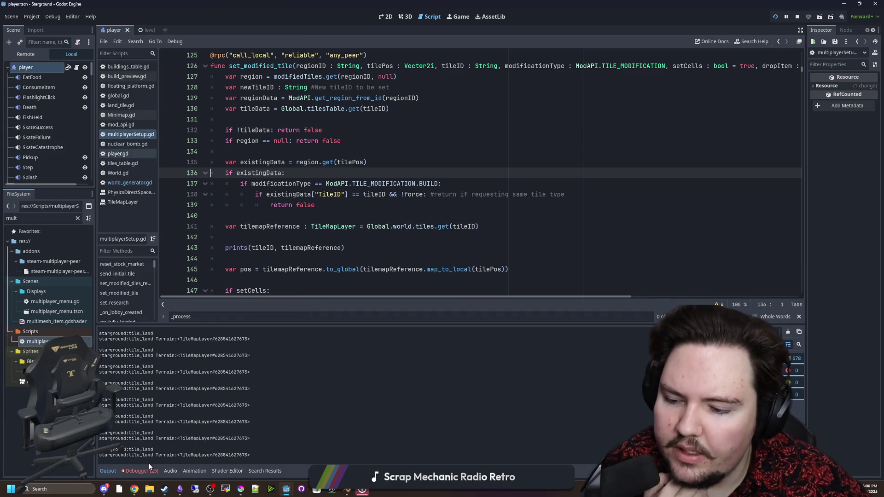
Check the debugger errors, then remove the ! before tileData.Land on line 181 and save.
click(148, 463)
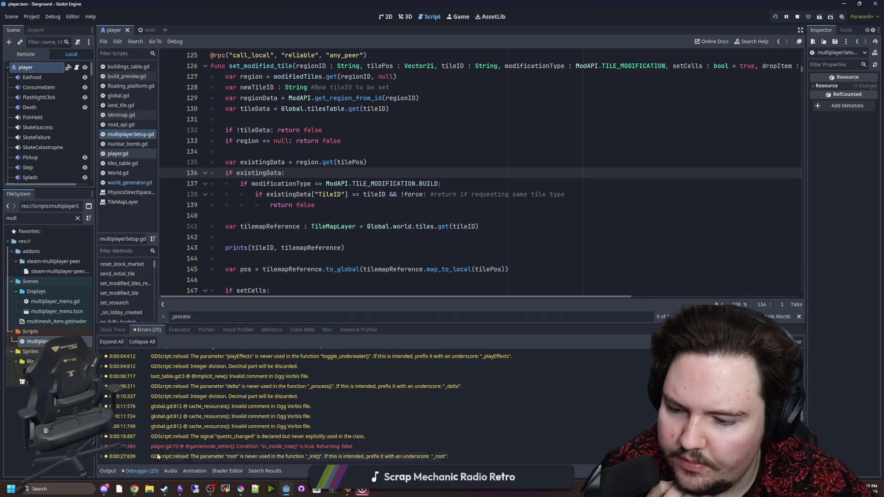
click(114, 470)
scroll(328, 174, down, 12)
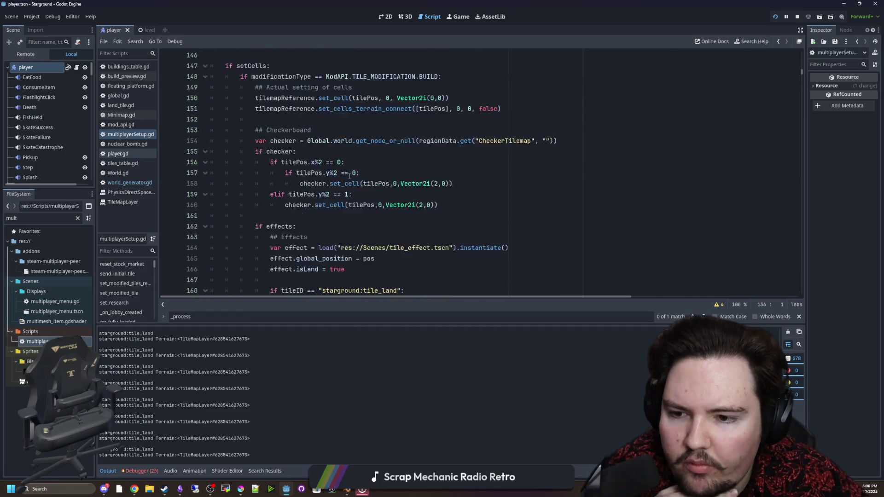
scroll(363, 184, down, 4)
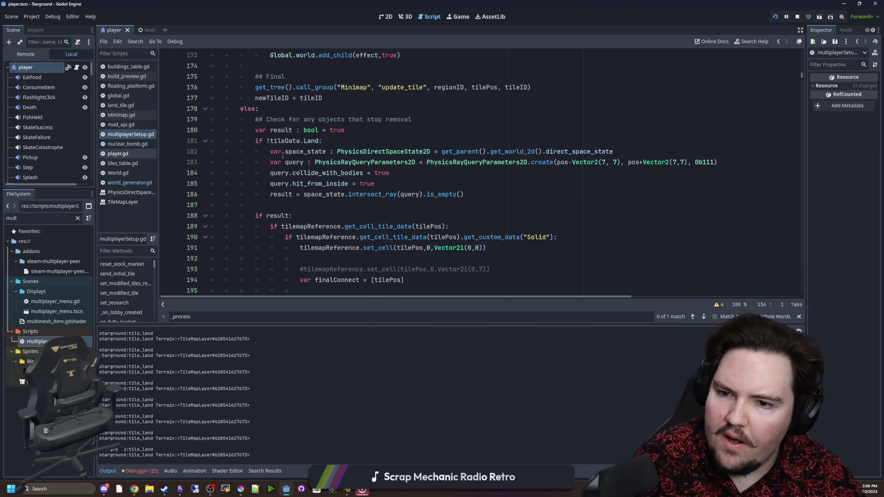
click(271, 143)
key(BackSpace)
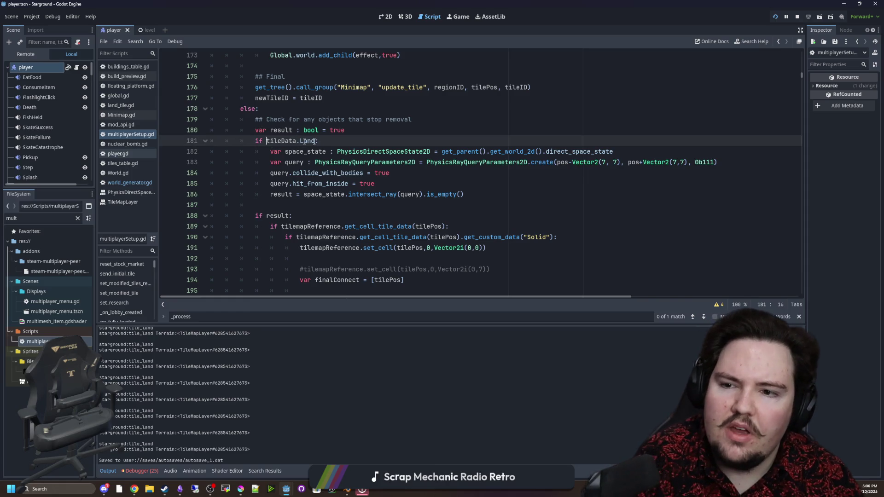
key(ctrl+s)
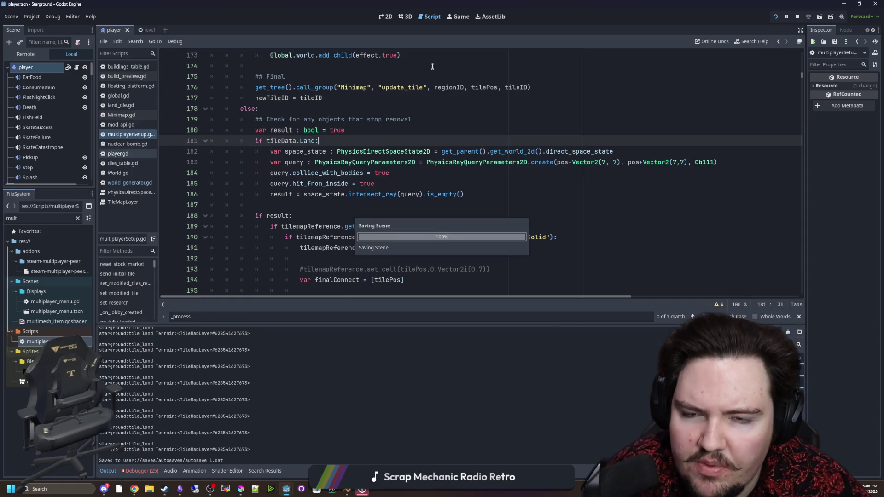
Walk the player across the stone area, then pause and quit to the Starground title menu.
click(461, 16)
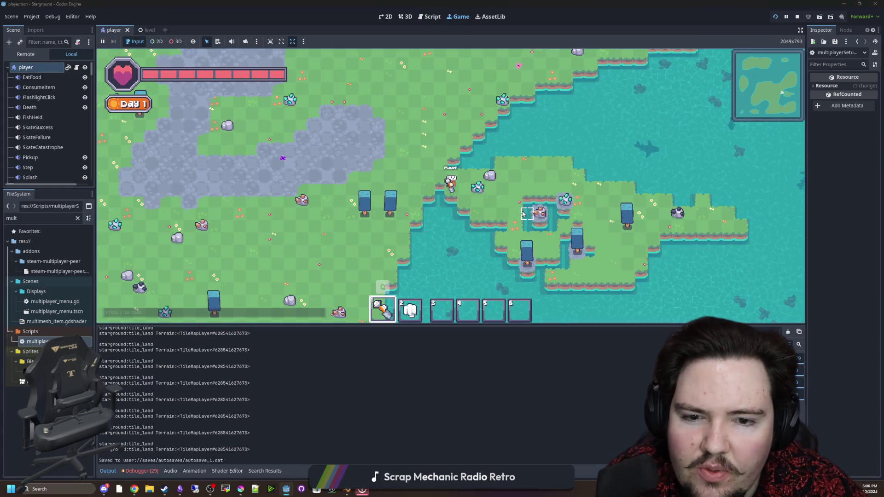
key(d)
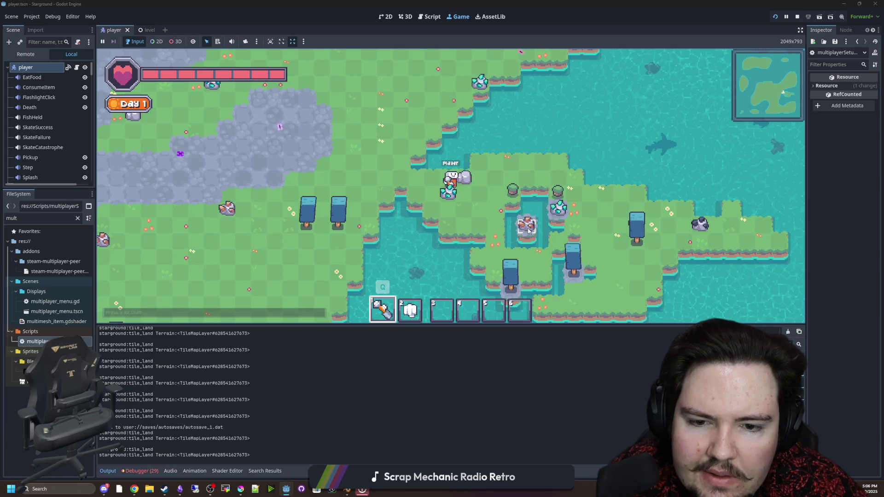
key(s)
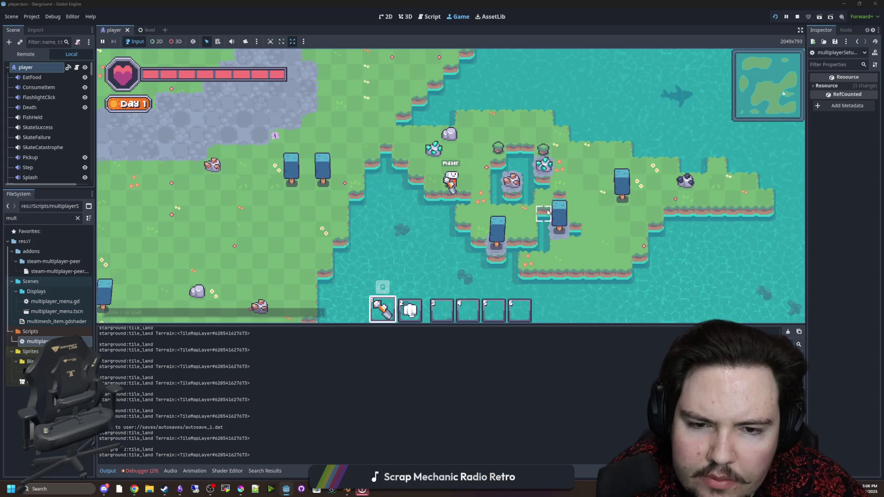
key(a)
key(w)
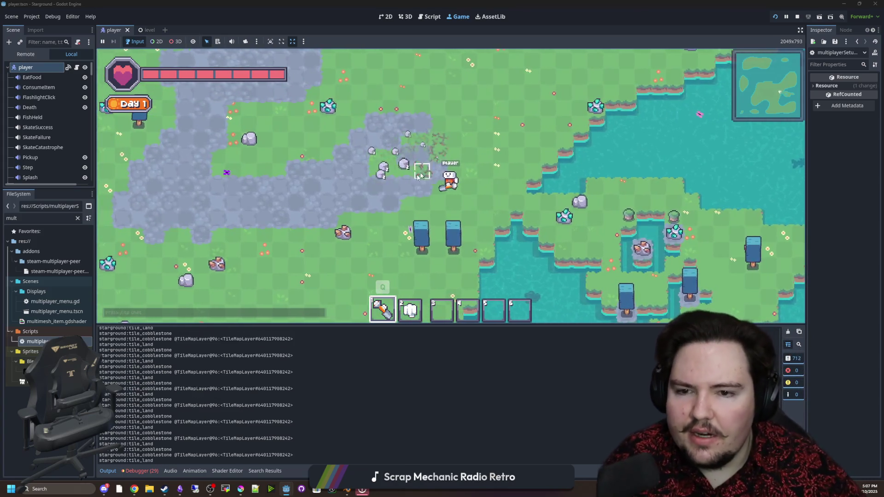
key(a)
key(s)
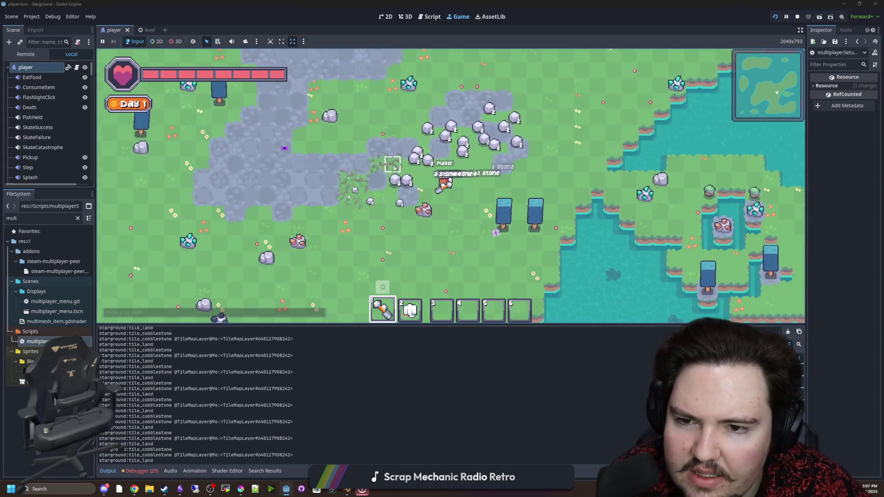
key(a)
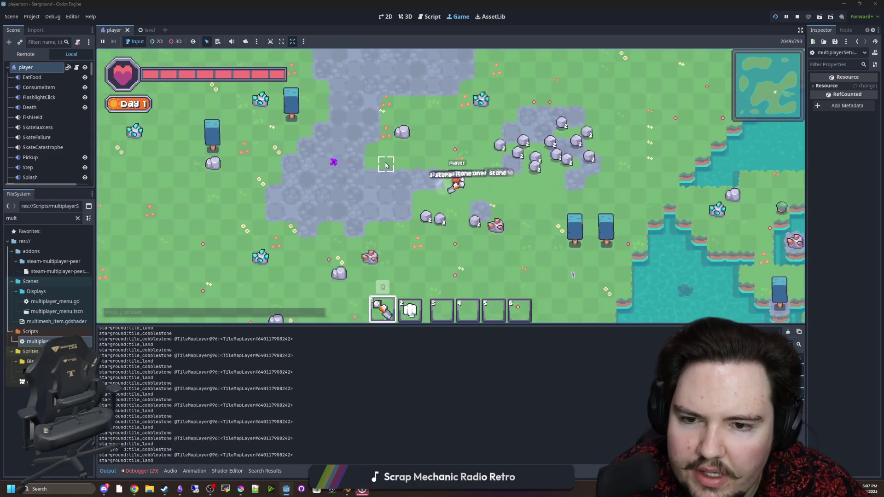
key(d)
key(Escape)
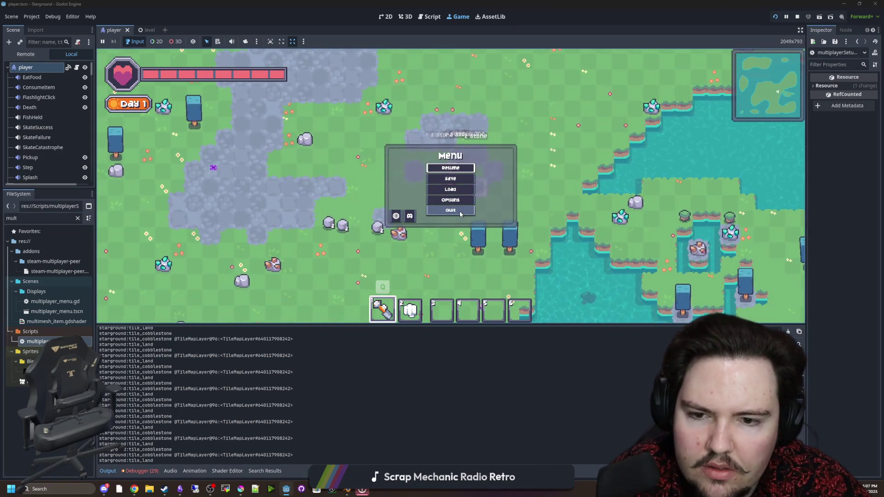
click(459, 211)
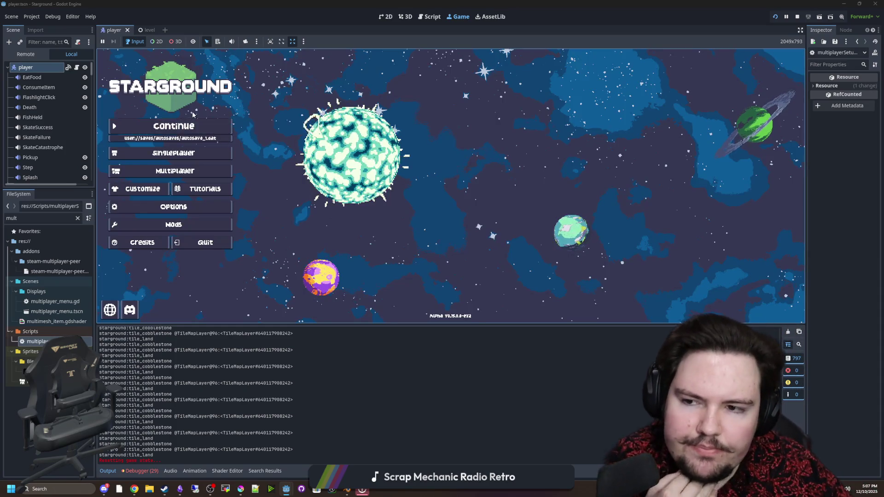
Load the save matching 67 through Singleplayer > Load Game.
click(179, 155)
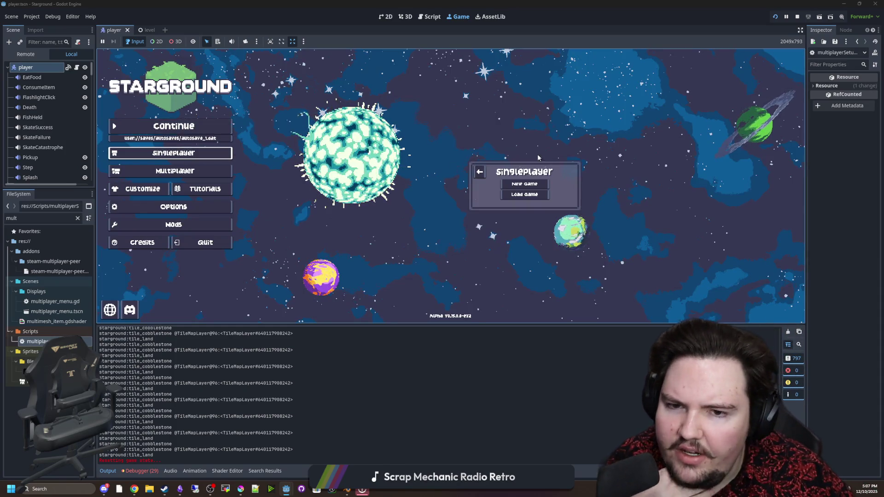
click(515, 195)
text(67)
click(578, 233)
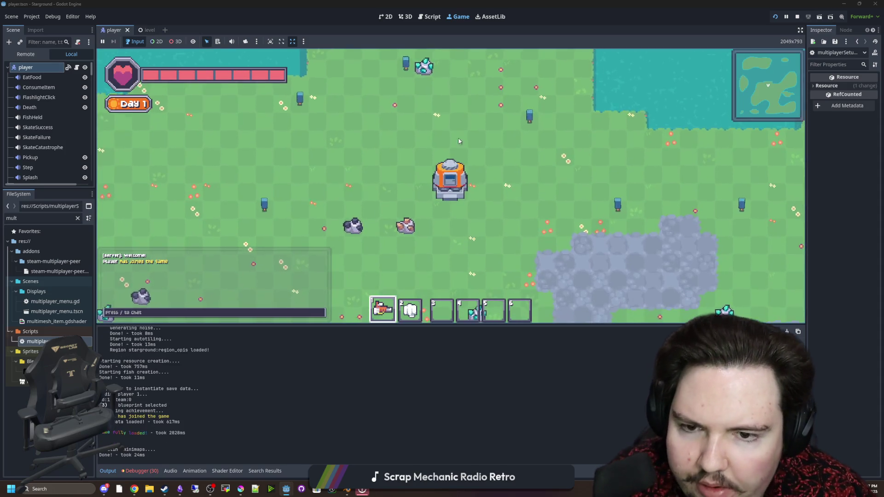
Walk away from the spawn pod and run the /research all chat command.
key(s)
key(d)
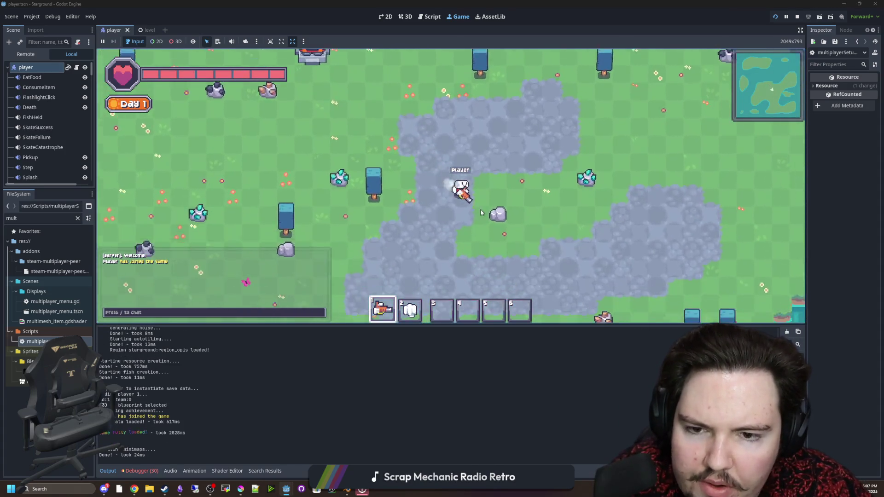
text(/research au)
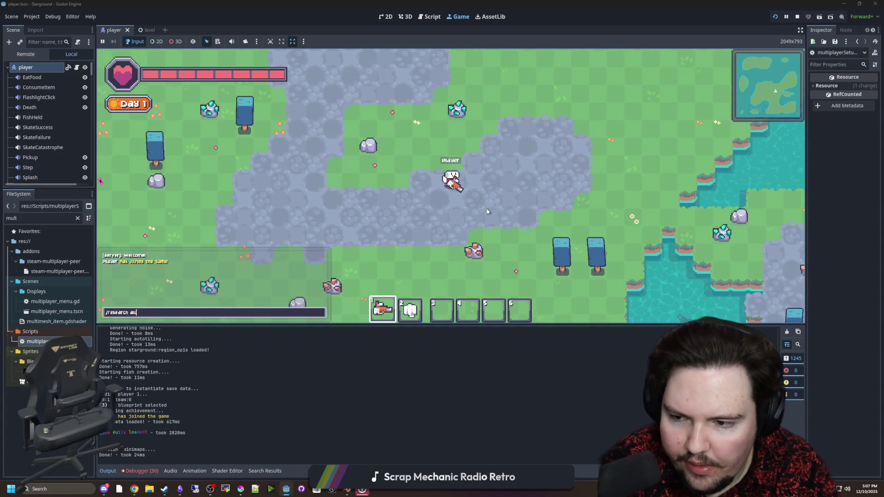
key(Return)
Move onto the stone area, fire the tool's beam, and switch to the terrain-digging tool.
key(d)
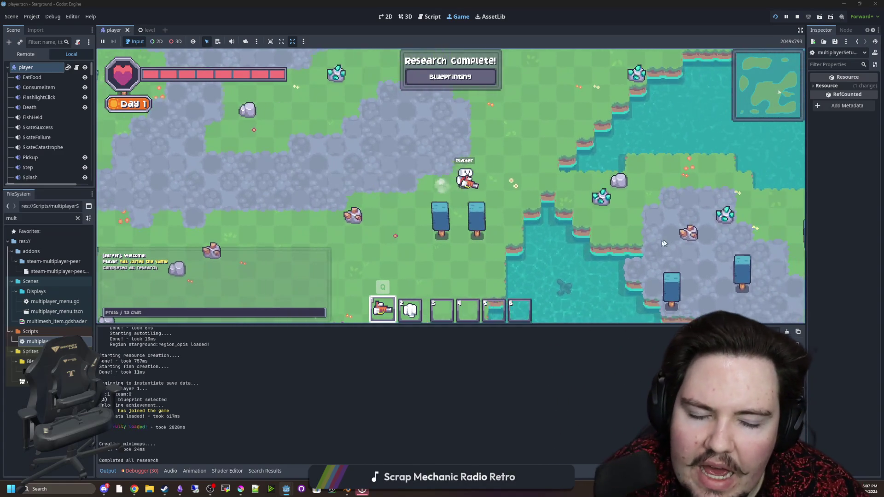
key(d)
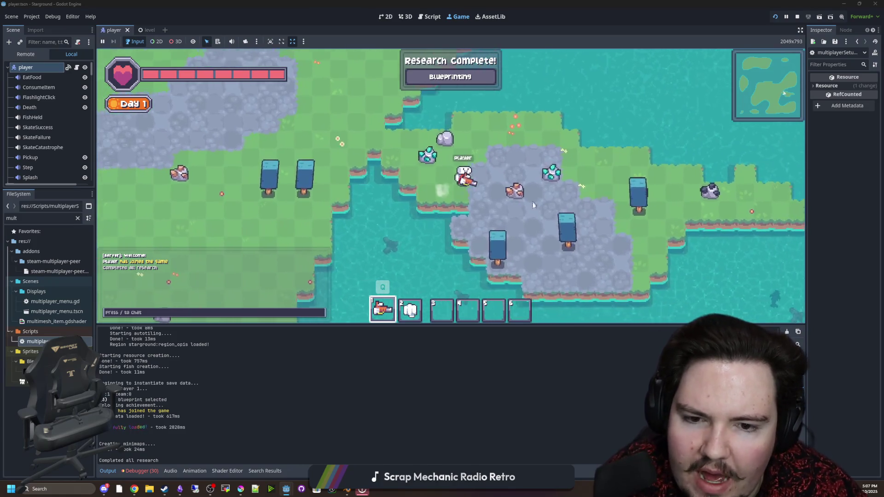
key(d)
mouse_move(548, 211)
mouse_down()
mouse_move(562, 221)
mouse_move(529, 207)
mouse_move(490, 170)
mouse_up()
key(q)
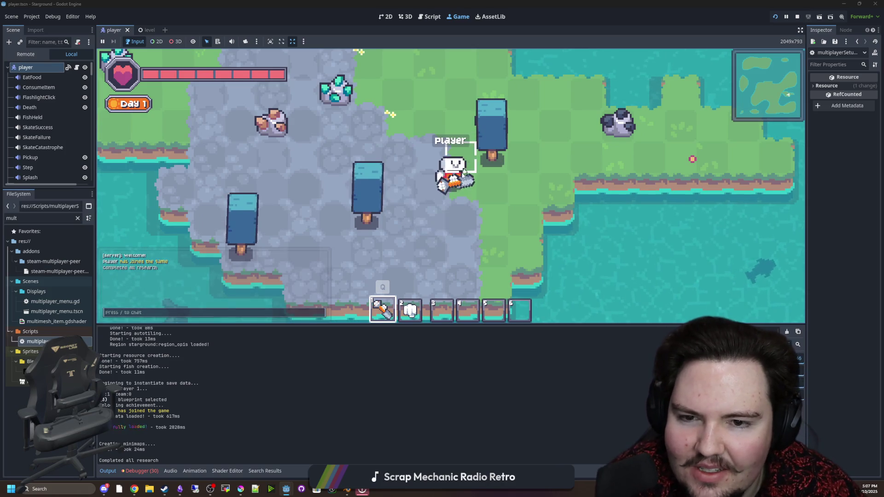
scroll(417, 223, down, 5)
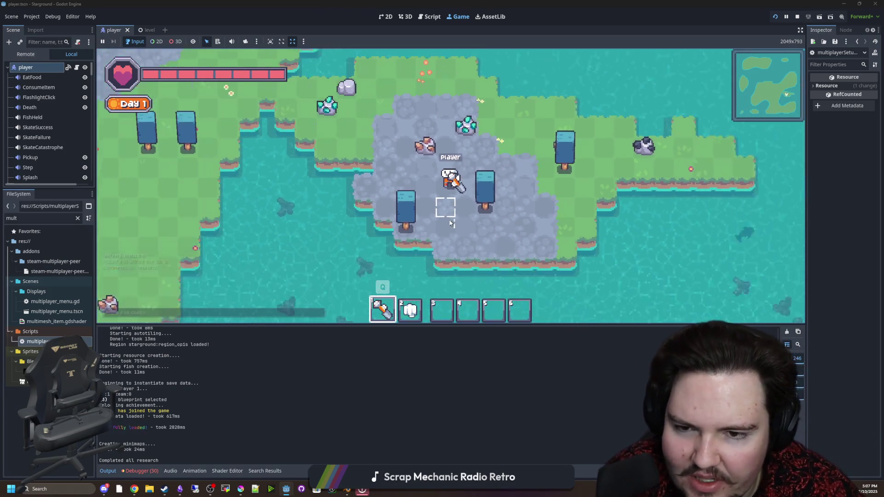
scroll(454, 216, up, 5)
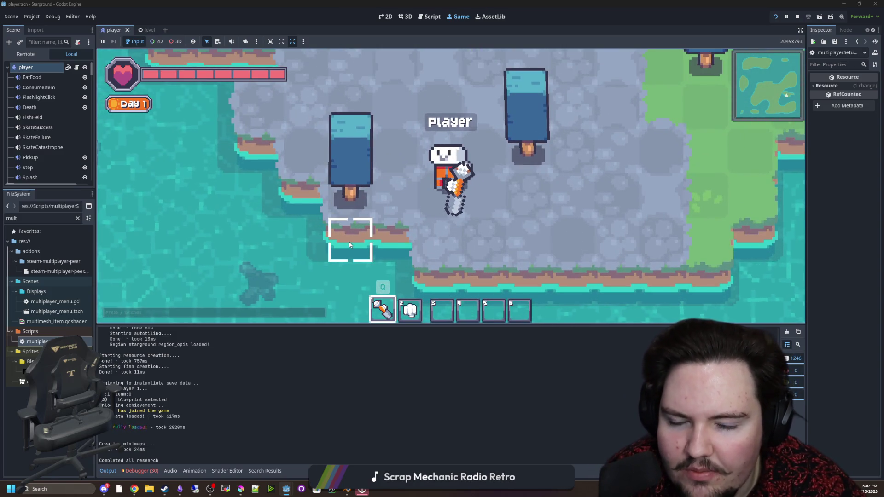
scroll(349, 245, down, 5)
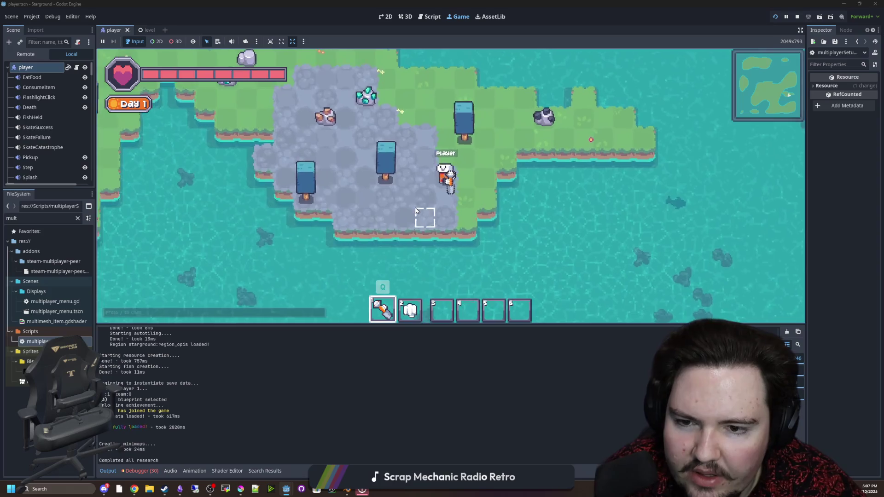
Dig out a cobblestone tile and walk around collecting the dropped stones.
key(a)
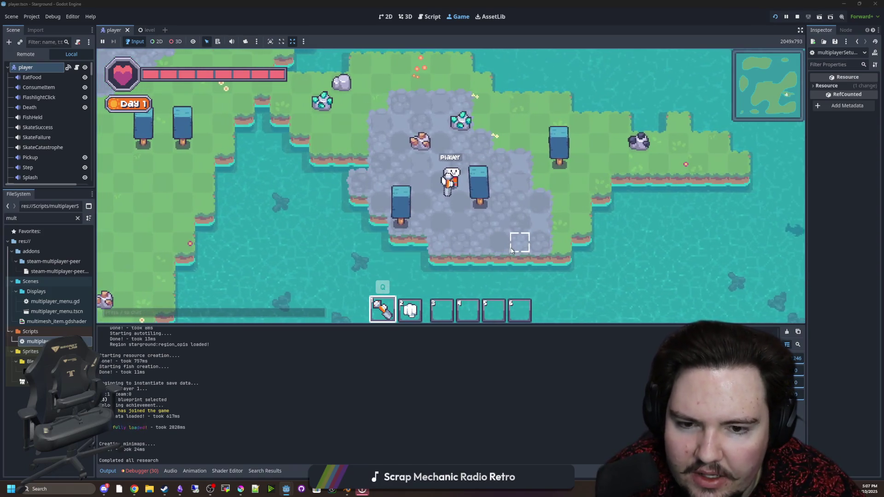
click(512, 251)
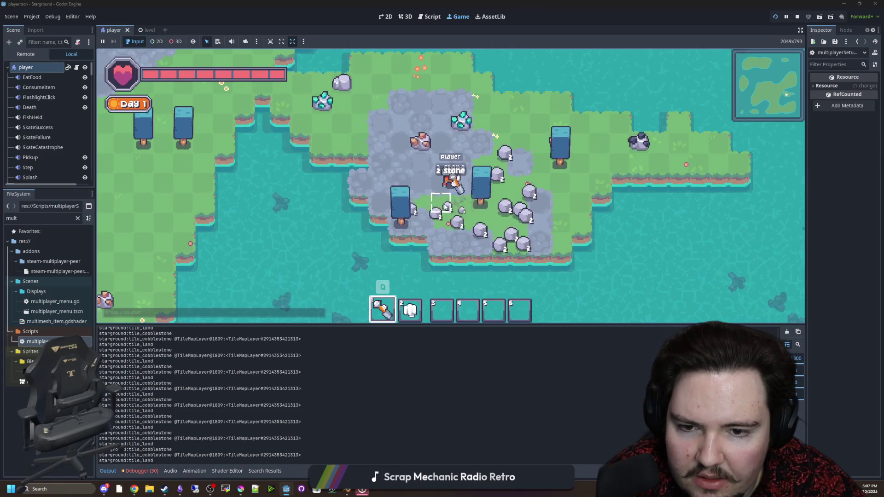
key(w)
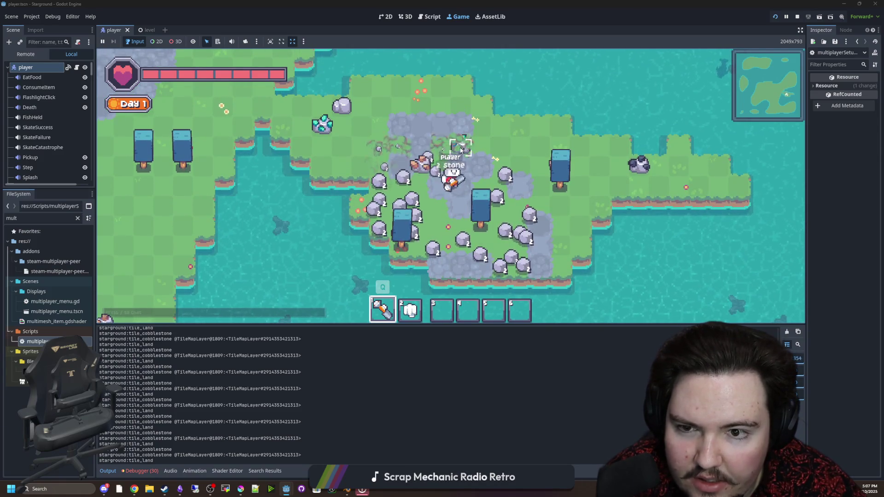
key(s)
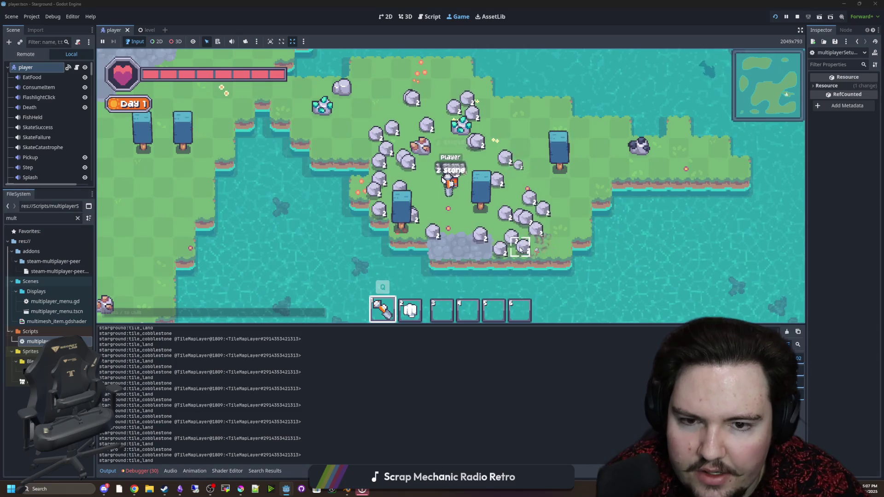
key(s)
key(w)
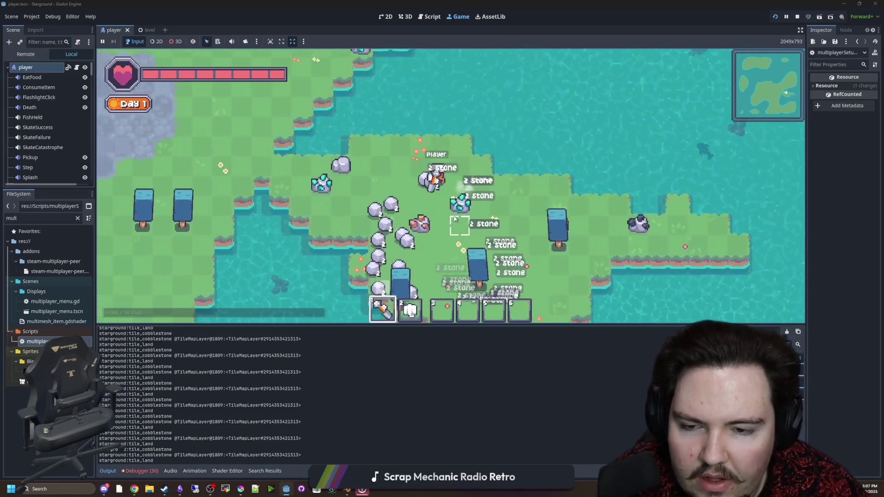
key(s)
key(d)
key(w)
key(a)
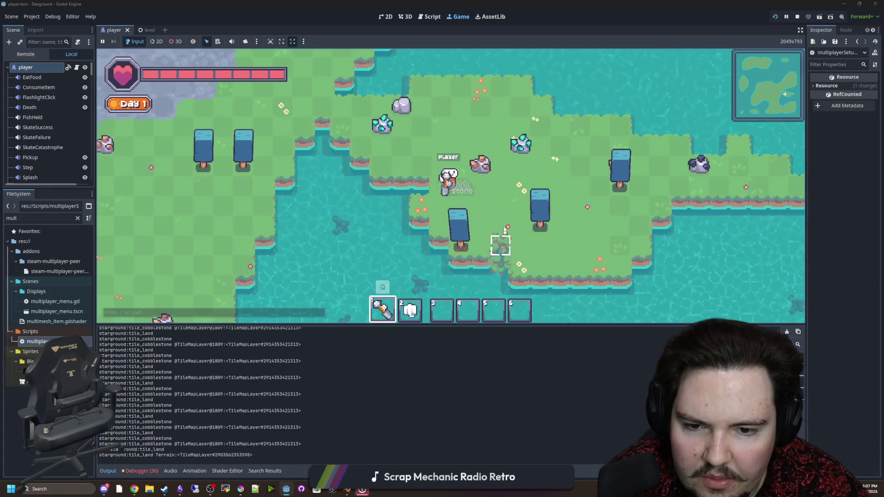
Dig grass tiles and the island's left column into water.
drag(504, 230, 553, 223)
key(d)
mouse_move(563, 262)
mouse_down()
mouse_move(555, 232)
mouse_move(571, 235)
mouse_move(400, 206)
mouse_up()
key(s)
Pick a brick building, then choose Cobblestone tiles from the building menu.
key(w)
key(b)
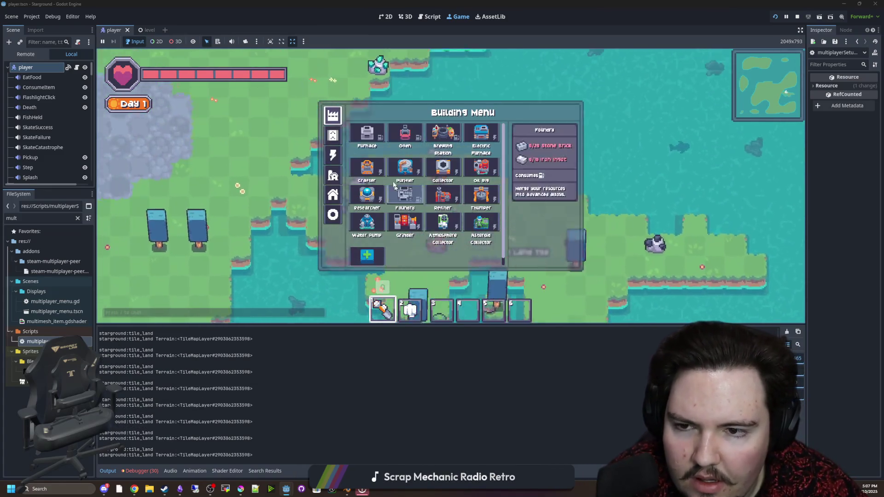
click(405, 142)
scroll(526, 160, down, 3)
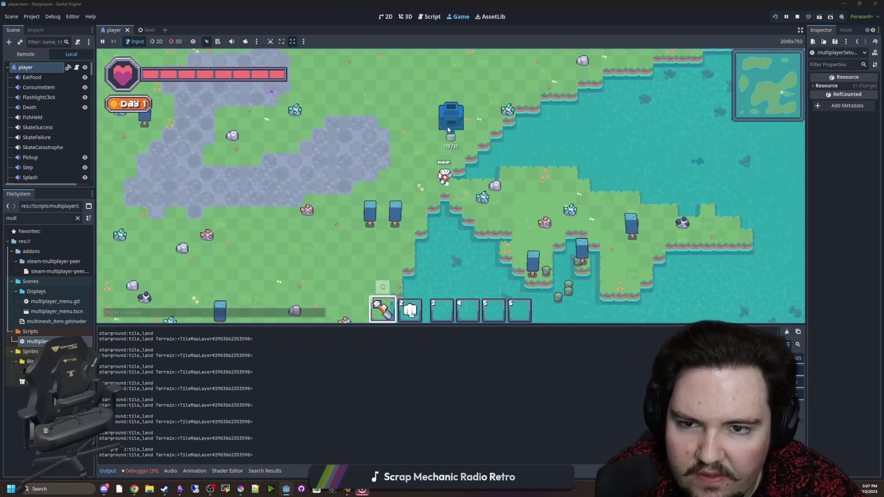
scroll(437, 175, up, 3)
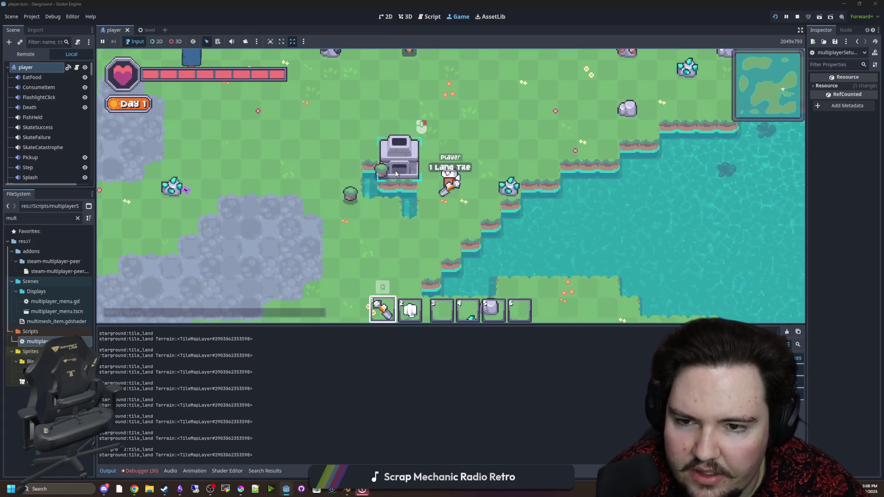
key(a)
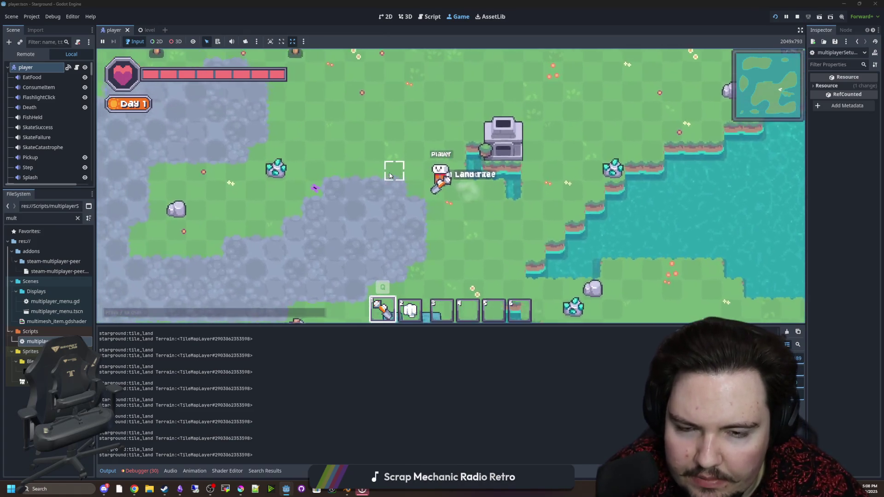
right_click(463, 207)
click(411, 185)
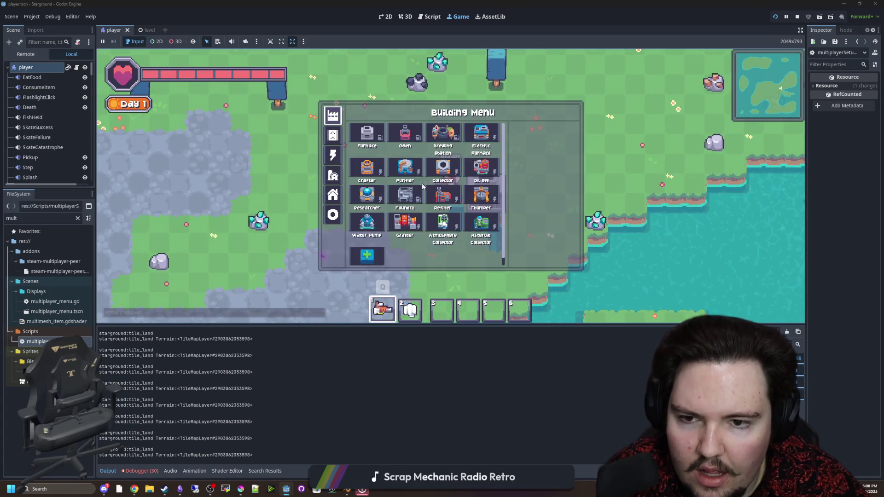
click(481, 133)
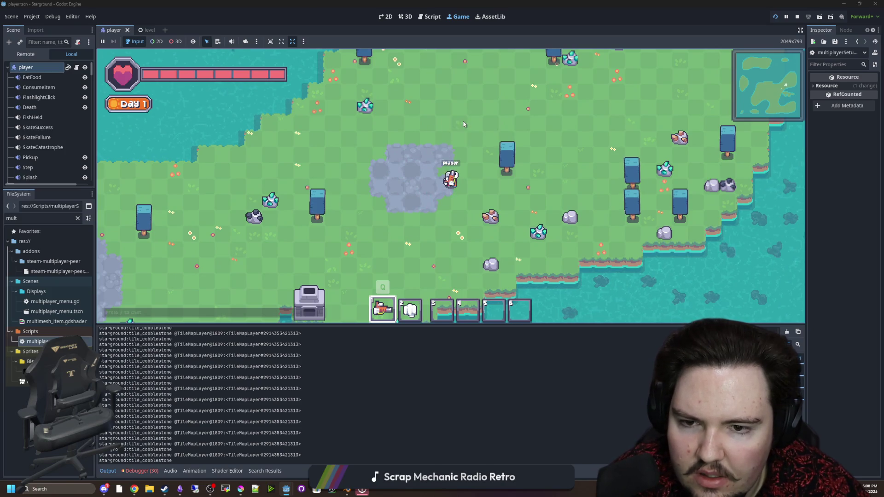
Place a Furnace from the factory category, hammer the surrounding cobblestone floor, and collect the stone.
key(q)
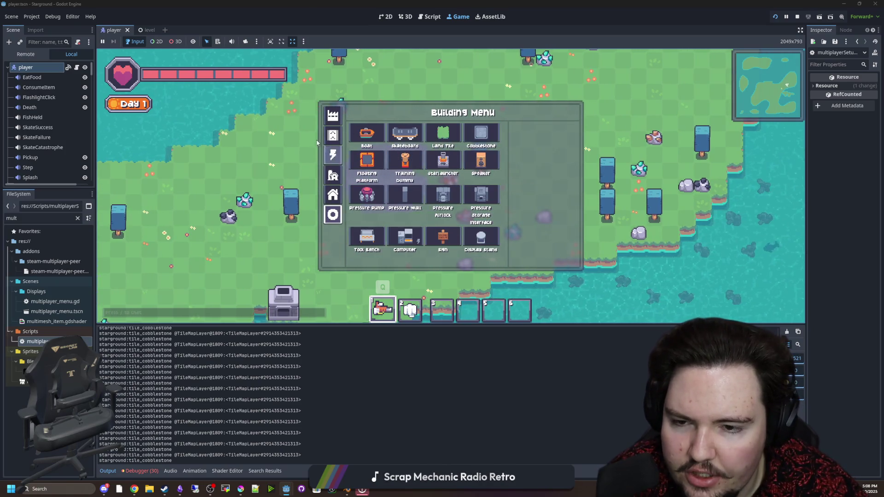
click(333, 116)
click(368, 136)
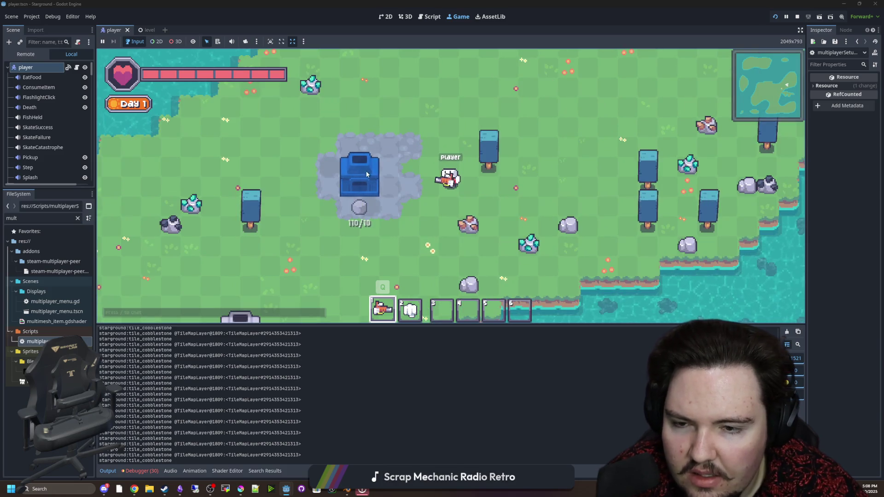
right_click(423, 163)
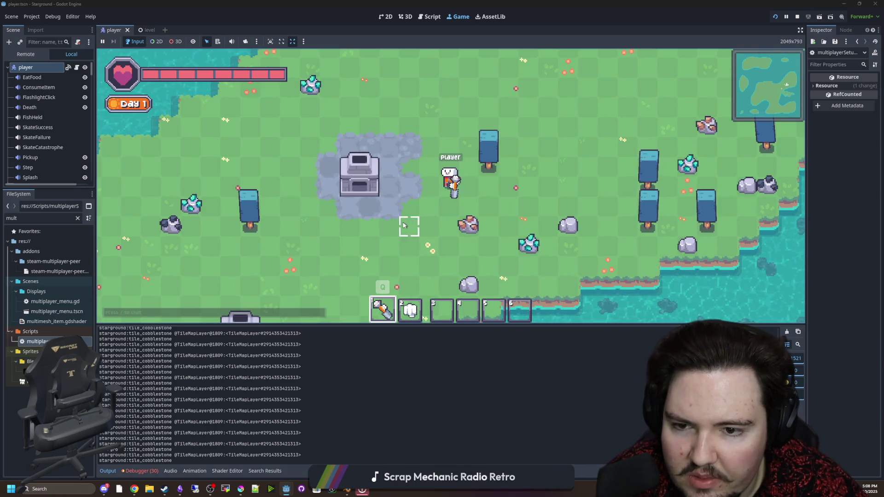
mouse_move(388, 207)
mouse_down()
mouse_move(355, 193)
mouse_move(369, 185)
mouse_move(355, 166)
mouse_up()
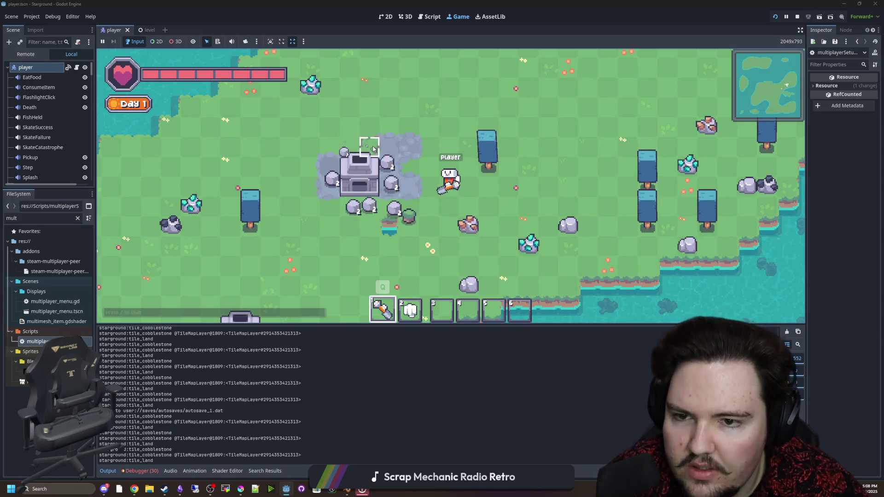
key(a)
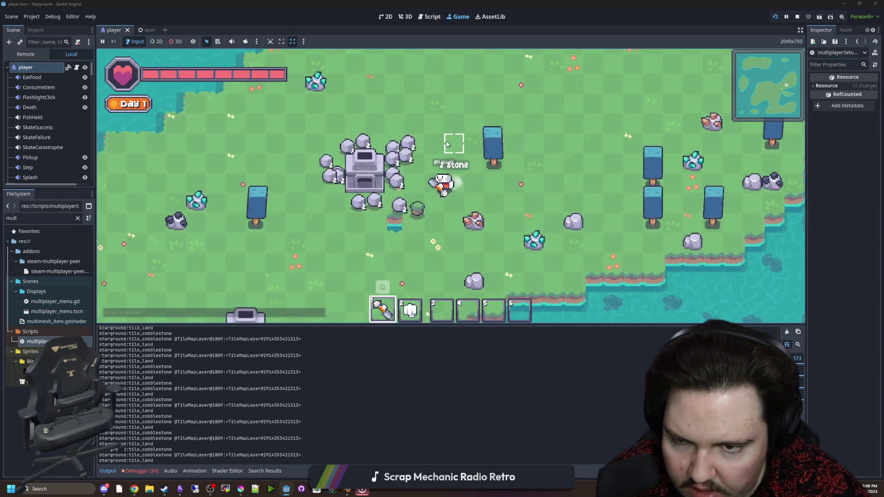
key(s)
key(d)
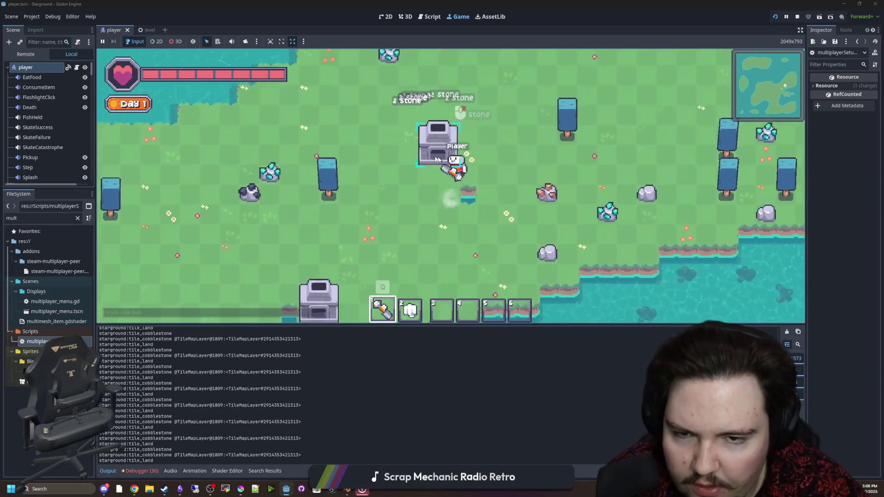
Select cobblestone floor, then a chest for placement, and pick a tool from the wheel.
key(b)
click(479, 136)
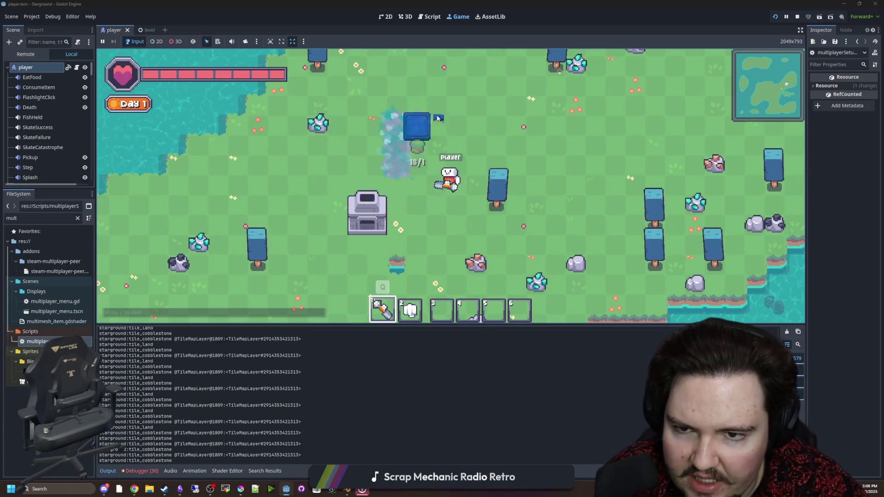
key(d)
key(w)
key(b)
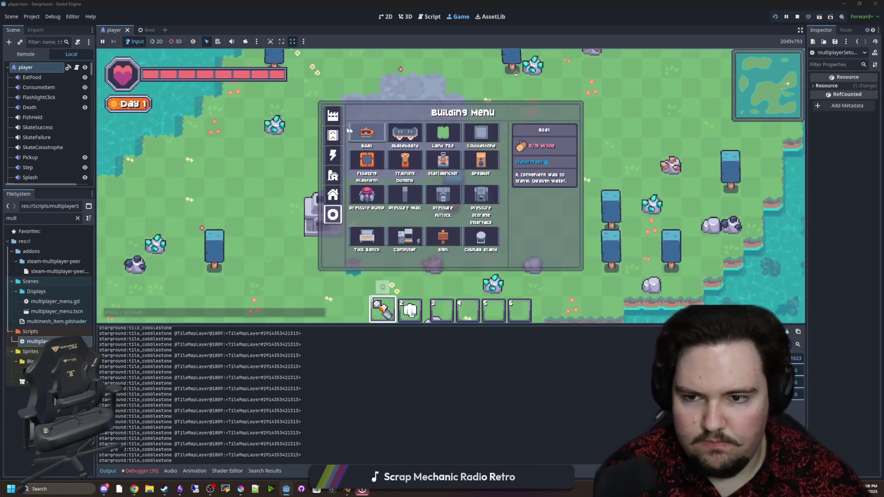
click(366, 146)
right_click(421, 152)
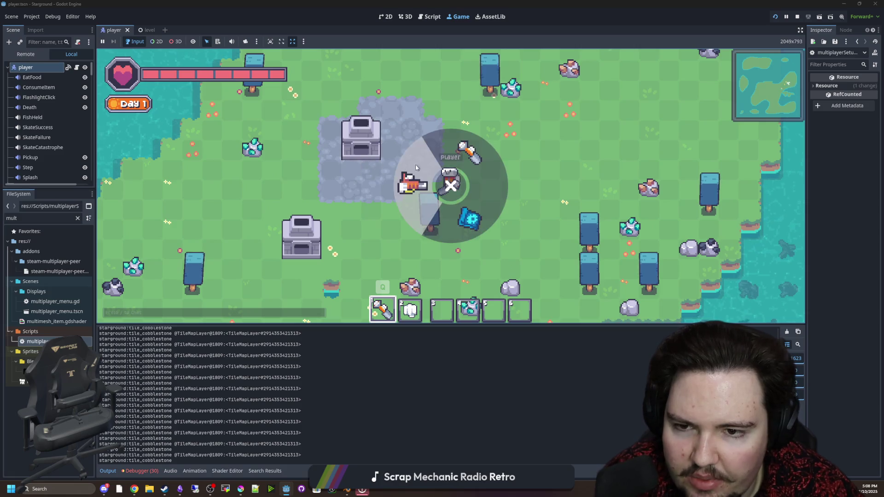
click(360, 138)
key(a)
key(s)
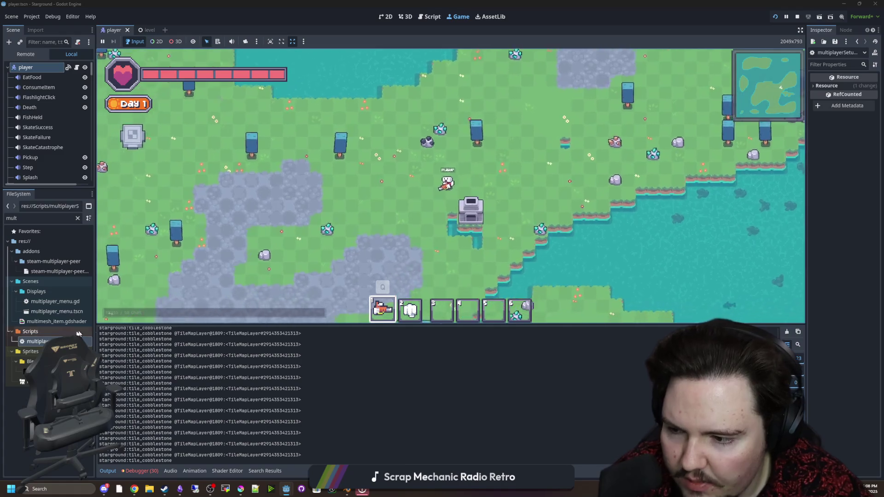
key(ctrl+F3)
Insert an 'if tileData.Land:' line above the CheckerTilemap set_cell code.
click(374, 219)
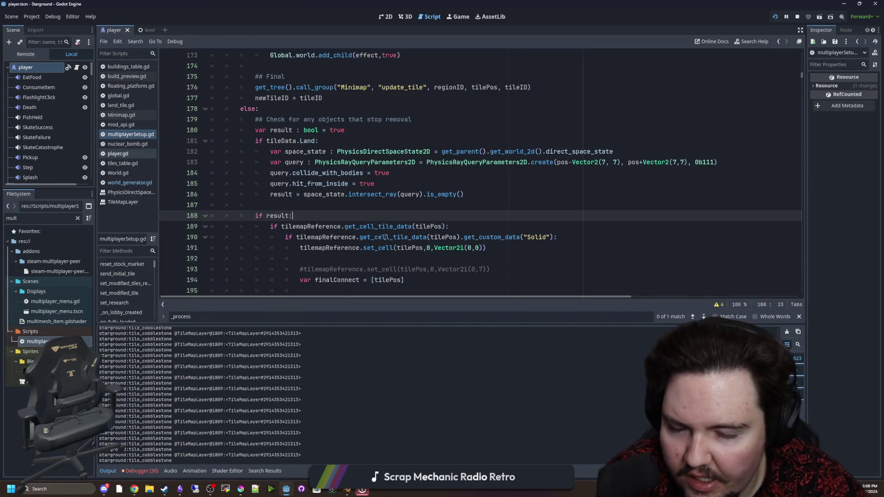
drag(321, 142, 252, 143)
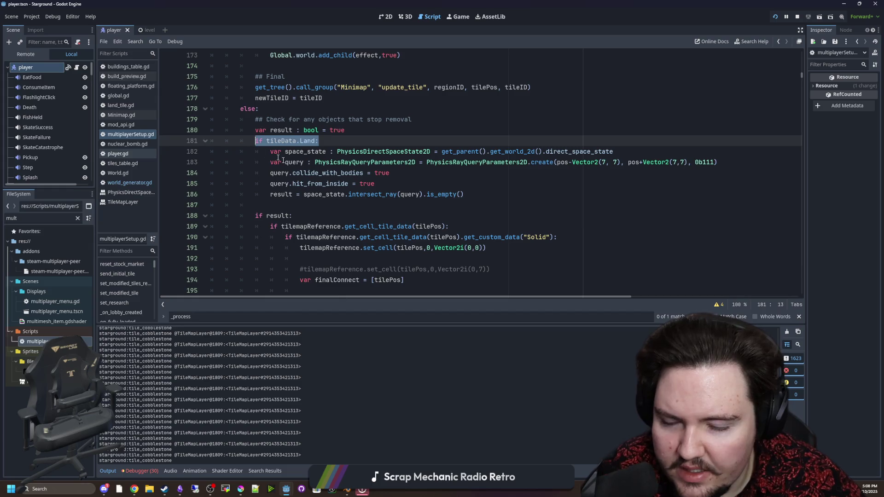
scroll(313, 194, down, 3)
scroll(453, 221, up, 2)
scroll(353, 209, down, 7)
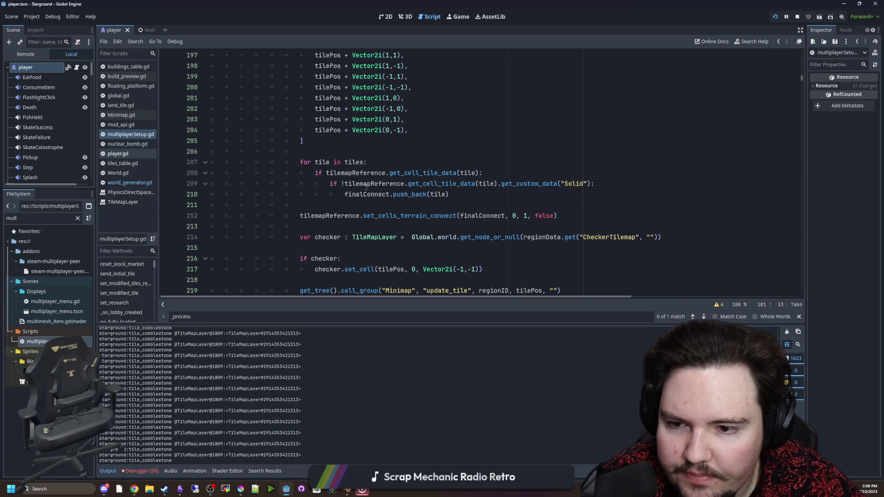
scroll(366, 187, down, 2)
click(366, 185)
key(BackSpace)
click(343, 163)
key(Return)
text(if tileData.Land:)
Indent the checker lines under the new if block and save multiplayerSetup.gd.
mouse_move(503, 202)
mouse_down()
mouse_move(299, 194)
mouse_move(194, 170)
mouse_up()
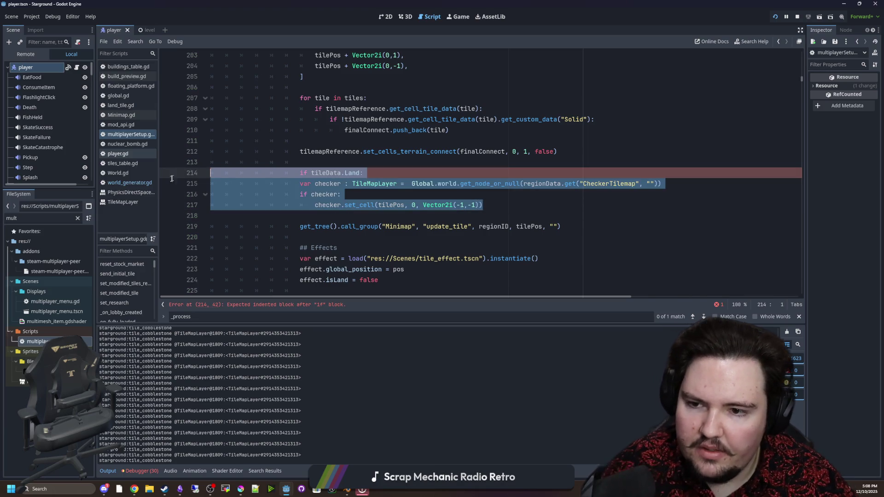
key(Tab)
click(365, 161)
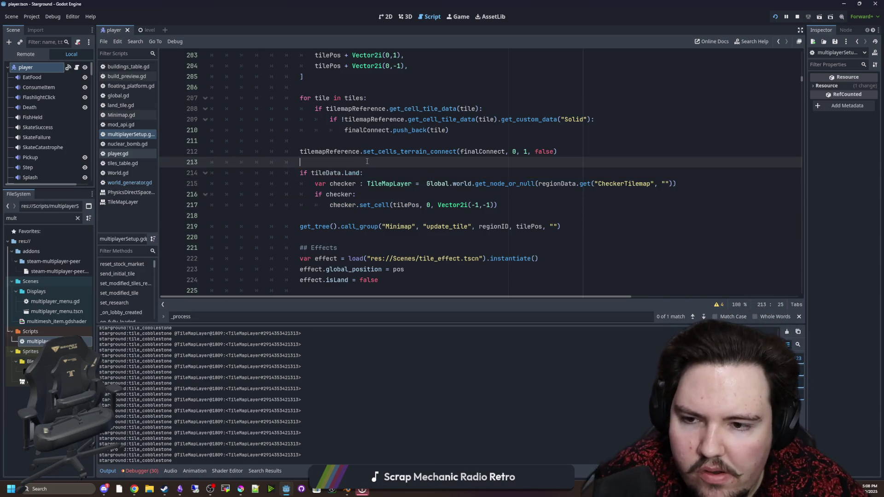
key(ctrl+s)
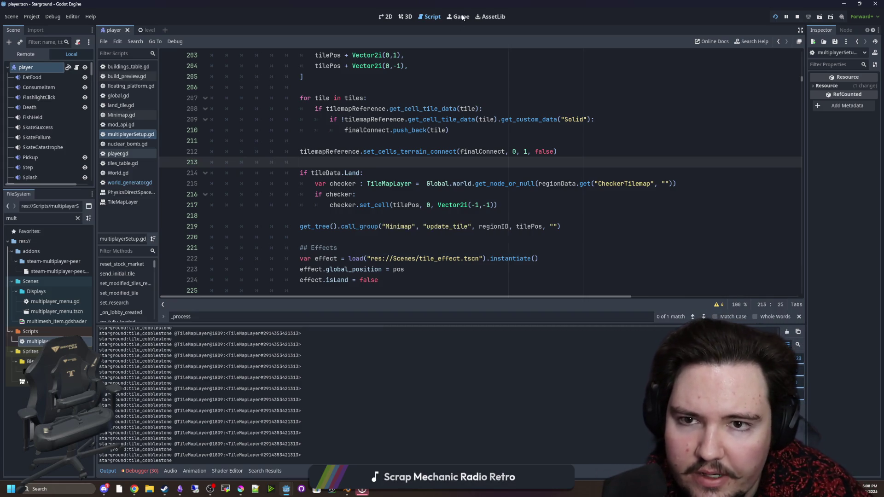
click(461, 17)
Mine nearby cobblestone floor back to grass while walking left and right.
key(a)
mouse_move(365, 172)
mouse_down()
mouse_move(345, 172)
mouse_move(308, 147)
mouse_up()
key(a)
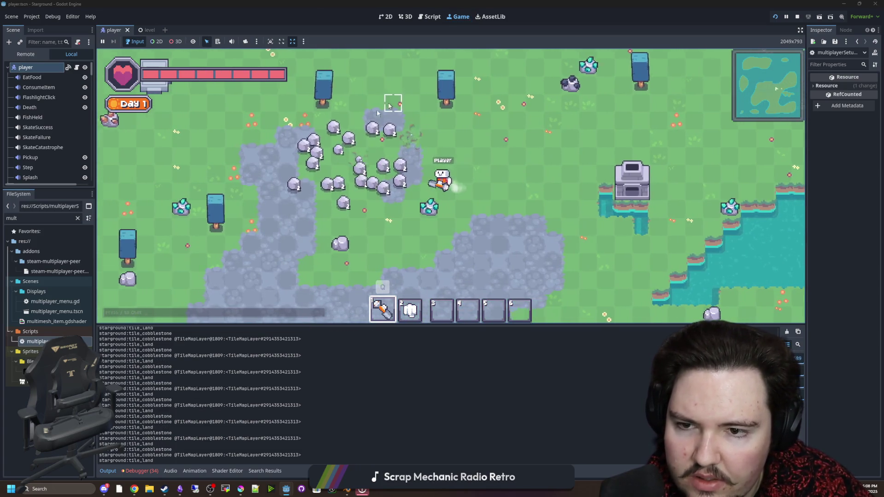
key(d)
mouse_move(418, 169)
mouse_down()
mouse_move(418, 155)
mouse_move(402, 151)
mouse_move(363, 216)
mouse_move(373, 182)
mouse_move(391, 202)
mouse_move(410, 194)
mouse_move(419, 235)
mouse_up()
key(s)
key(a)
key(a)
key(s)
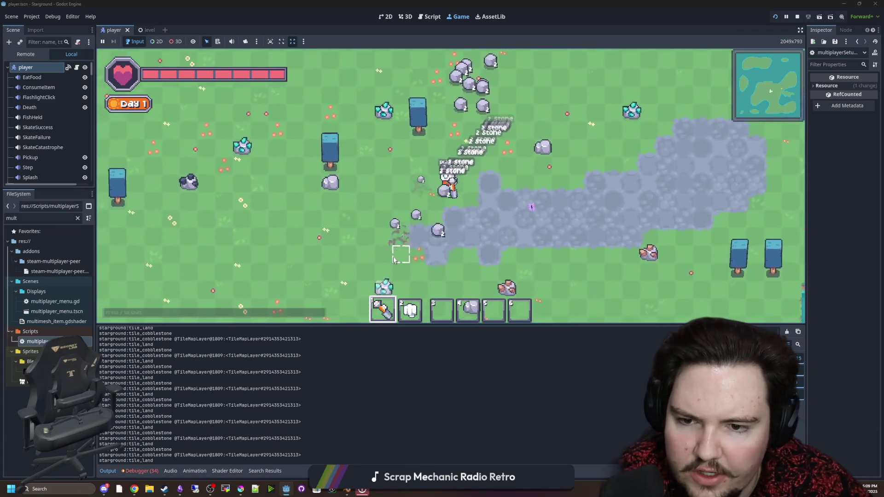
key(a)
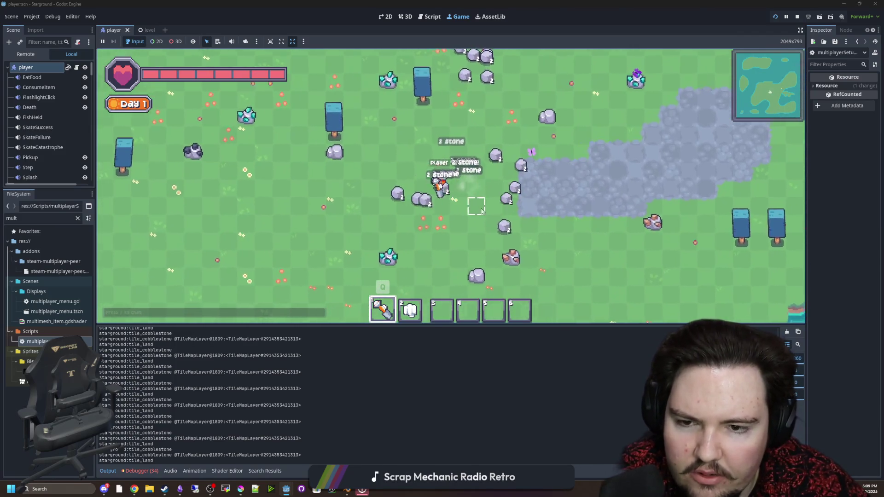
Walk around mining more rocks and collecting stone drops, then stop the game.
key(w)
key(d)
key(w)
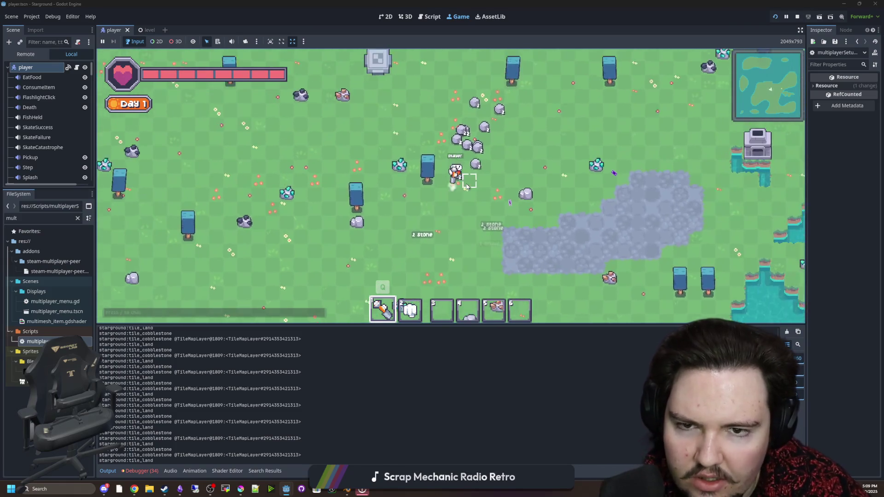
key(s)
key(d)
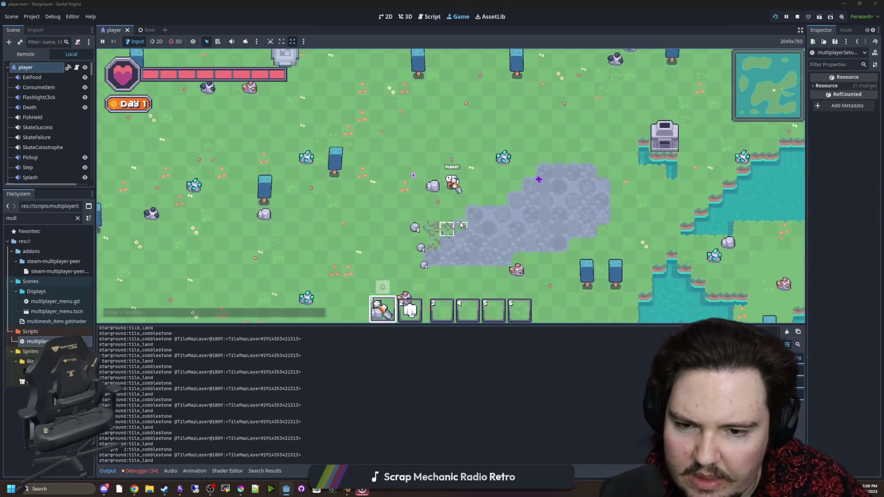
key(d)
key(w)
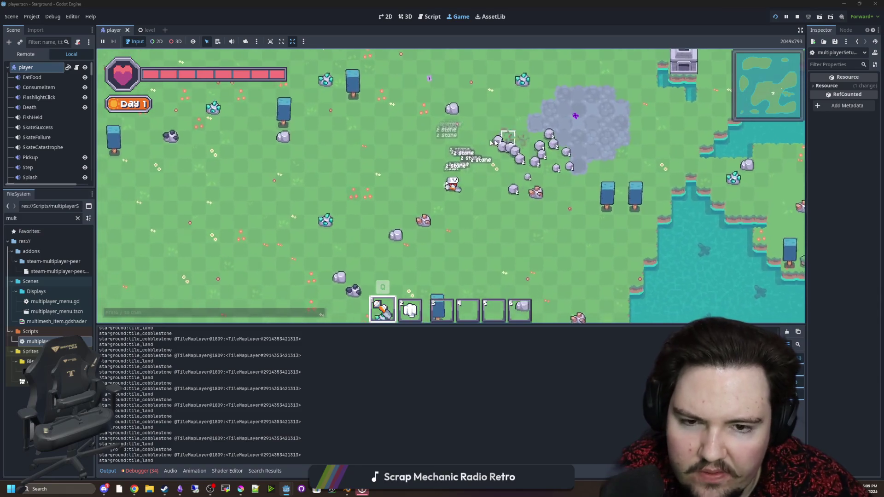
key(d)
key(w)
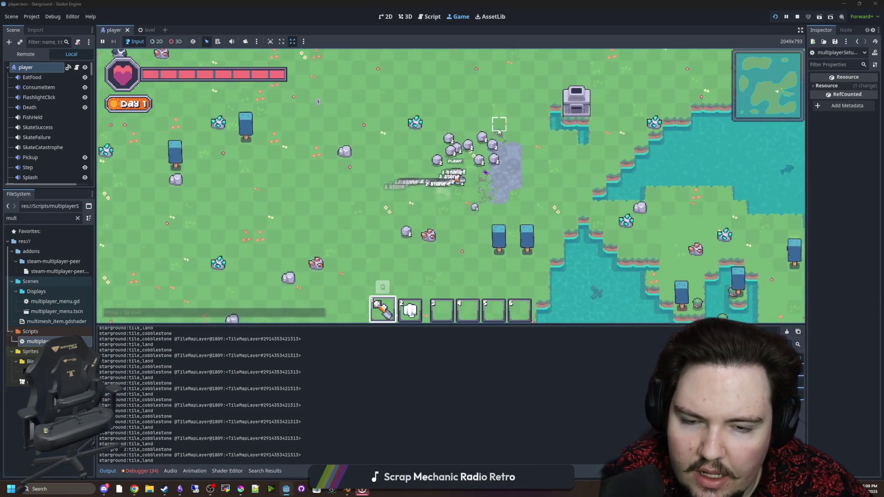
key(a)
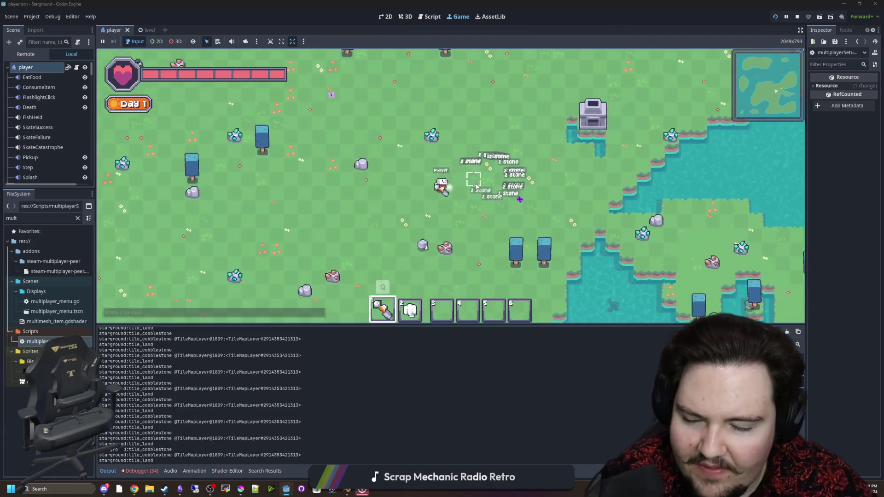
key(s)
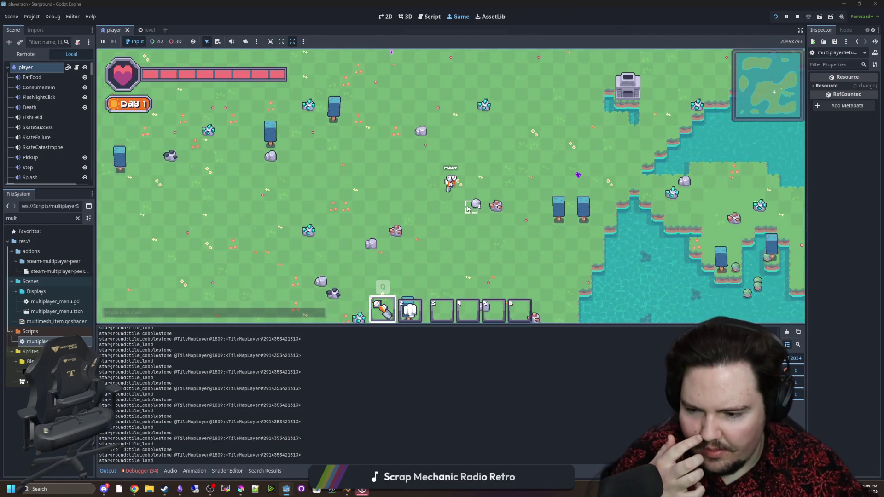
click(797, 16)
Enable 2 instances in Debug > Customize Run Instances and relaunch the project.
click(52, 17)
click(79, 139)
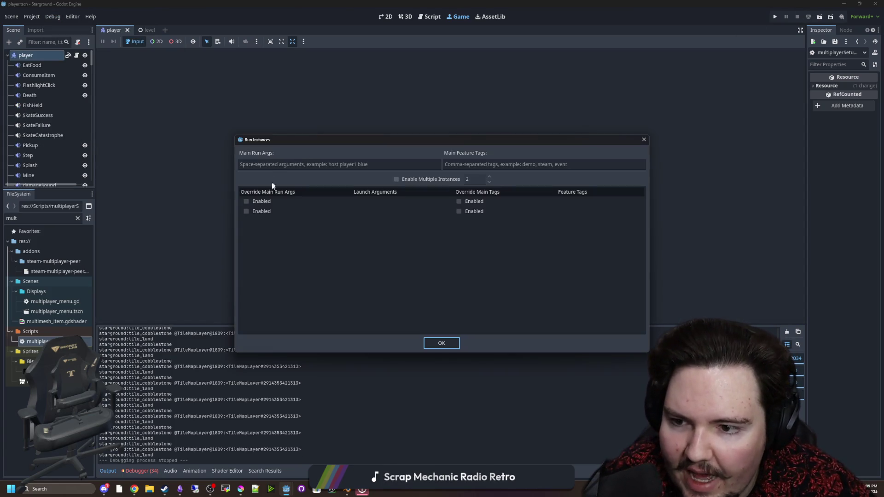
click(415, 181)
click(432, 342)
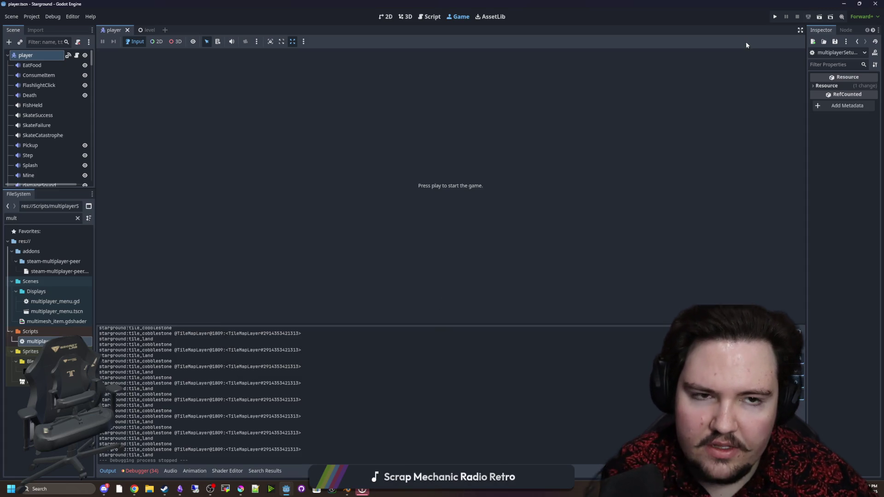
click(768, 18)
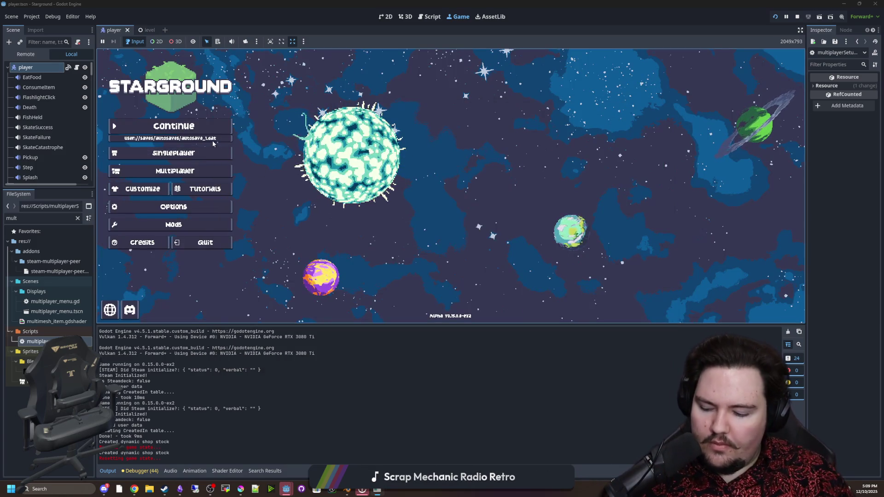
Host autosave_1 via Multiplayer > Host Saved Game and allow firewall access.
click(203, 171)
click(536, 166)
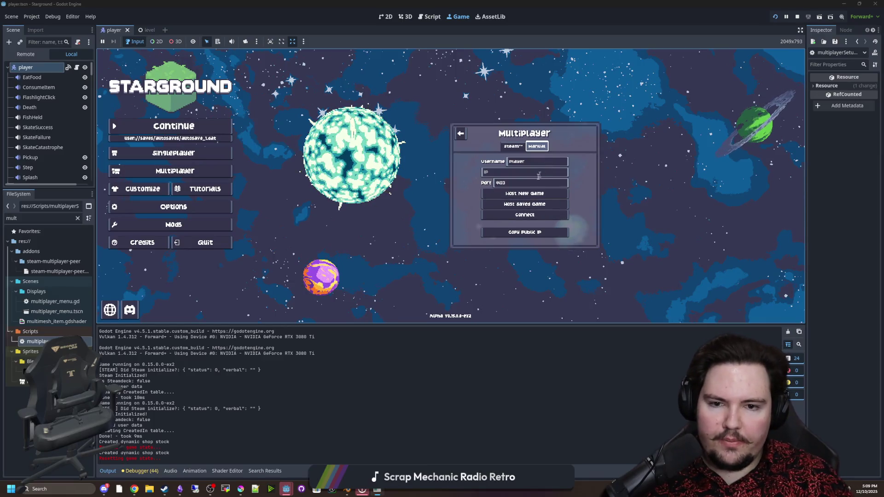
click(523, 204)
click(469, 167)
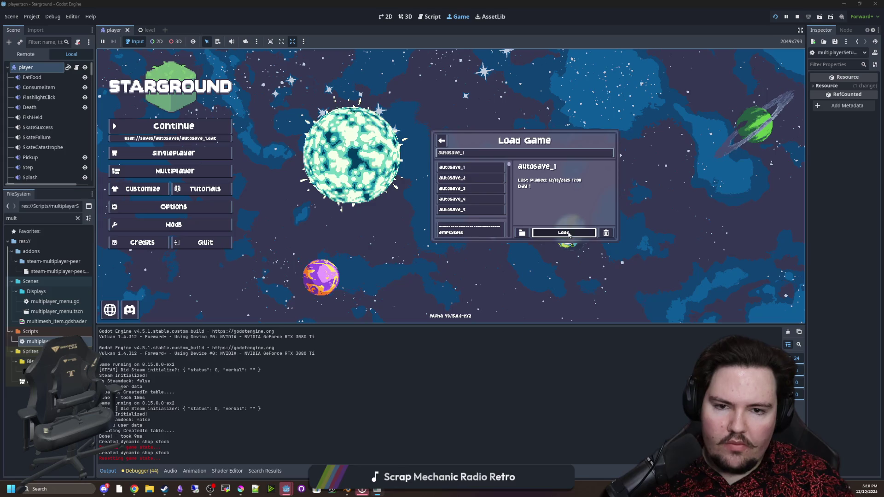
click(565, 233)
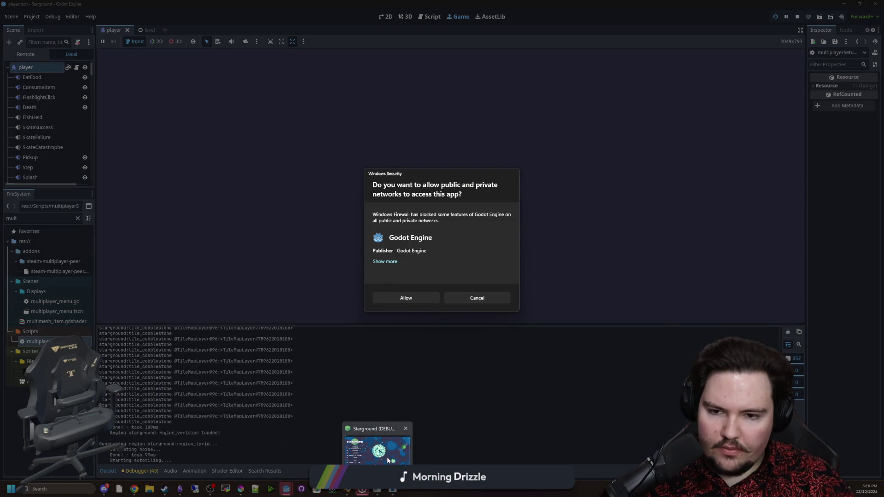
click(417, 299)
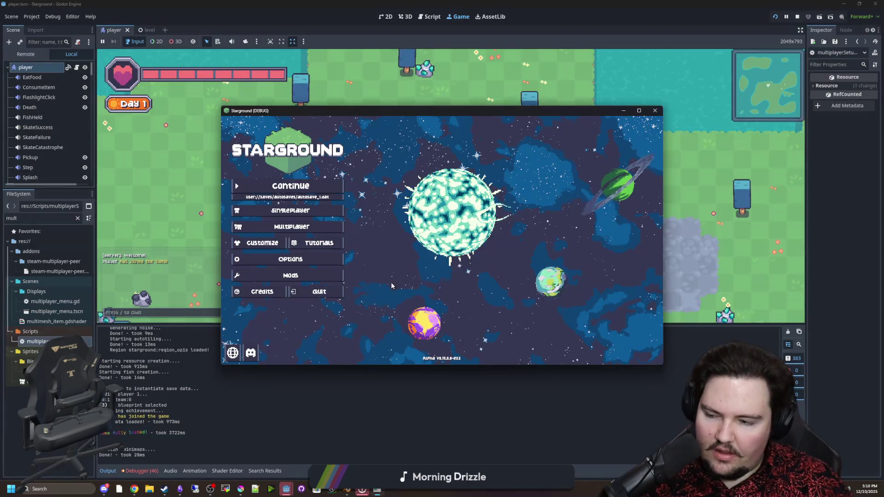
In the second window, connect manually to 'localhost'.
click(291, 226)
click(505, 228)
text(localhost)
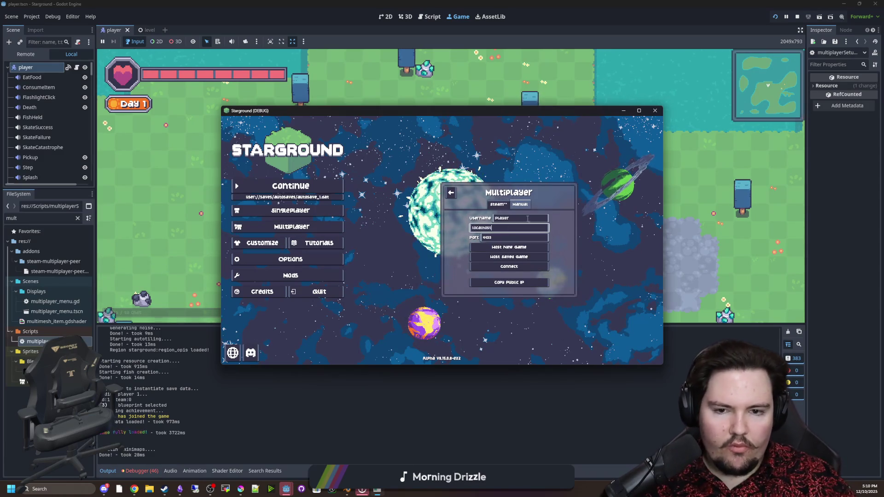
click(508, 267)
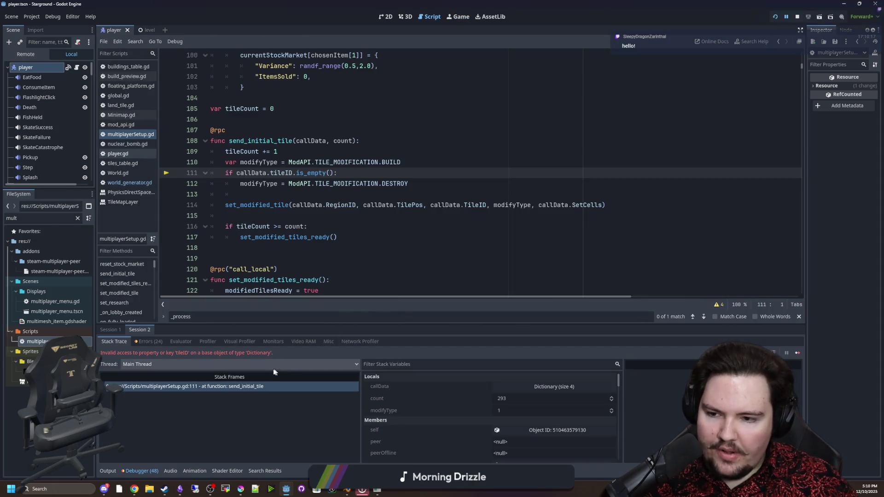
Change tileID to TileID on line 111, save, and resume the paused game.
scroll(287, 218, up, 1)
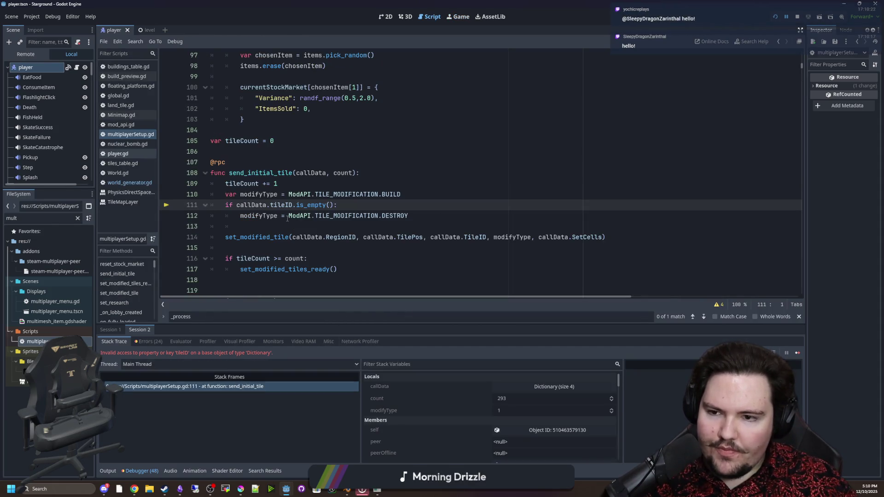
scroll(299, 199, down, 1)
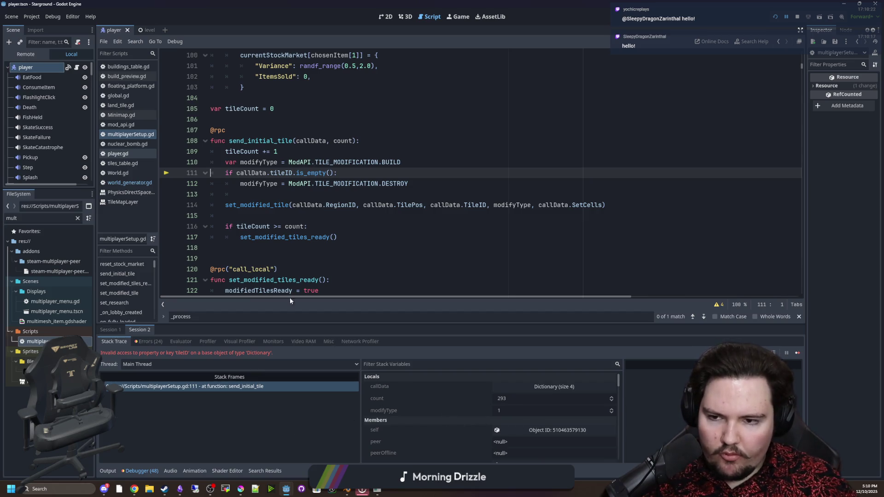
mouse_move(249, 174)
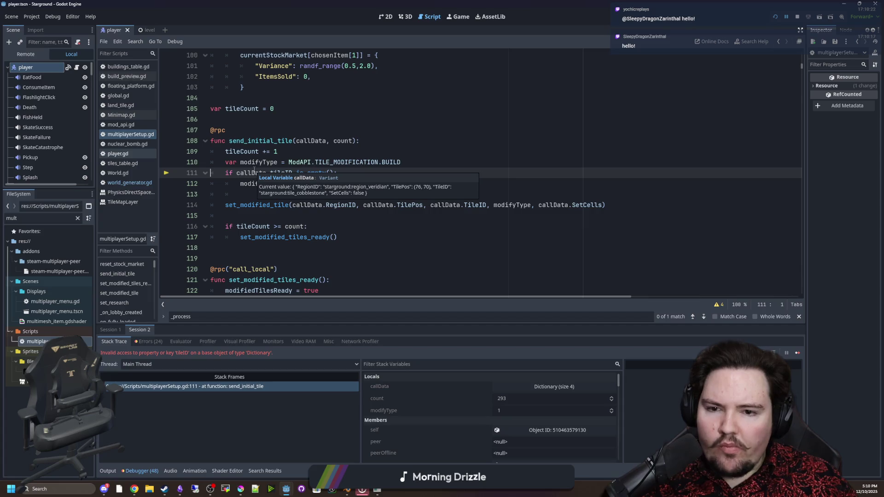
click(273, 172)
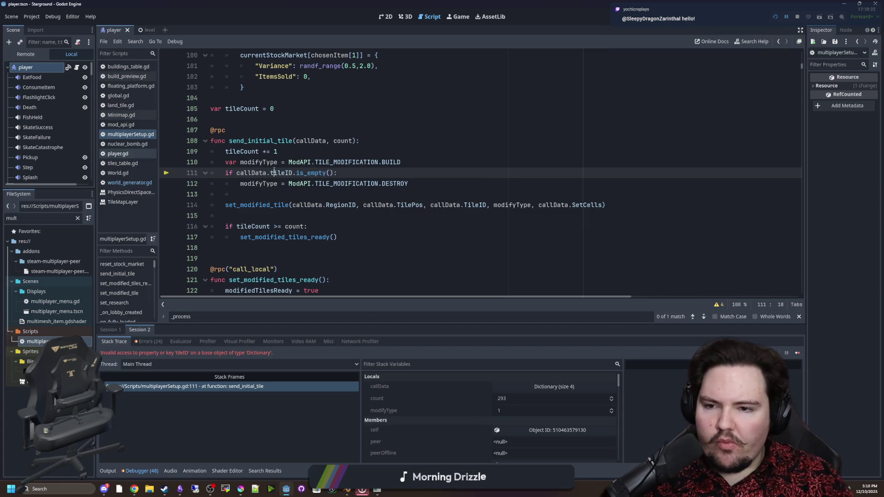
text(T)
click(436, 150)
key(ctrl+s)
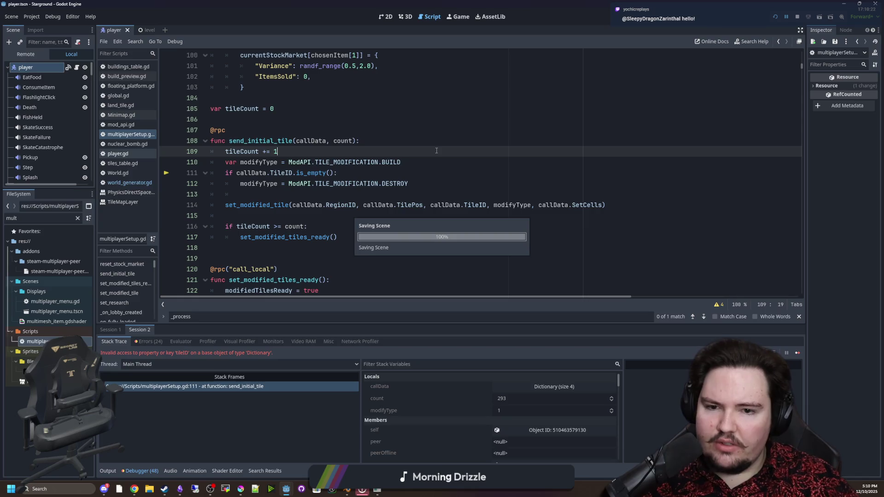
click(799, 352)
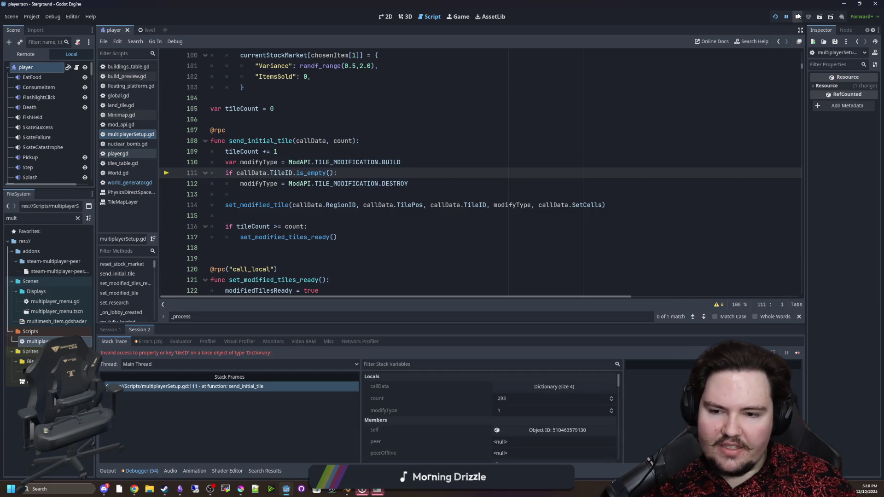
Restart the project and load autosave_1 from Multiplayer > Host Saved Game.
click(773, 19)
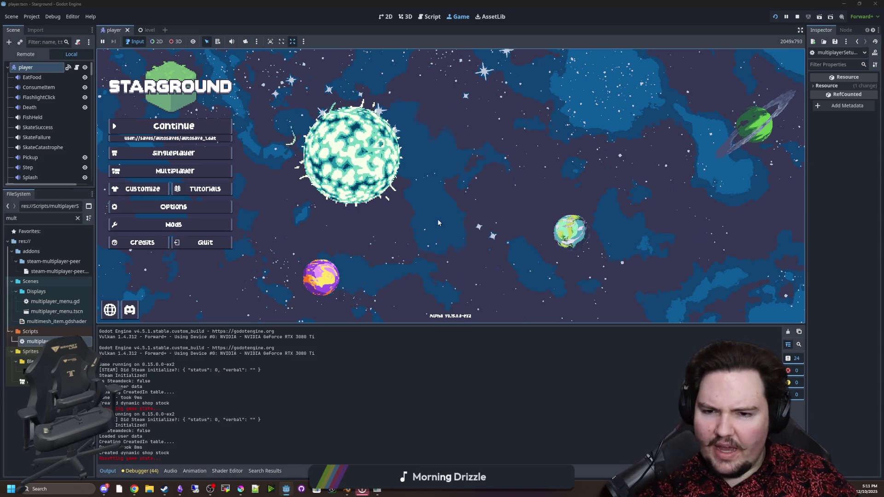
click(175, 170)
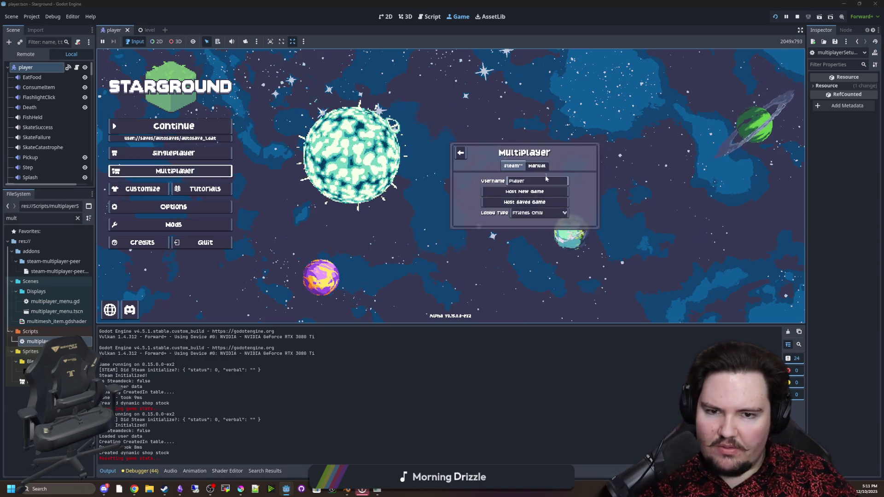
click(530, 204)
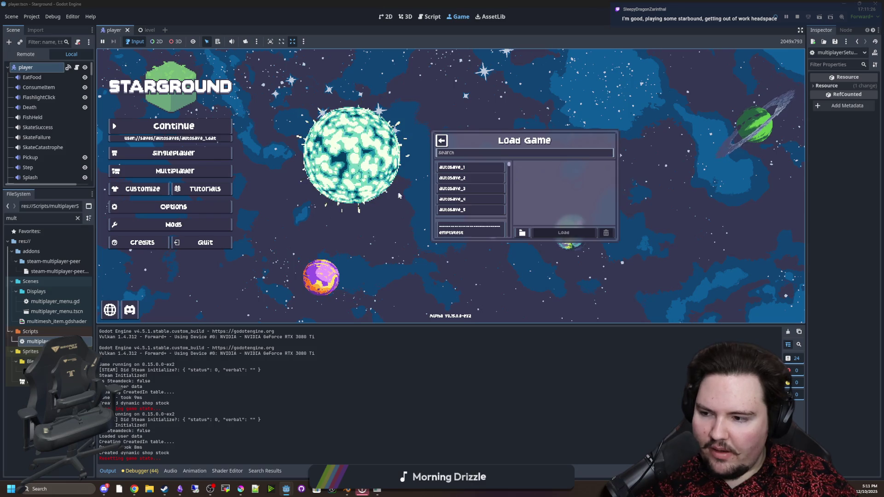
click(501, 166)
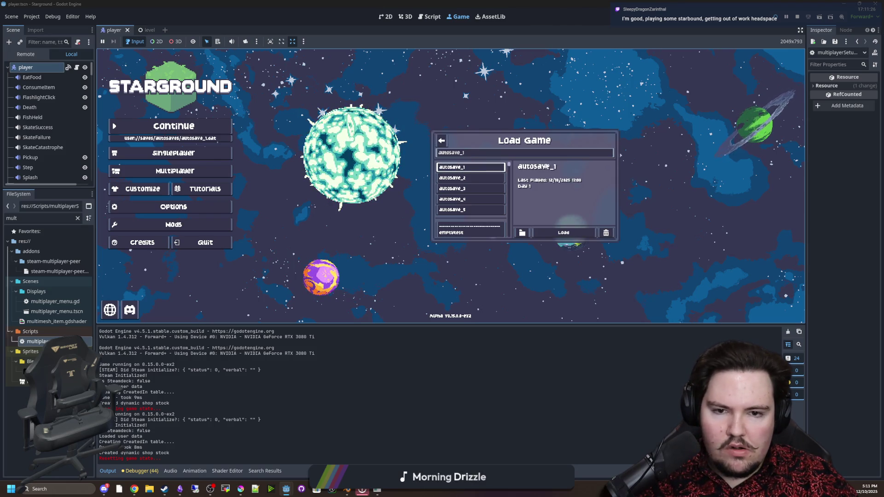
click(464, 176)
click(470, 167)
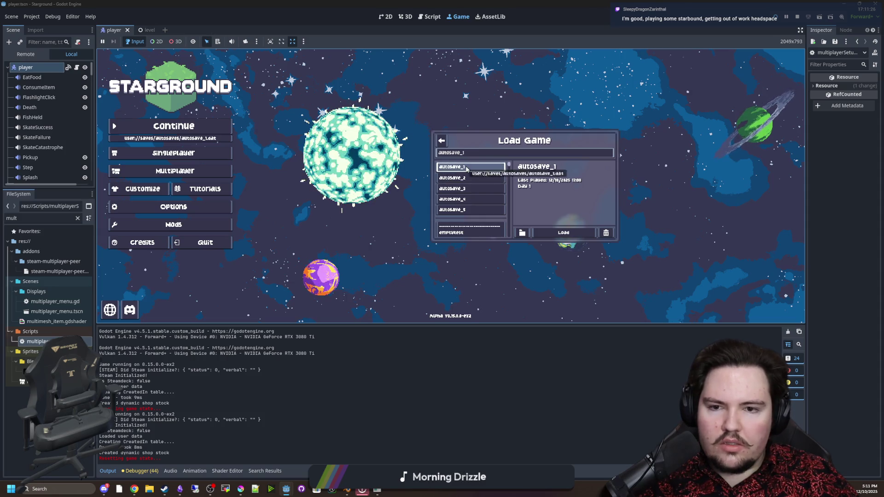
click(563, 232)
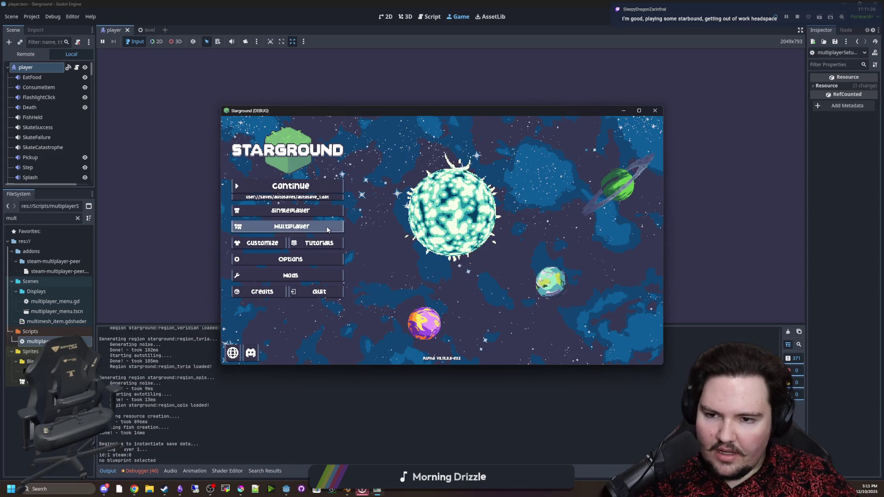
From the second window, connect manually to 'localhost' and move the client window aside.
click(291, 226)
click(497, 258)
click(519, 222)
click(514, 228)
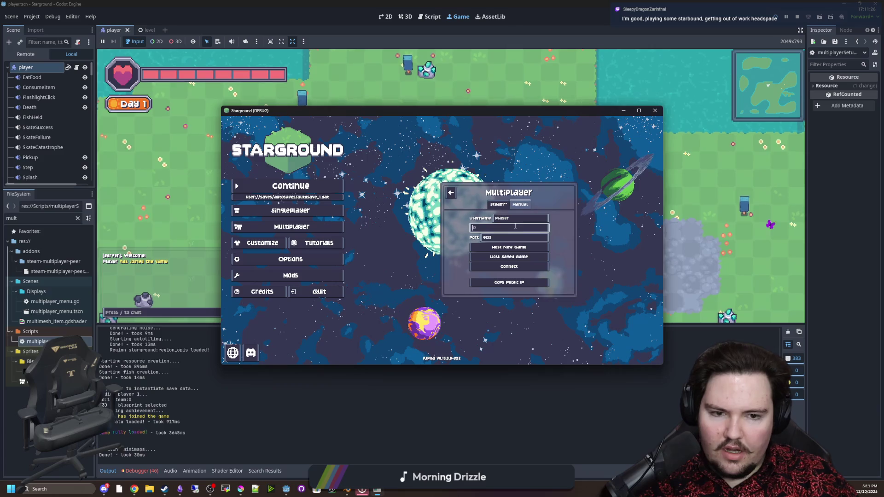
text(localhost)
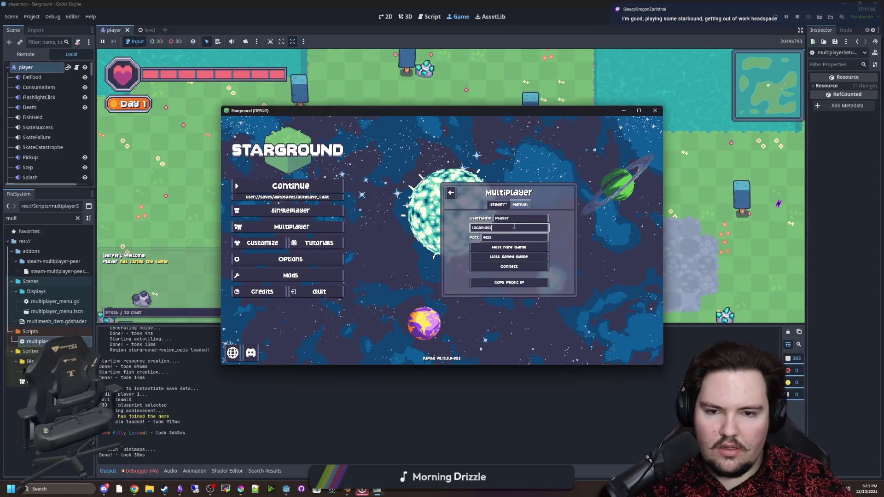
click(514, 267)
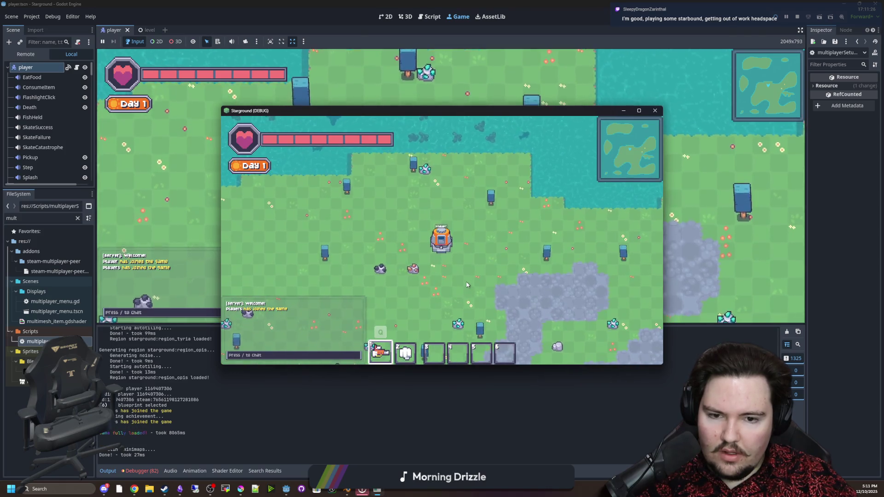
mouse_move(528, 115)
mouse_down()
mouse_move(593, 371)
mouse_move(370, 166)
mouse_up()
Equip the mining tool on the client and mine strips of cobblestone into grass.
key(d)
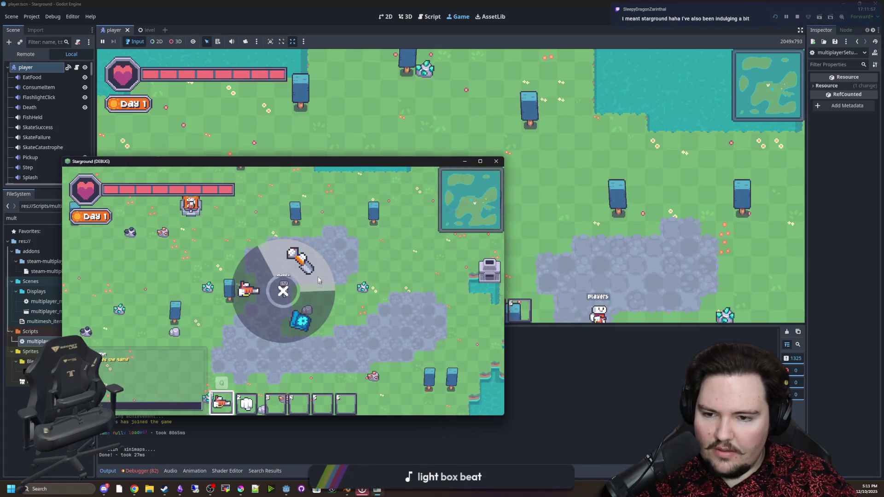
key(w)
key(a)
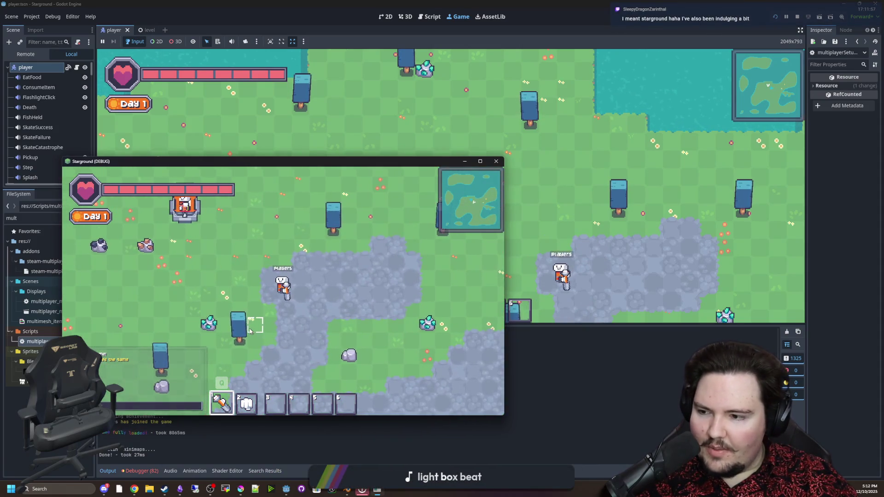
key(d)
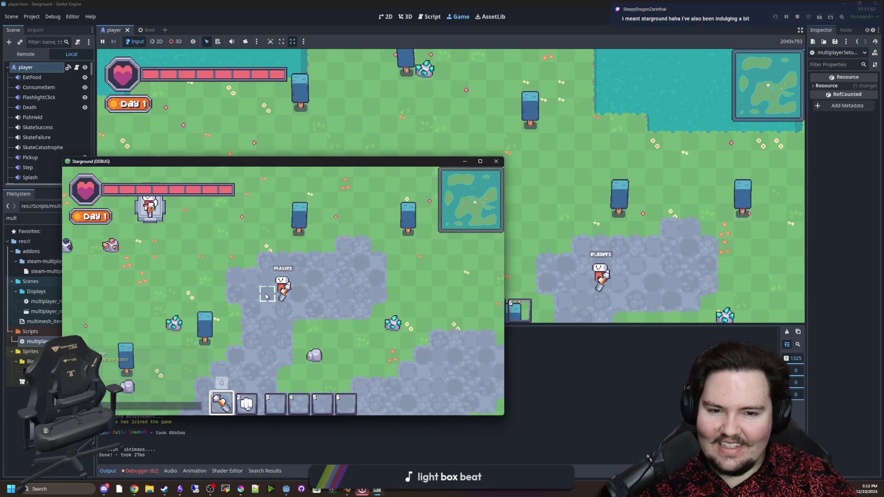
click(243, 295)
key(d)
drag(230, 276, 211, 296)
key(s)
mouse_move(235, 270)
mouse_down()
mouse_move(225, 301)
mouse_move(198, 311)
mouse_move(260, 300)
mouse_up()
Collect the dropped stones and mine more cobblestone while walking right.
key(a)
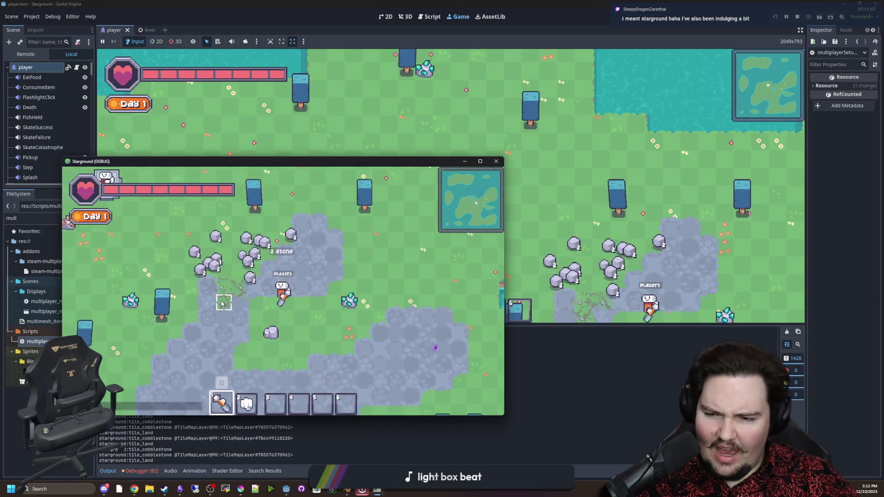
key(s)
key(a)
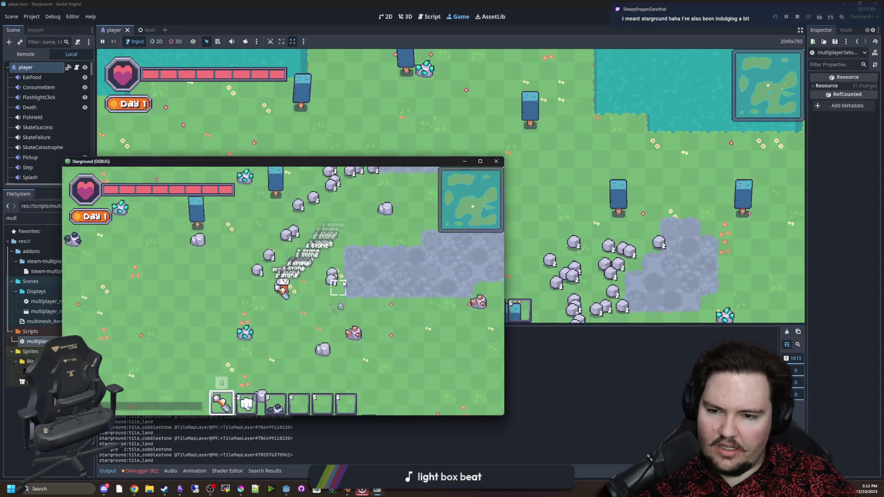
key(d)
mouse_move(344, 283)
mouse_down()
mouse_move(355, 276)
mouse_move(359, 306)
mouse_move(335, 276)
mouse_move(343, 295)
mouse_move(304, 265)
mouse_up()
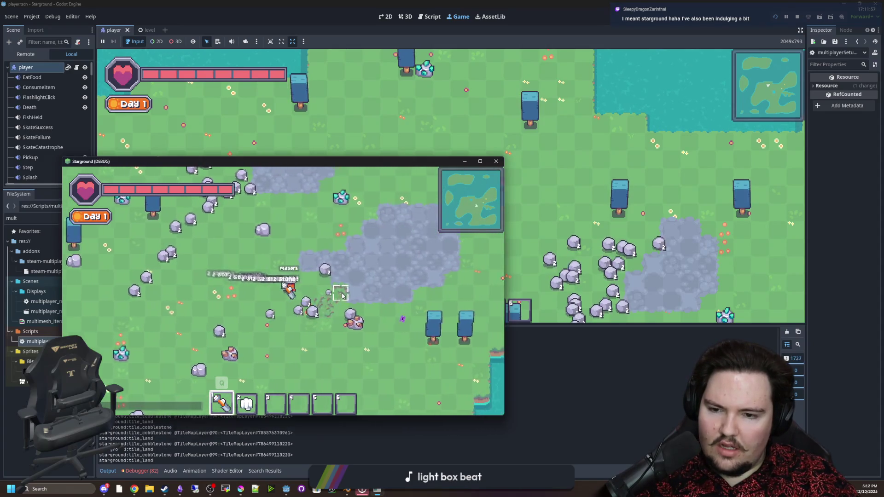
key(d)
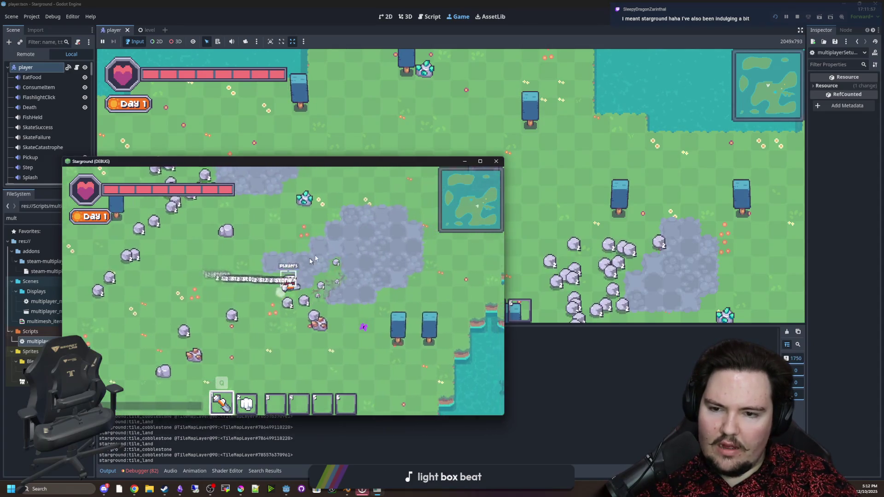
key(d)
key(w)
mouse_move(230, 280)
mouse_down()
mouse_move(262, 270)
mouse_move(277, 282)
mouse_move(346, 291)
mouse_move(369, 257)
mouse_move(367, 272)
mouse_up()
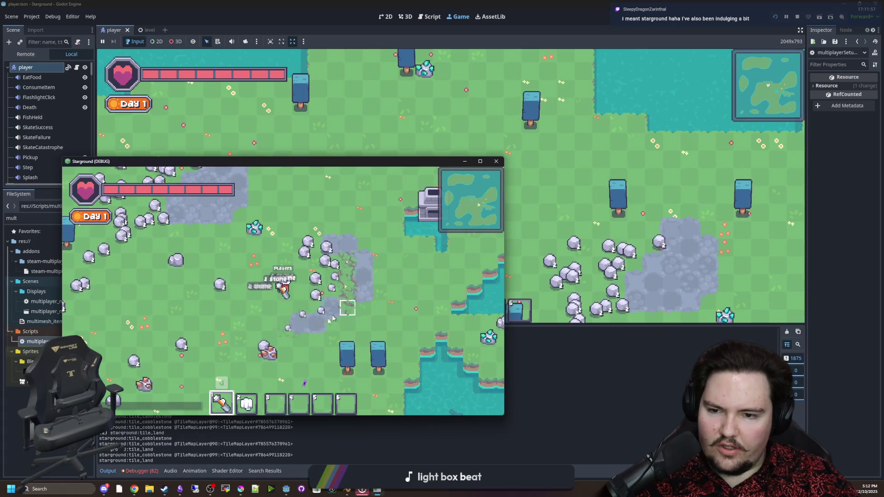
key(s)
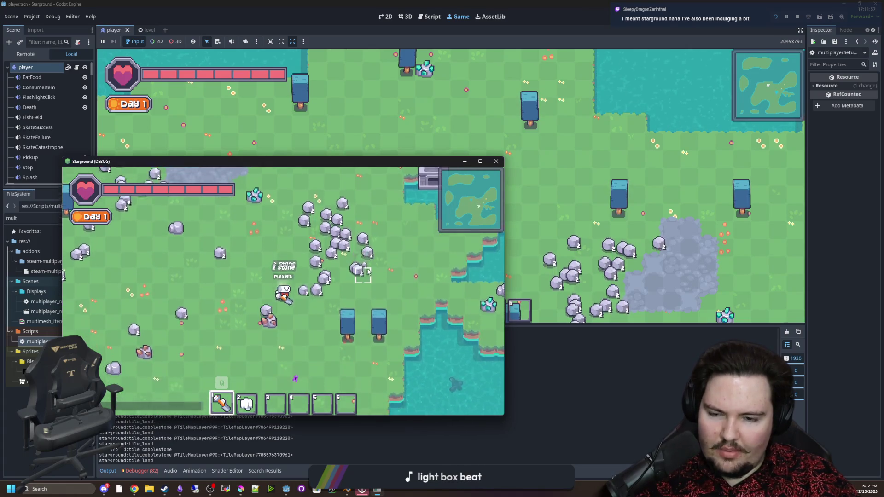
key(a)
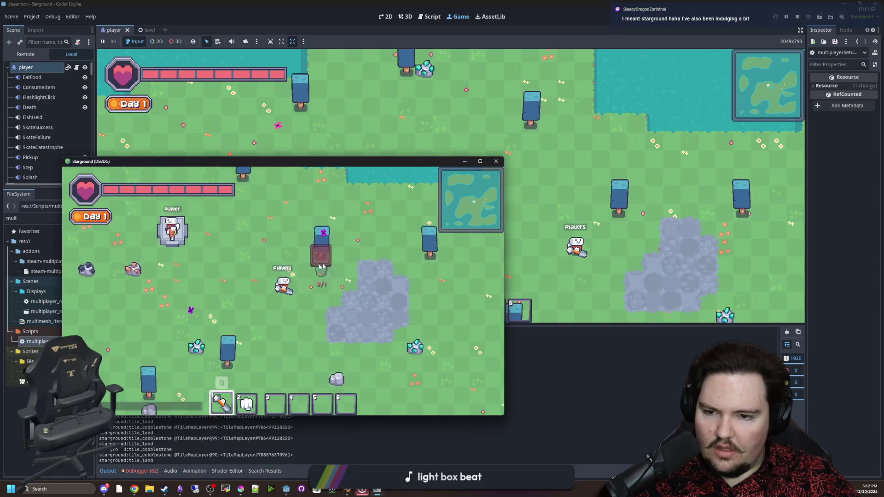
Lay a cobblestone path with the host character and return beside the other player.
click(542, 230)
key(e)
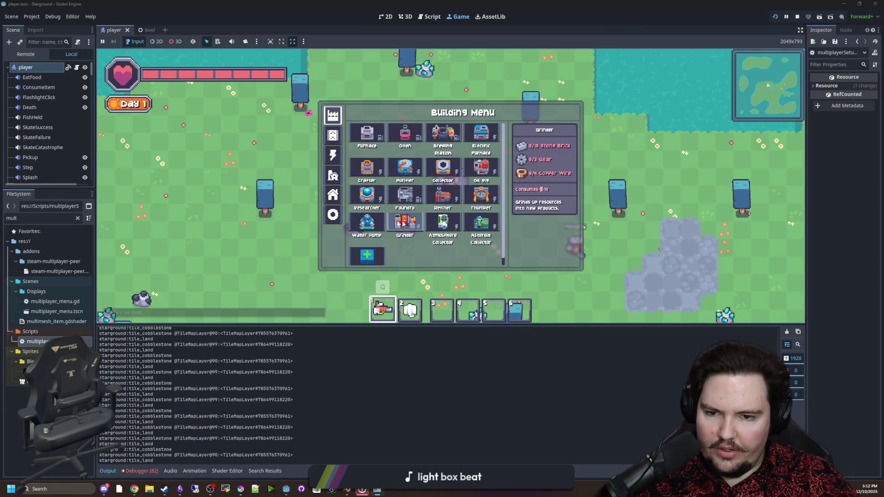
key(d)
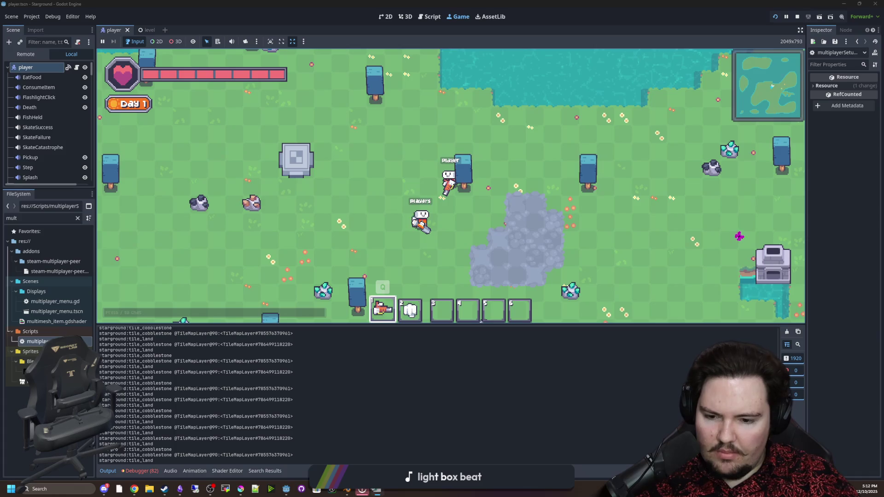
key(alt+Tab)
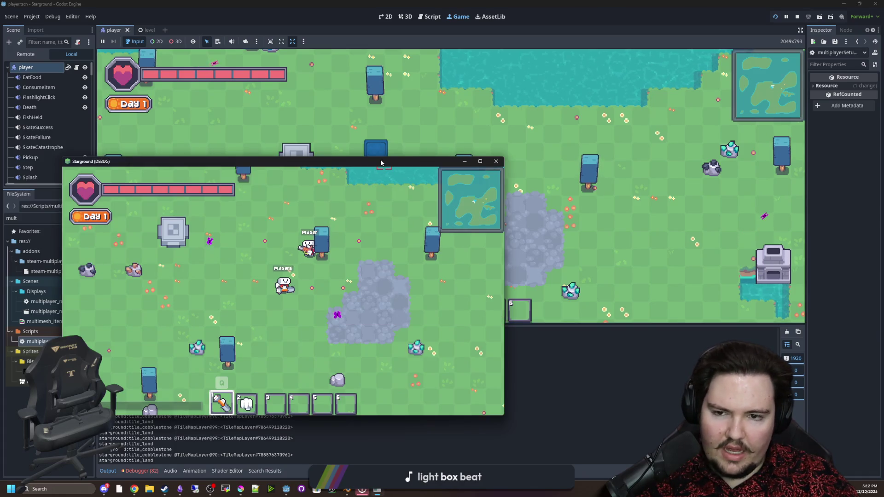
key(alt+Tab)
key(d)
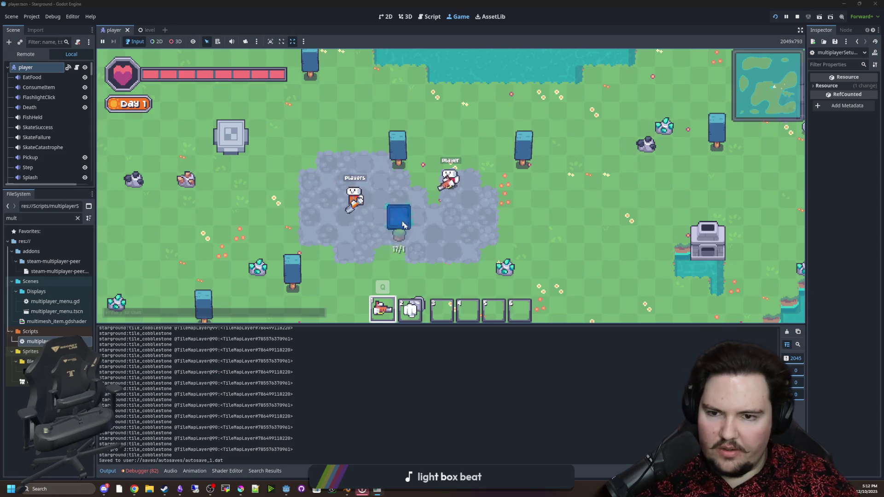
key(s)
mouse_move(314, 224)
mouse_down()
mouse_move(312, 154)
mouse_move(294, 138)
mouse_move(416, 136)
mouse_move(420, 160)
mouse_move(449, 126)
mouse_move(423, 89)
mouse_move(396, 103)
mouse_move(346, 101)
mouse_move(350, 152)
mouse_move(391, 152)
mouse_move(411, 172)
mouse_up()
key(a)
key(w)
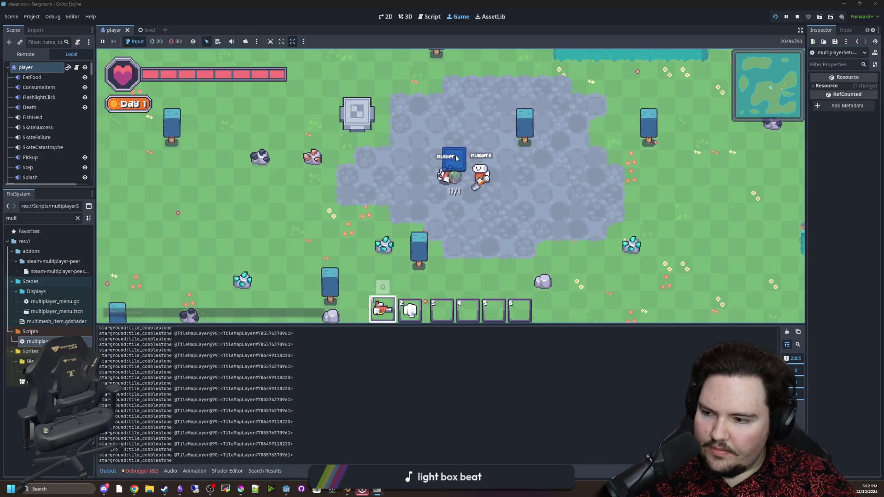
key(s)
key(d)
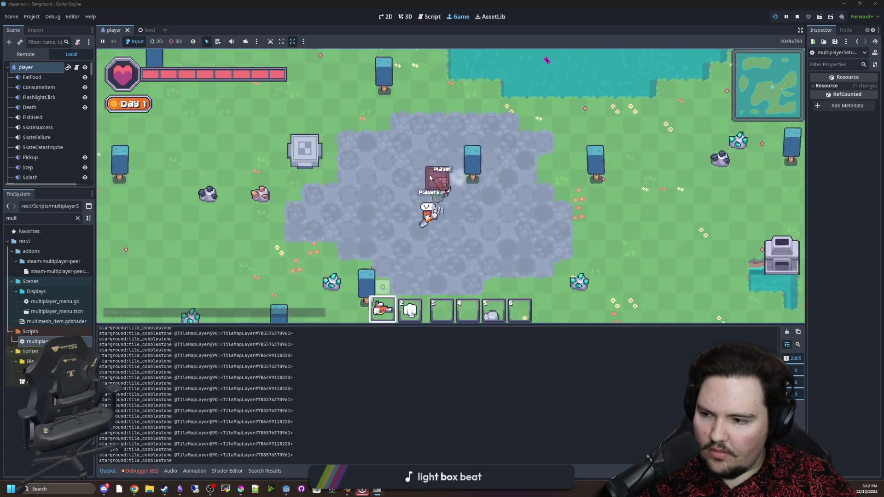
key(a)
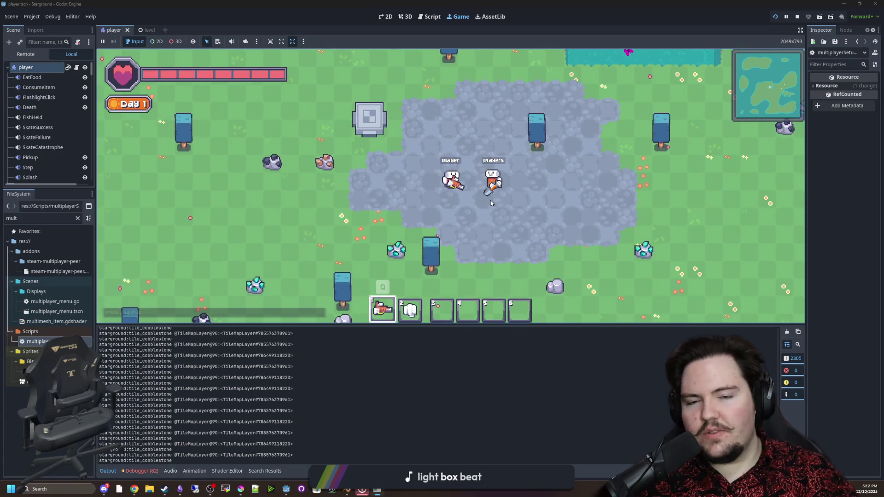
Place a machine from the Building Menu and spread cobblestone floor around it.
key(b)
click(481, 196)
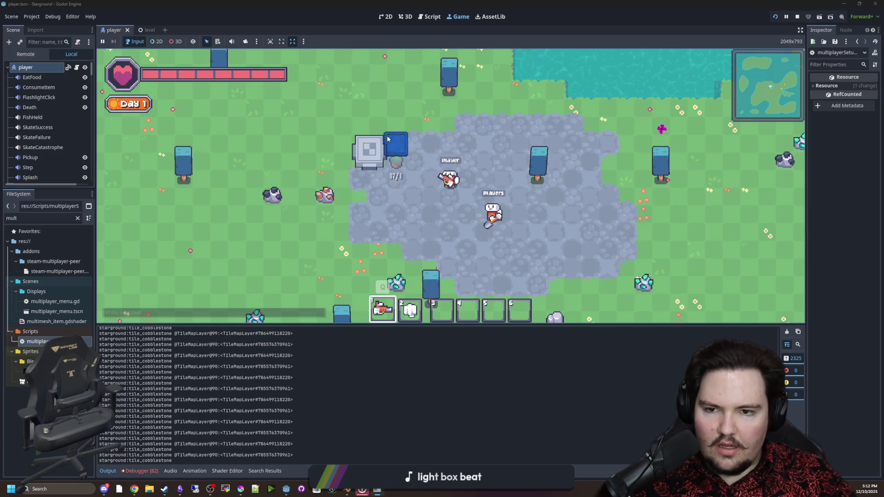
mouse_move(343, 127)
mouse_down()
mouse_move(377, 194)
mouse_move(410, 126)
mouse_move(430, 144)
mouse_move(381, 183)
mouse_move(352, 182)
mouse_move(364, 180)
mouse_move(366, 149)
mouse_move(367, 243)
mouse_move(375, 136)
mouse_move(449, 141)
mouse_up()
key(a)
key(s)
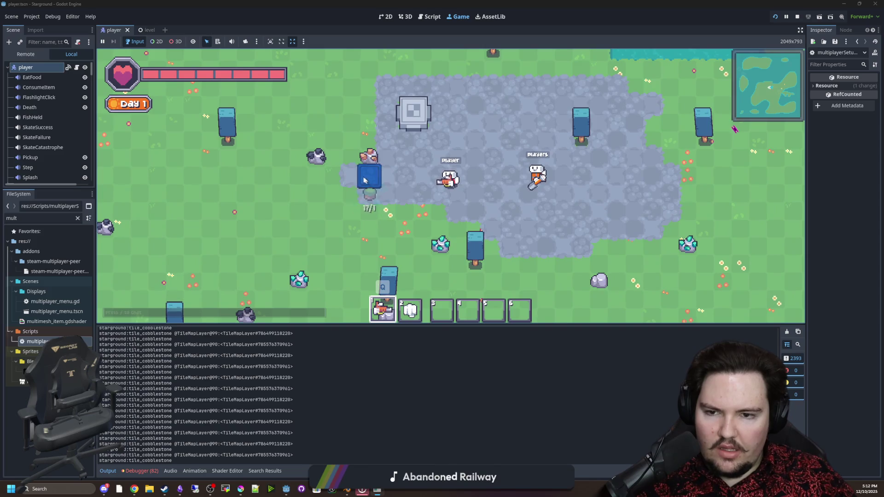
key(w)
key(d)
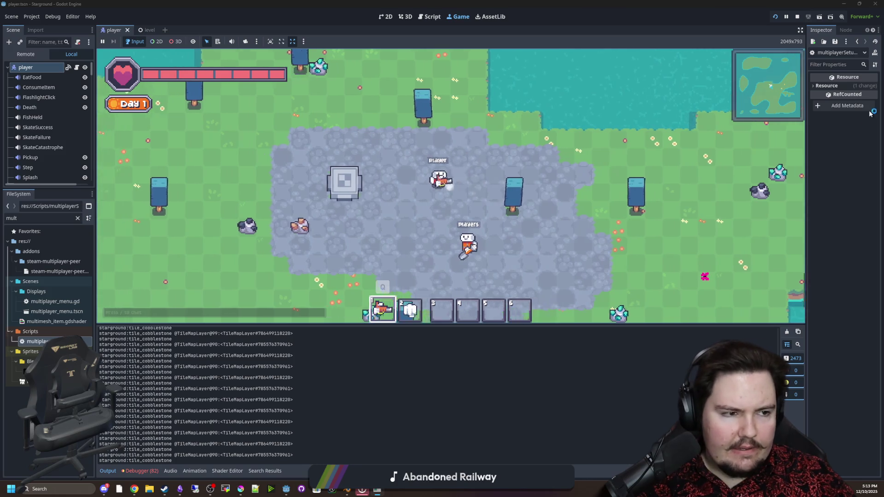
Stop the running game with F8 and save the project.
key(F8)
click(423, 233)
key(ctrl+s)
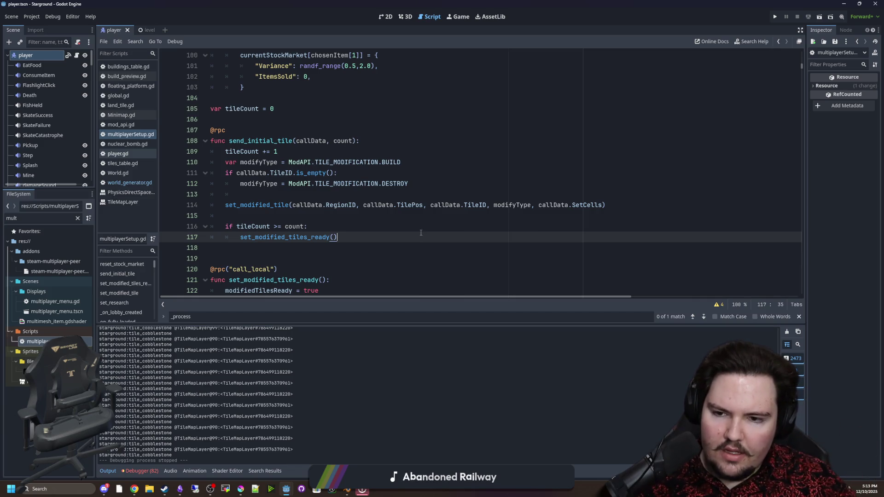
click(287, 212)
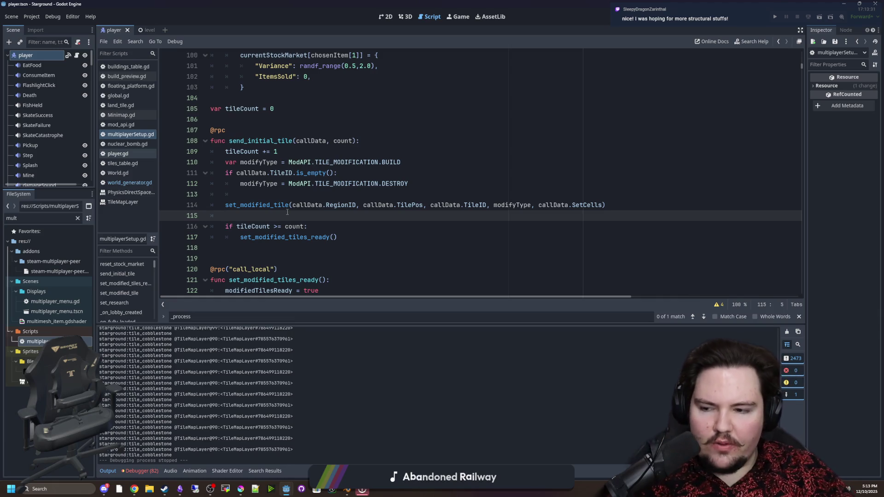
click(456, 18)
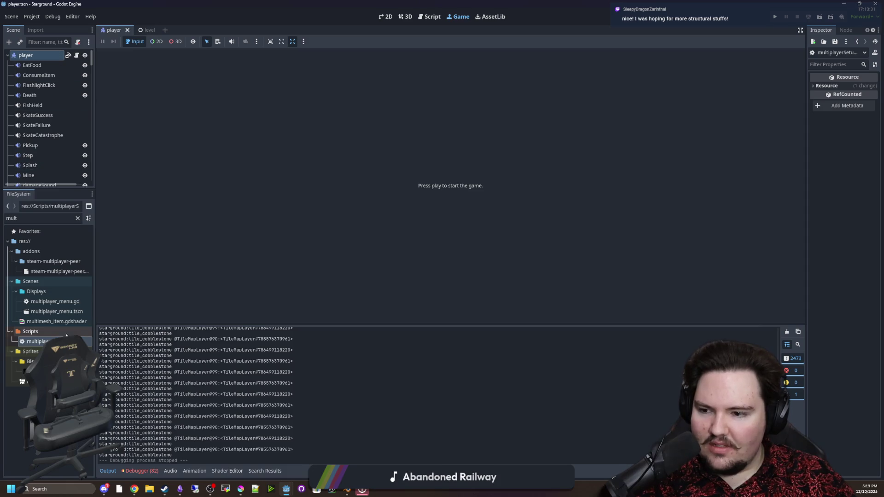
double_click(37, 341)
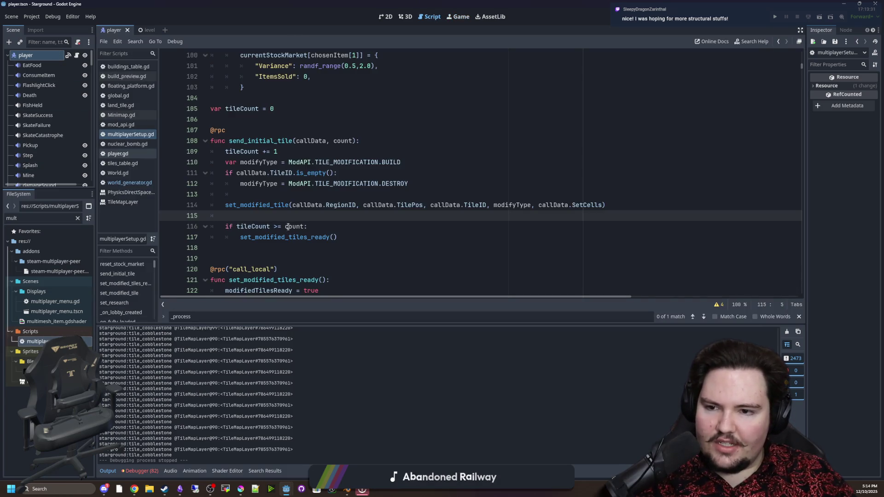
Jump to set_modified_tile, delete its debug prints line, and save.
ctrl+click(256, 205)
scroll(253, 203, down, 4)
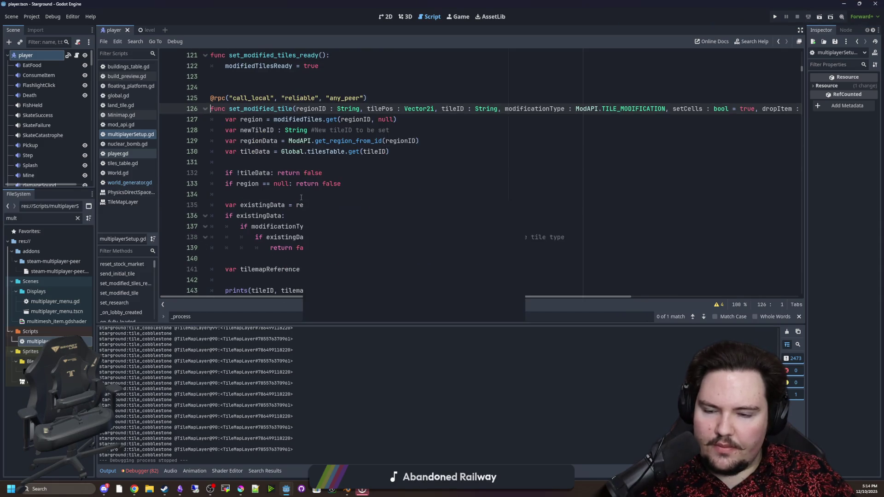
click(284, 207)
mouse_move(345, 226)
mouse_down()
mouse_move(211, 205)
mouse_move(148, 214)
mouse_up()
key(BackSpace)
key(BackSpace)
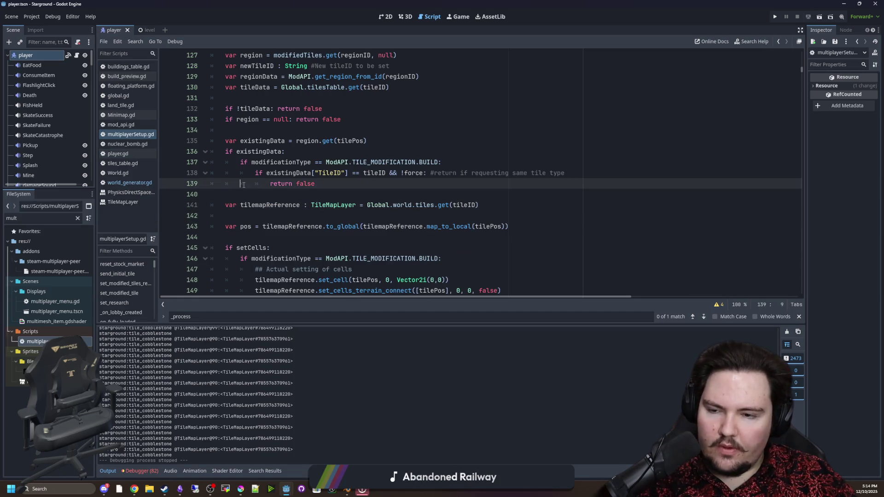
click(265, 210)
scroll(265, 210, down, 4)
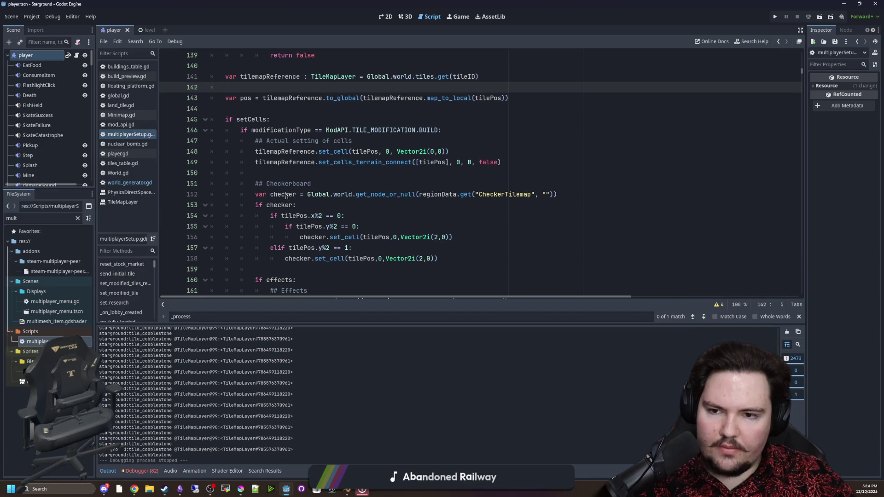
click(308, 184)
click(309, 173)
key(ctrl+s)
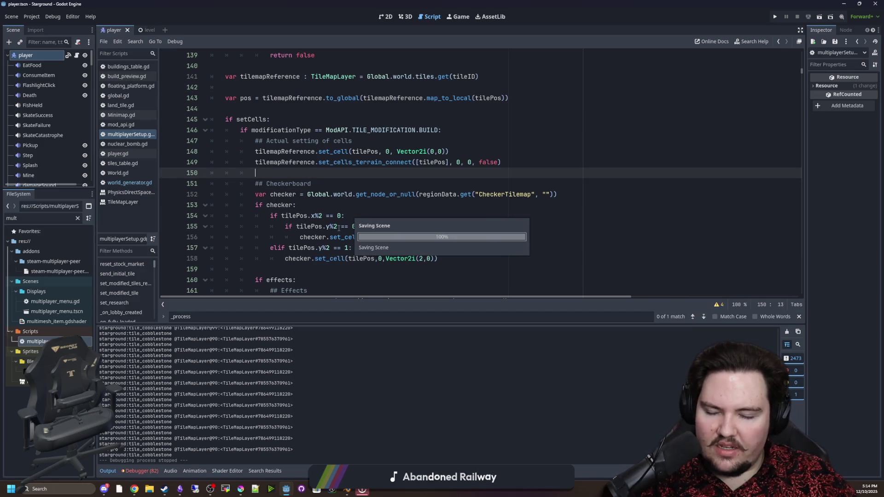
Briefly restore the prints line, undo back to its removal, and review the function.
scroll(340, 214, up, 1)
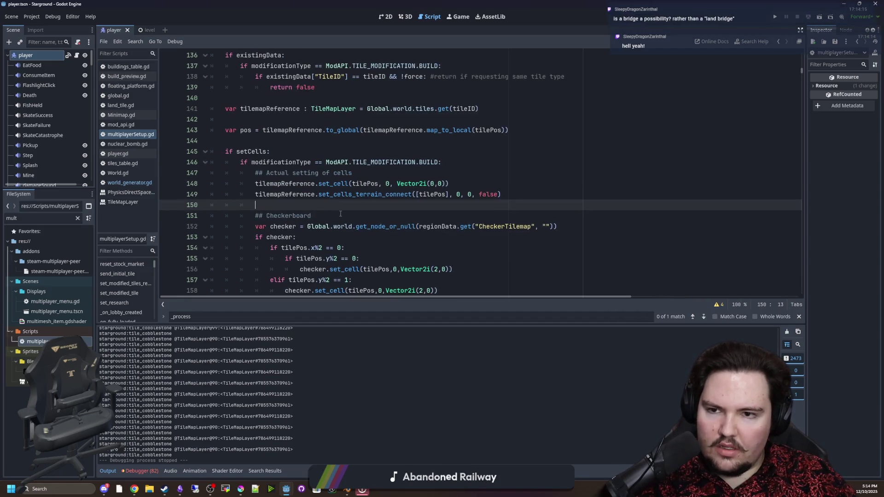
click(374, 173)
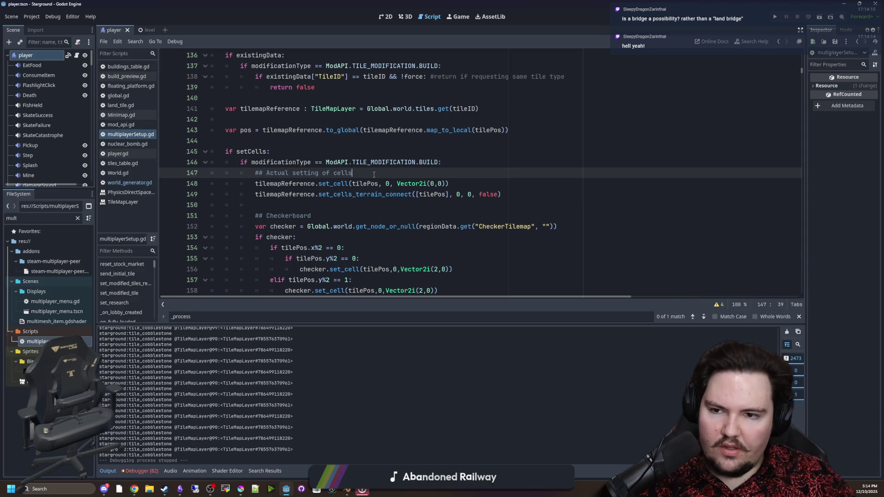
key(ctrl+z)
key(ctrl+z)
key(ctrl+z)
key(ctrl+z)
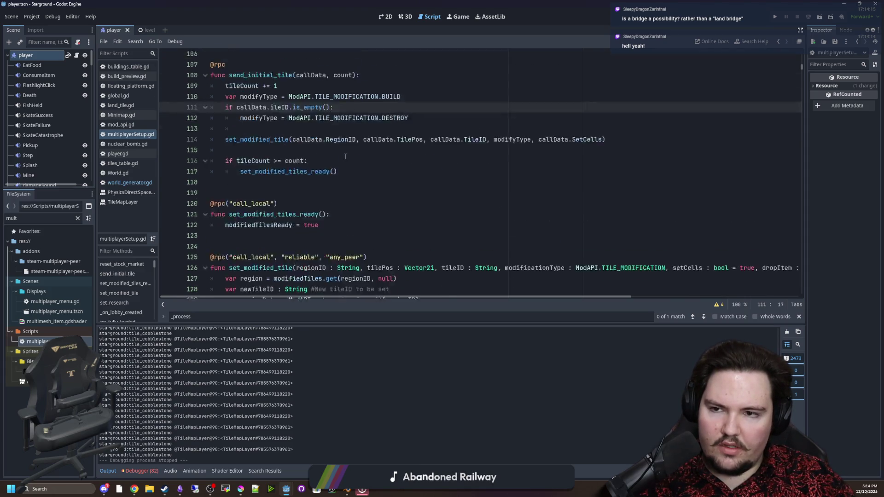
text(T)
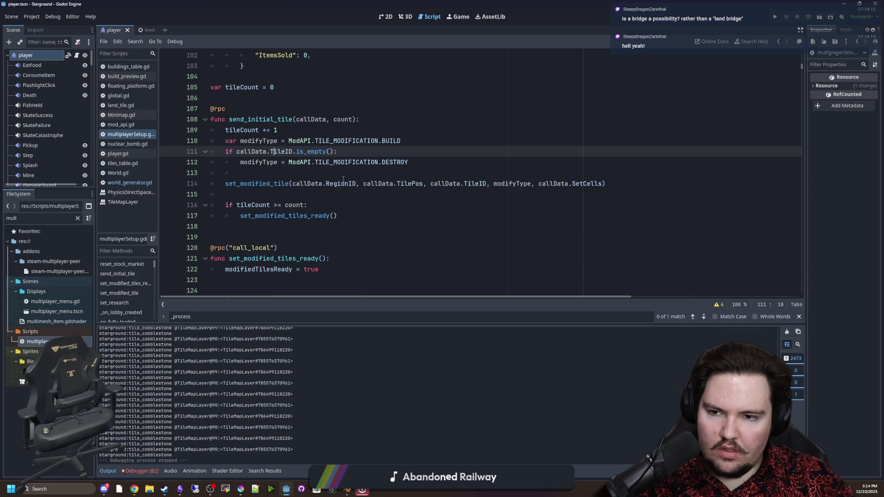
key(ctrl+z)
scroll(367, 205, down, 3)
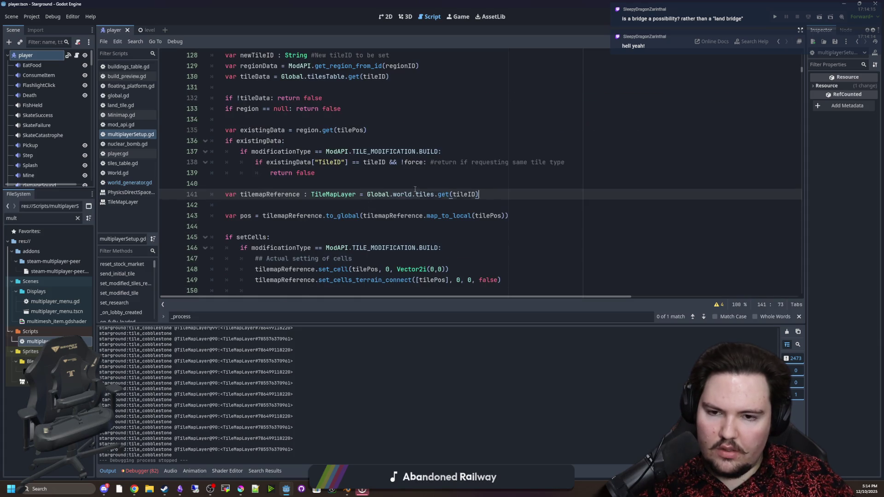
key(Up)
scroll(422, 205, down, 1)
scroll(421, 205, down, 2)
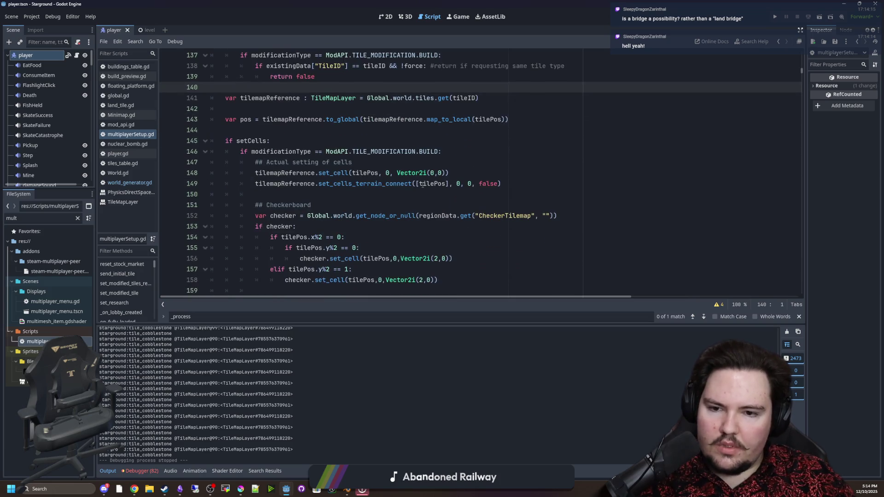
scroll(423, 185, down, 5)
scroll(427, 184, up, 2)
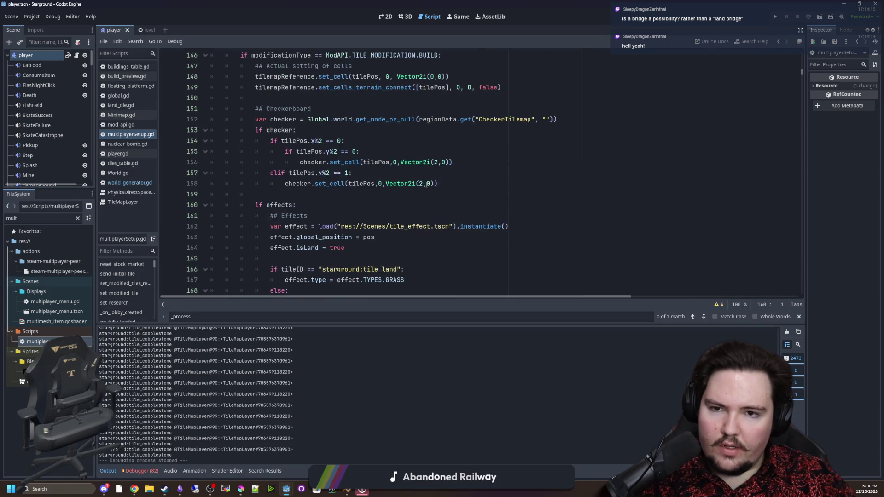
scroll(426, 184, down, 6)
scroll(426, 184, down, 3)
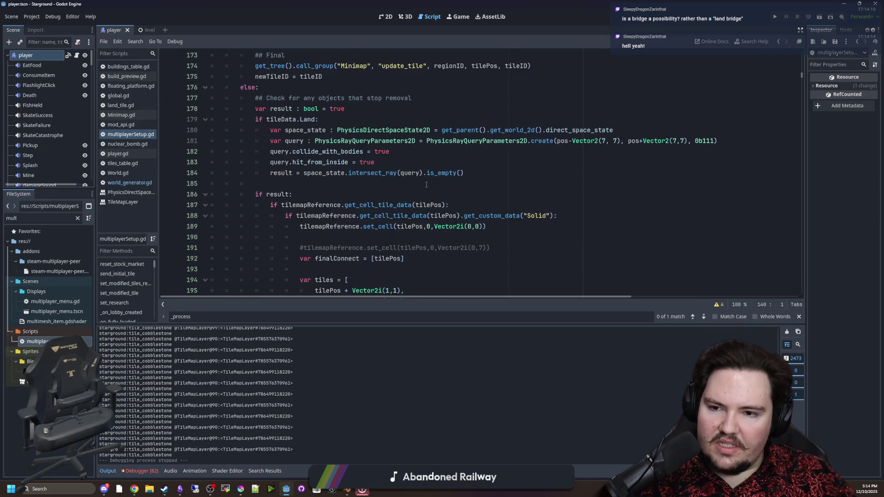
scroll(359, 200, down, 1)
click(365, 203)
scroll(365, 203, down, 1)
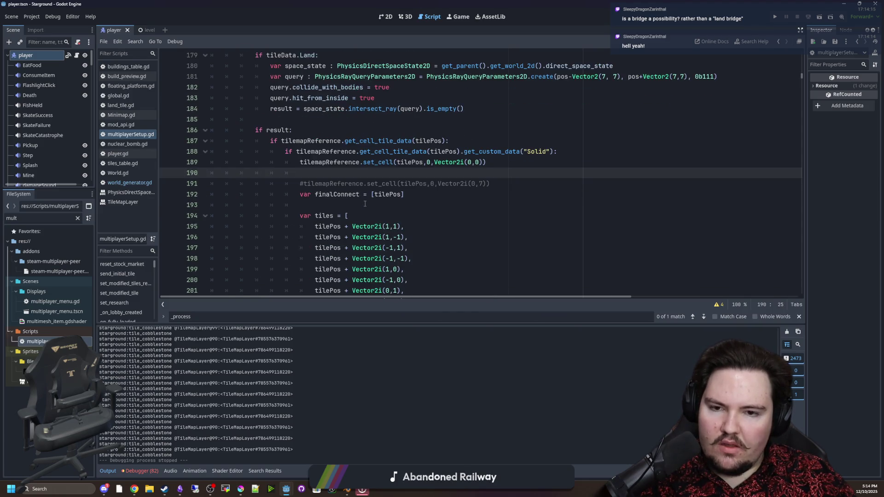
click(296, 164)
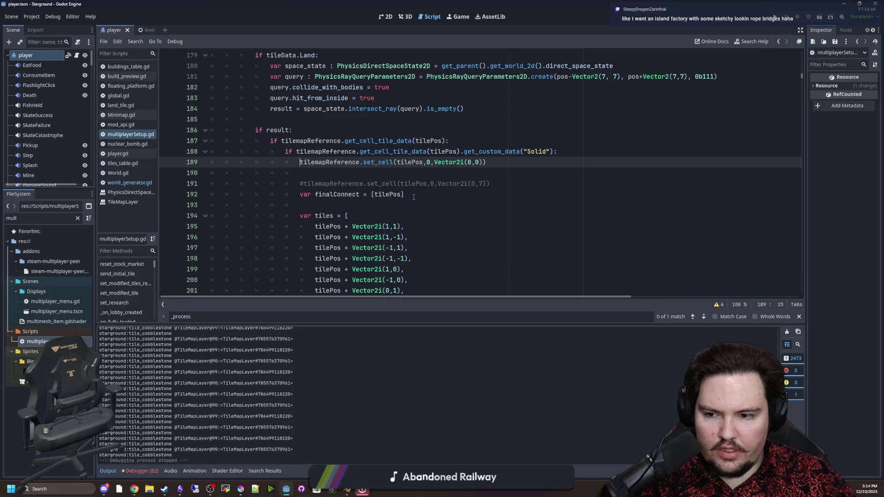
scroll(413, 197, down, 1)
scroll(414, 197, down, 5)
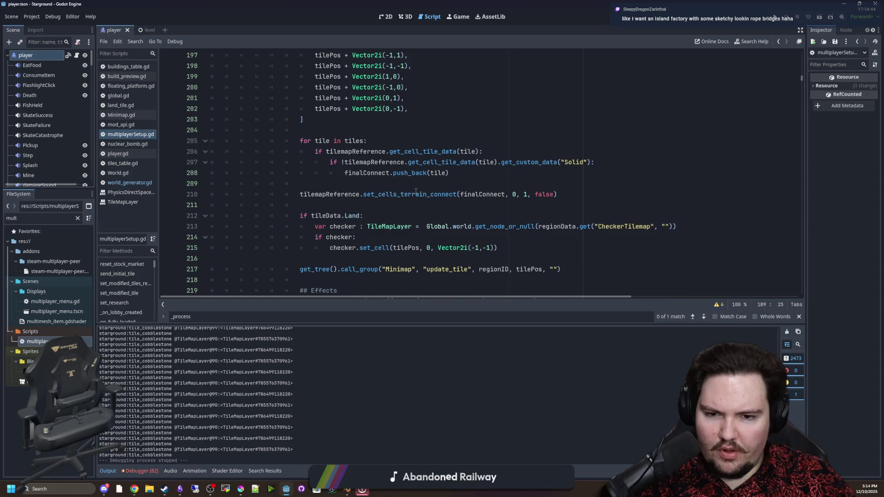
scroll(414, 193, up, 6)
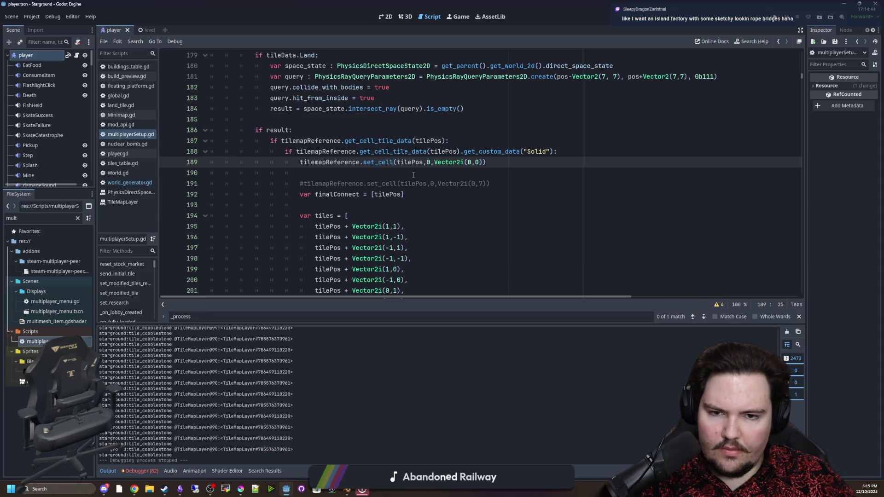
scroll(413, 175, down, 4)
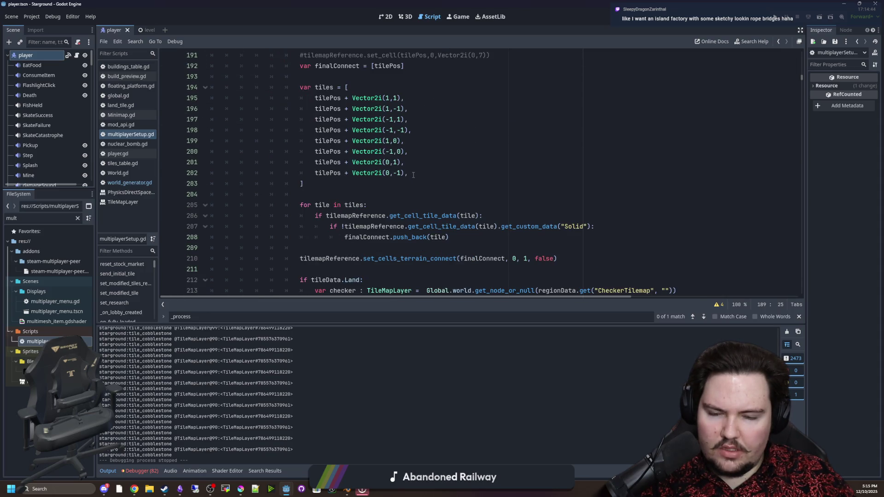
mouse_move(541, 261)
mouse_down()
mouse_move(368, 230)
mouse_move(379, 202)
mouse_up()
scroll(379, 202, up, 3)
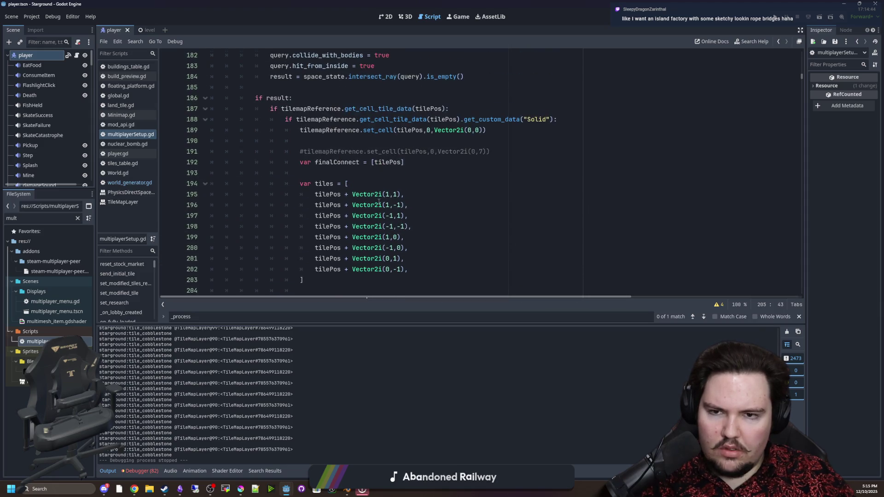
click(347, 146)
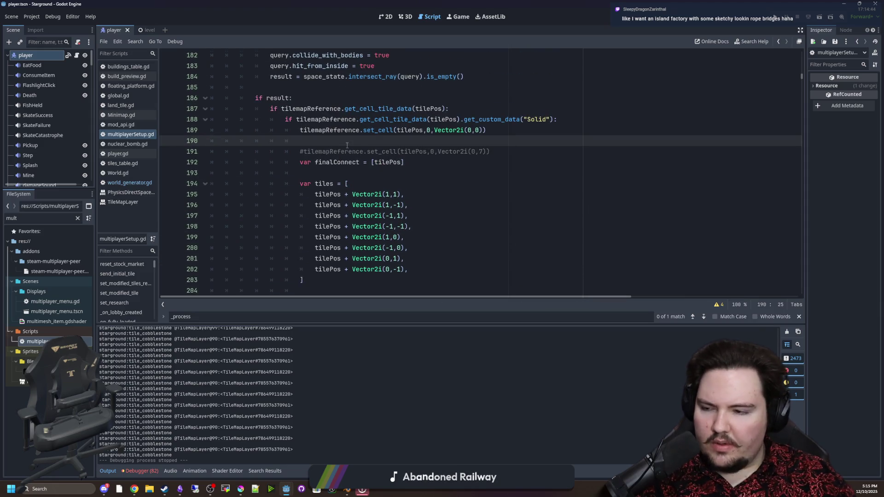
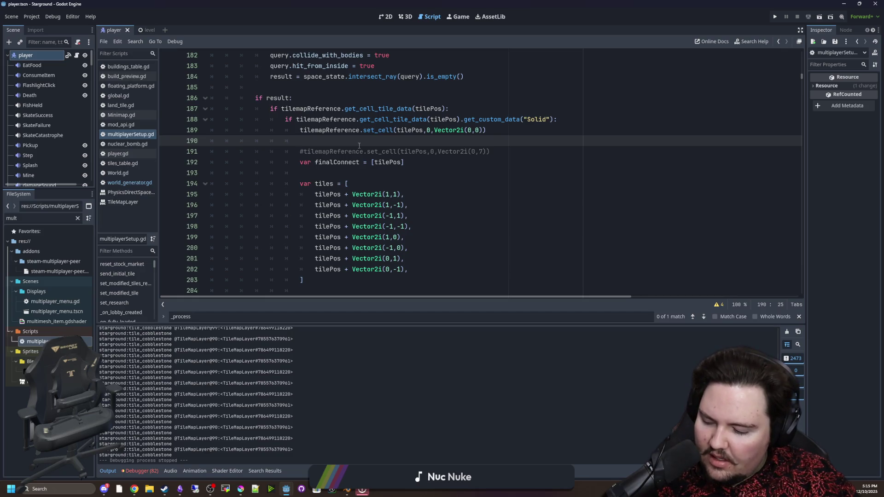
Scroll the multiplayerSetup.gd script back to the left and switch the bottom panel to the Debugger.
scroll(358, 184, right, 3)
key(Down)
key(Down)
key(Down)
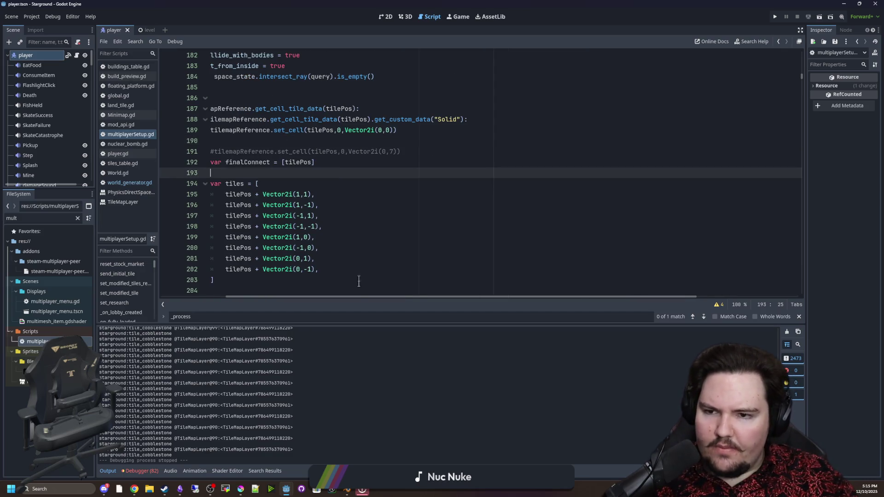
drag(351, 298, 253, 286)
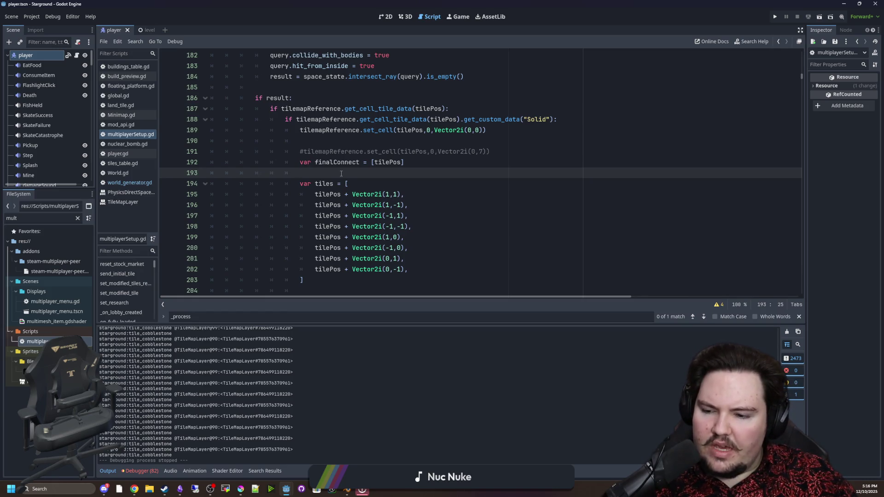
click(139, 470)
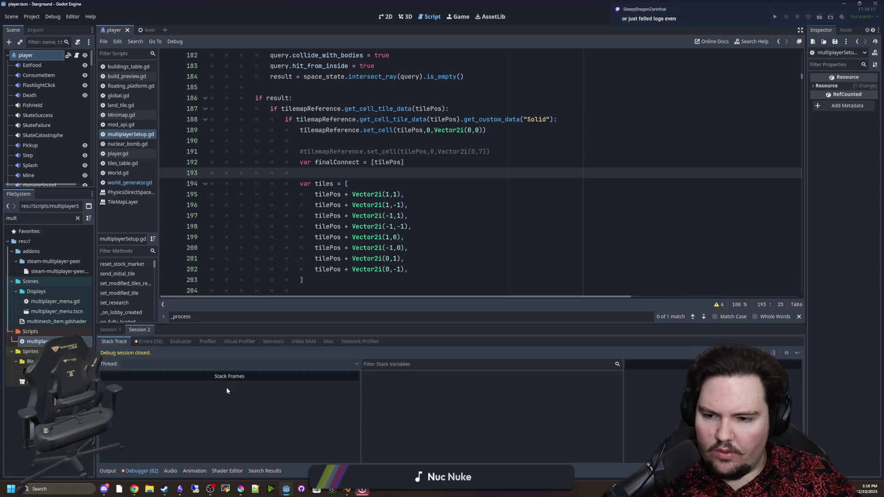
Show the debugger's Errors list and jump to the set_modified_tile error at line 145.
click(149, 341)
scroll(207, 436, down, 2)
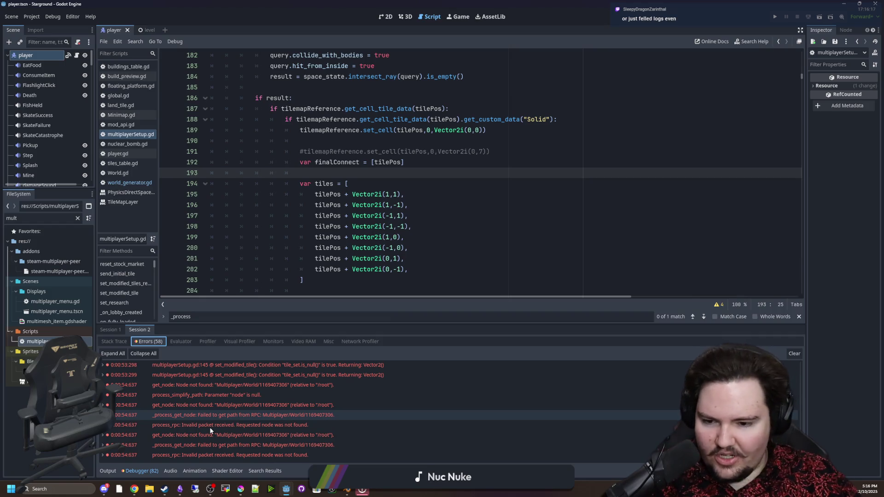
scroll(333, 408, up, 3)
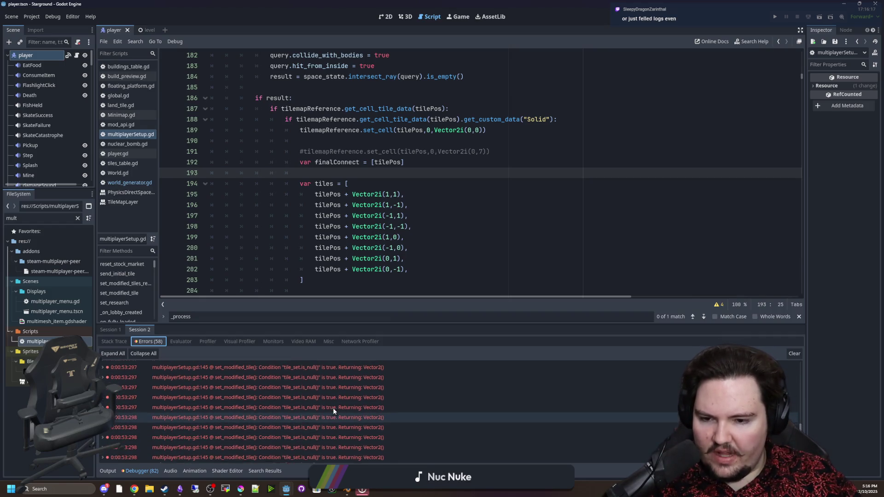
scroll(359, 424, up, 3)
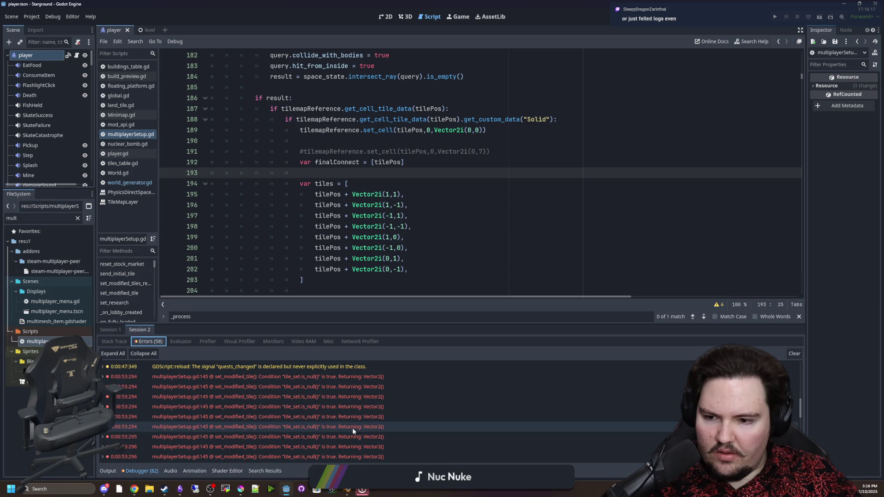
click(315, 377)
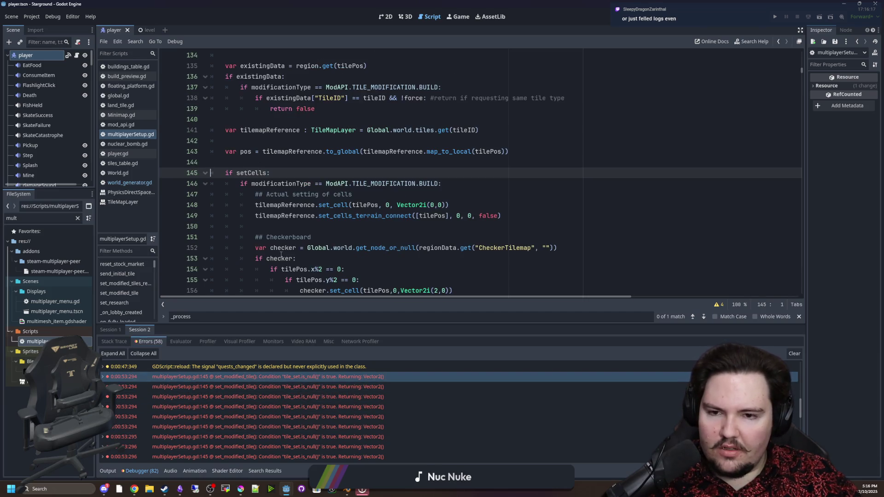
Delete the empty line 142 after the tilemapReference declaration.
scroll(280, 230, up, 4)
click(263, 270)
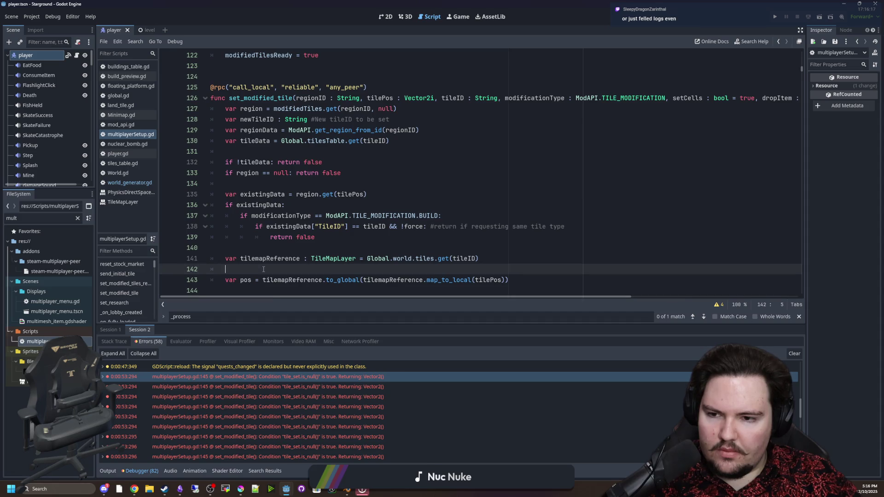
key(BackSpace)
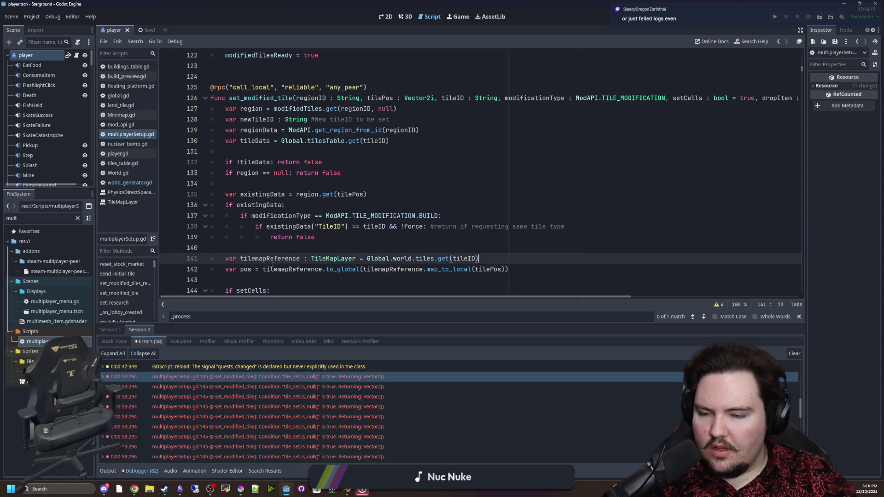
scroll(276, 244, down, 2)
click(287, 216)
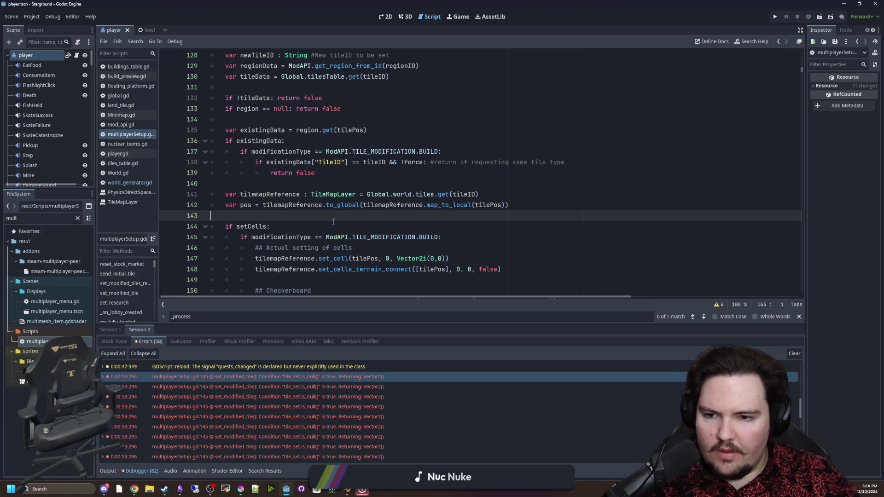
Review set_modified_tile around the finalConnect line and the set_cell call.
scroll(332, 222, up, 2)
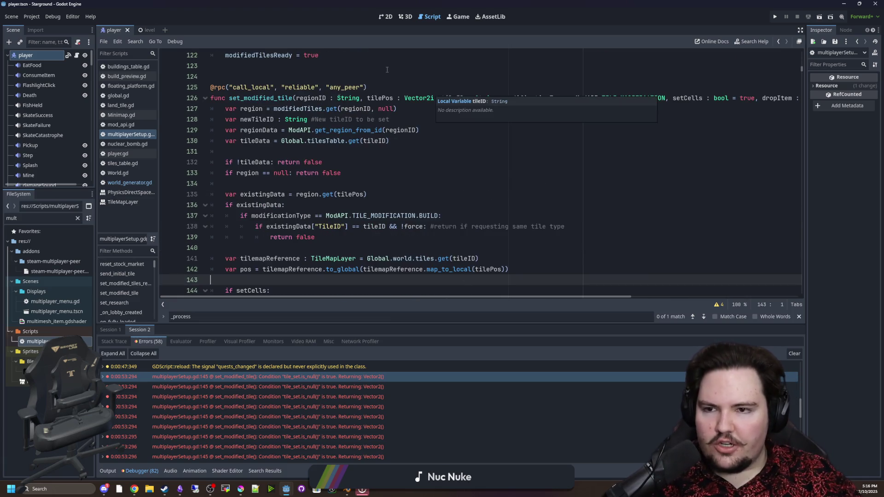
scroll(335, 173, down, 2)
scroll(241, 219, down, 4)
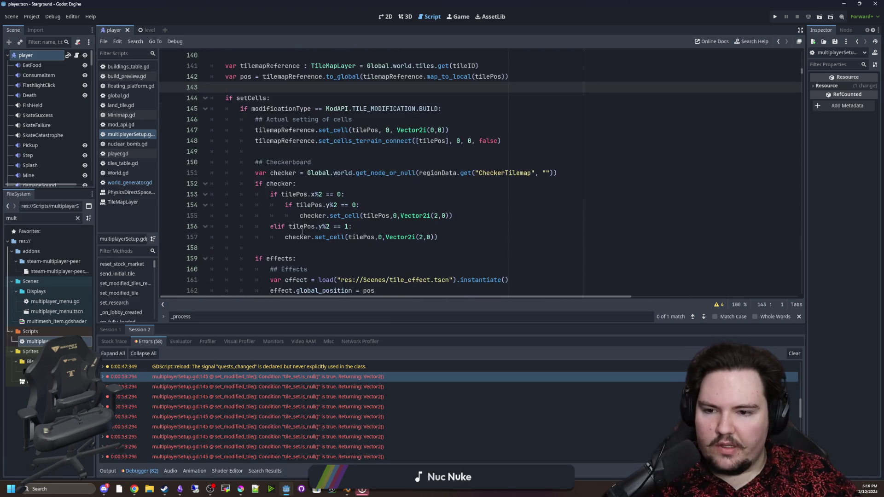
scroll(289, 234, up, 3)
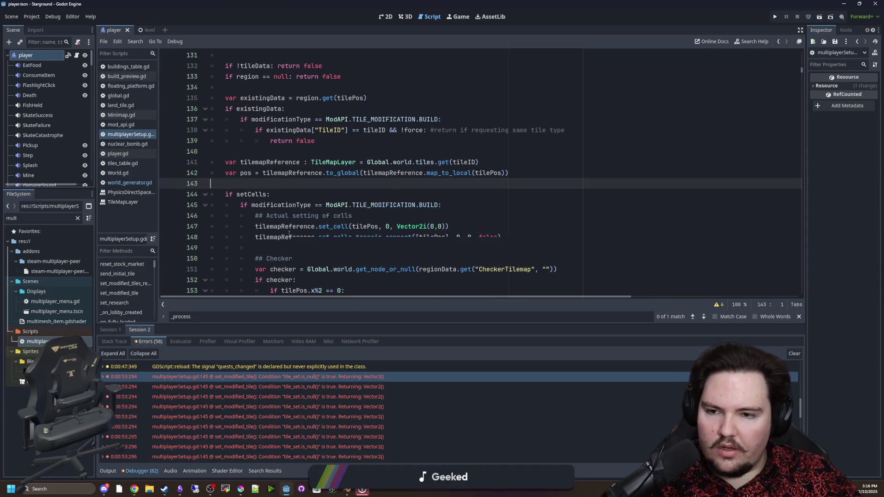
scroll(268, 220, down, 5)
scroll(268, 220, down, 4)
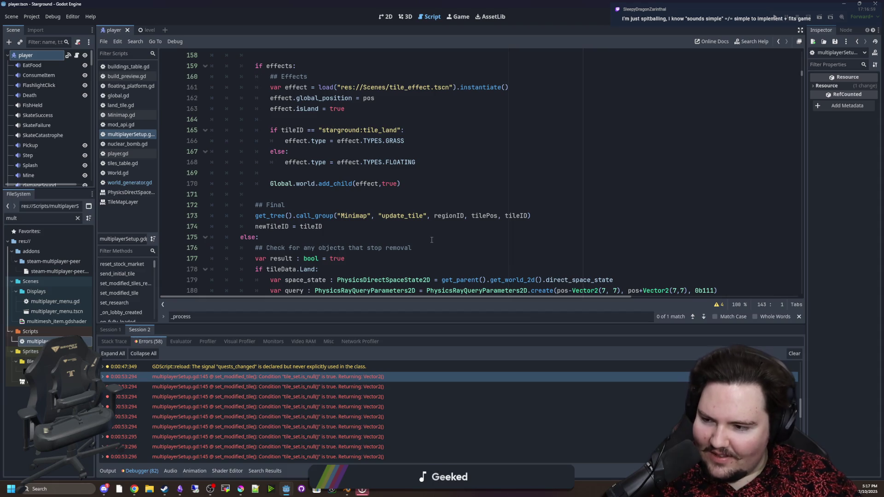
scroll(431, 240, down, 4)
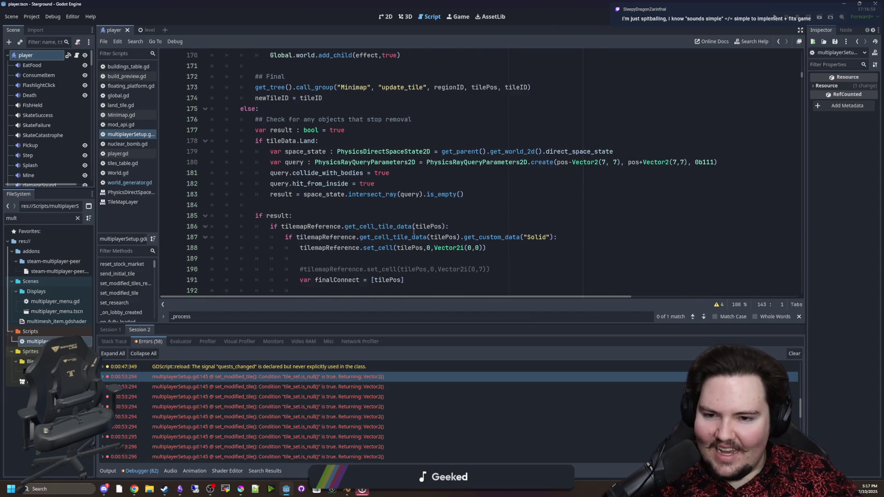
scroll(307, 217, down, 3)
click(460, 204)
click(500, 179)
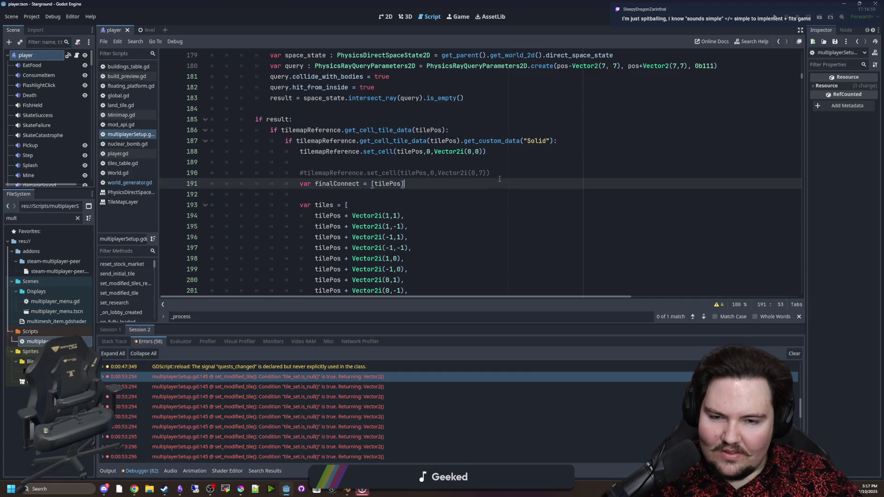
click(416, 162)
Inspect the if !tileData.Land block near line 229, then save the scene and script.
scroll(375, 186, down, 6)
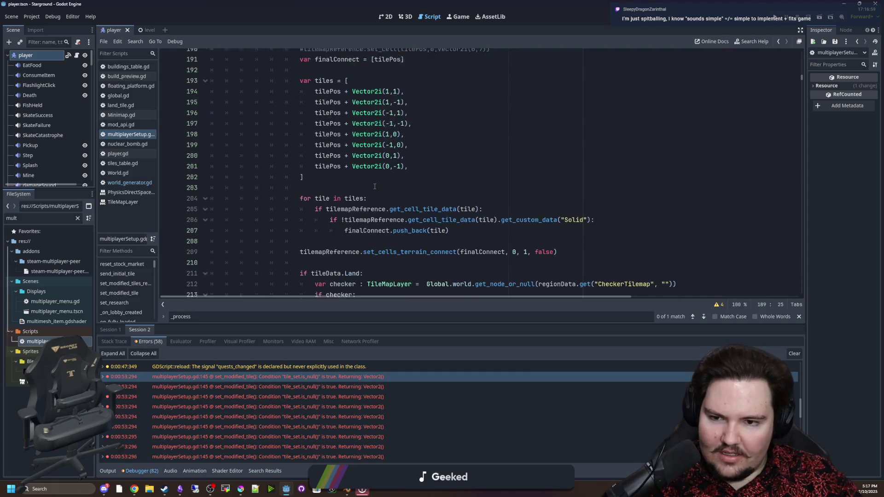
scroll(375, 186, down, 7)
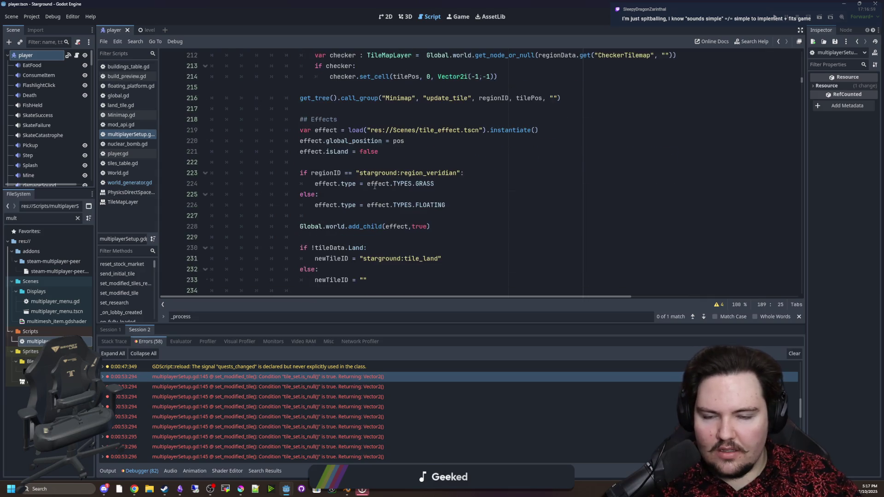
click(375, 186)
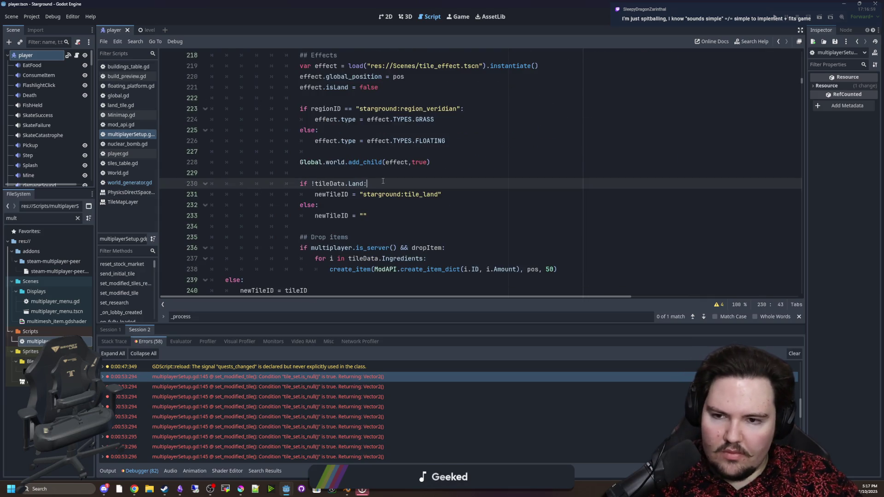
key(Up)
scroll(374, 208, up, 2)
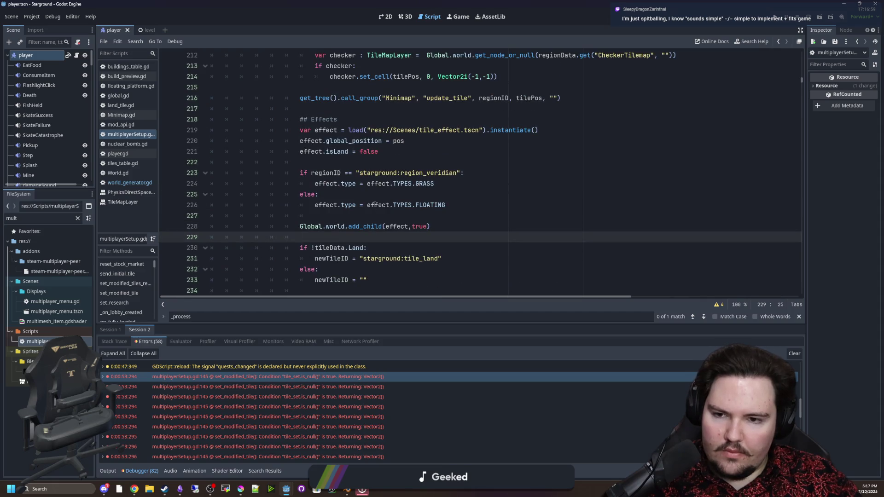
scroll(375, 205, down, 1)
drag(299, 214, 448, 230)
click(449, 226)
drag(368, 247, 177, 212)
click(347, 208)
drag(300, 215, 368, 215)
click(414, 203)
key(ctrl+s)
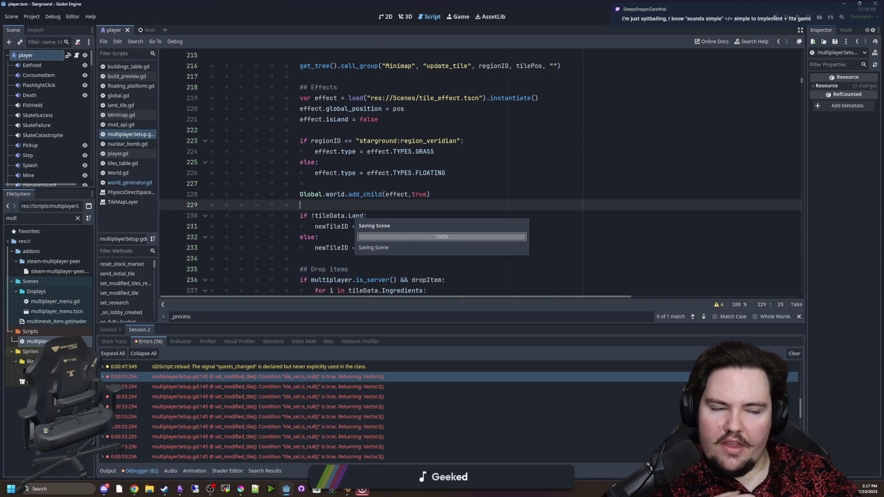
Run the project, continue the saved game, and maximize the Starground window.
click(776, 16)
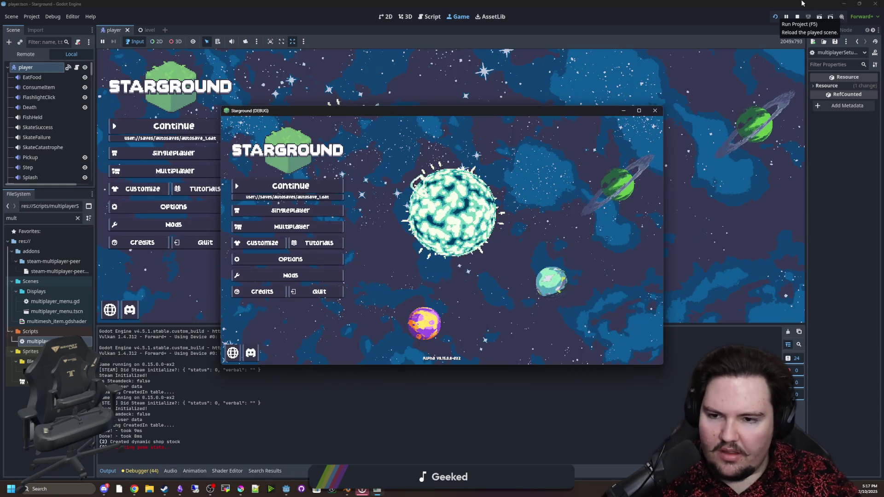
click(318, 188)
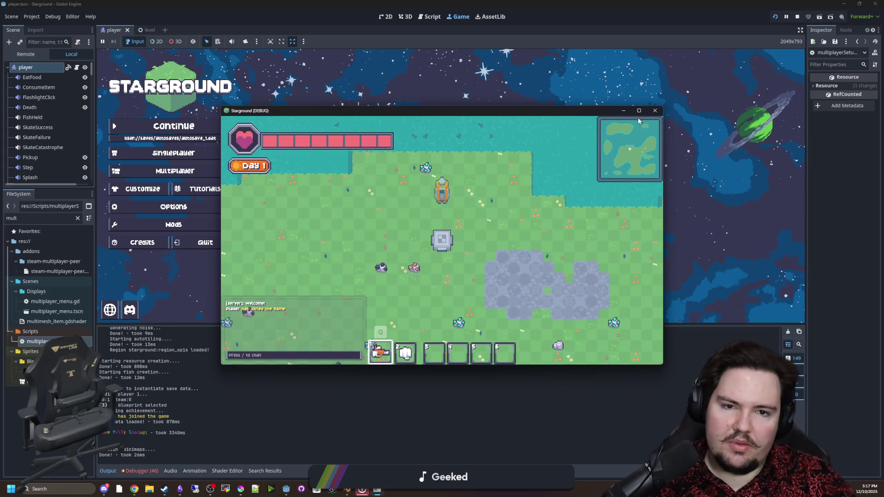
click(639, 110)
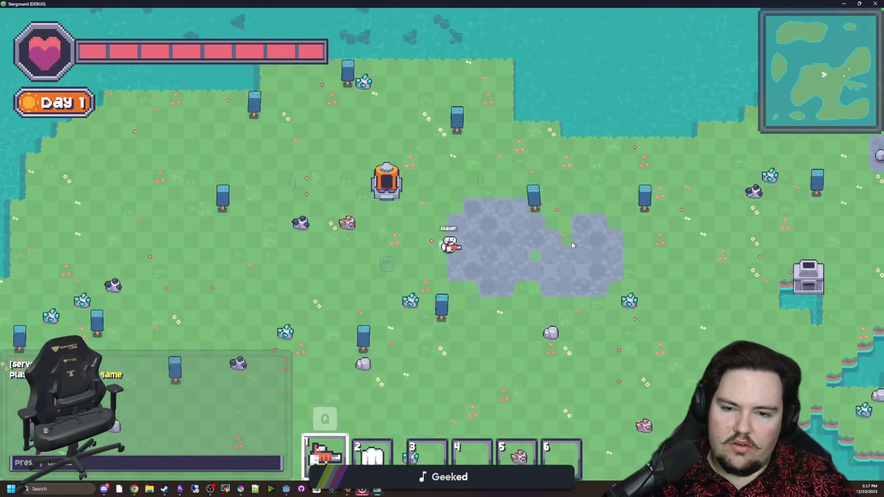
Build a Starlauncher from the last building category and launch from it.
key(b)
click(238, 293)
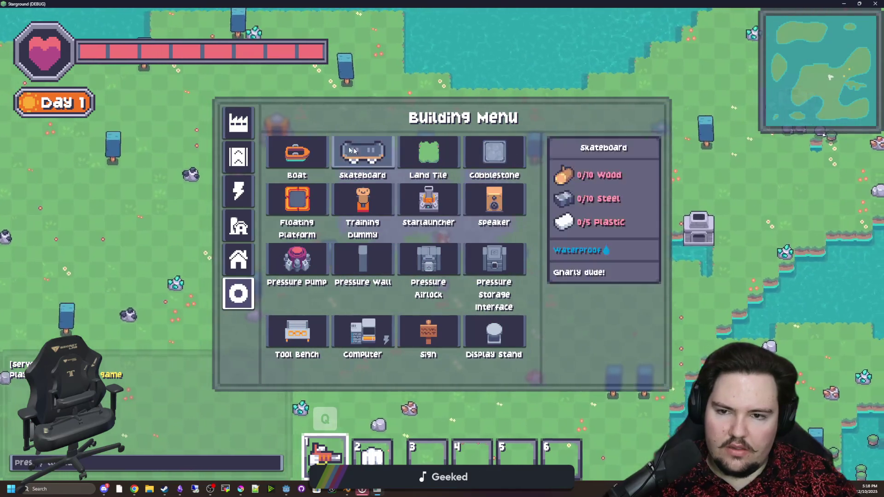
click(427, 202)
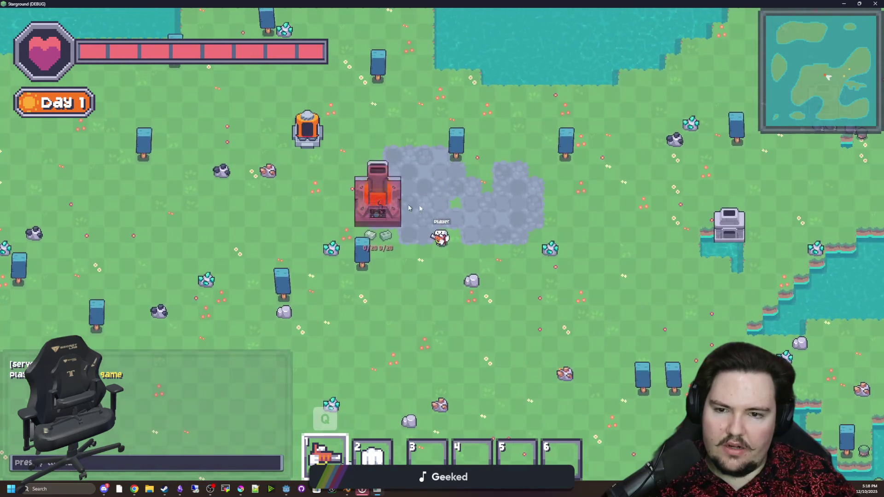
click(434, 225)
right_click(426, 224)
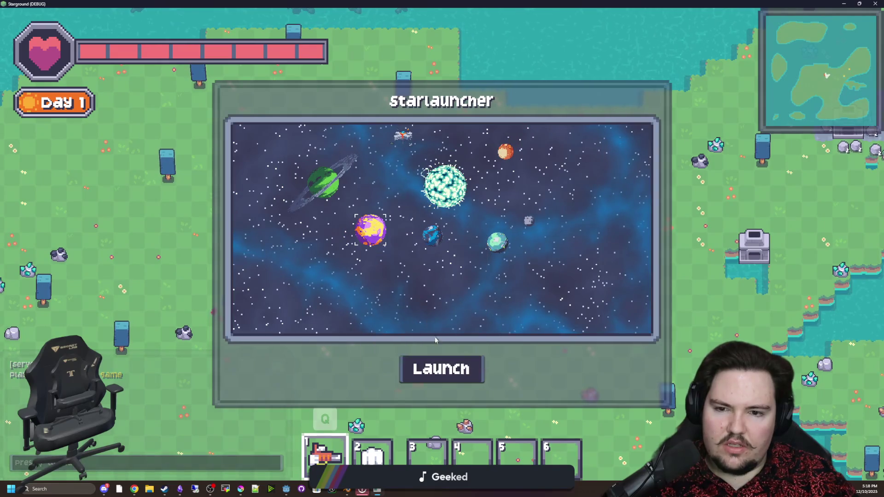
click(441, 368)
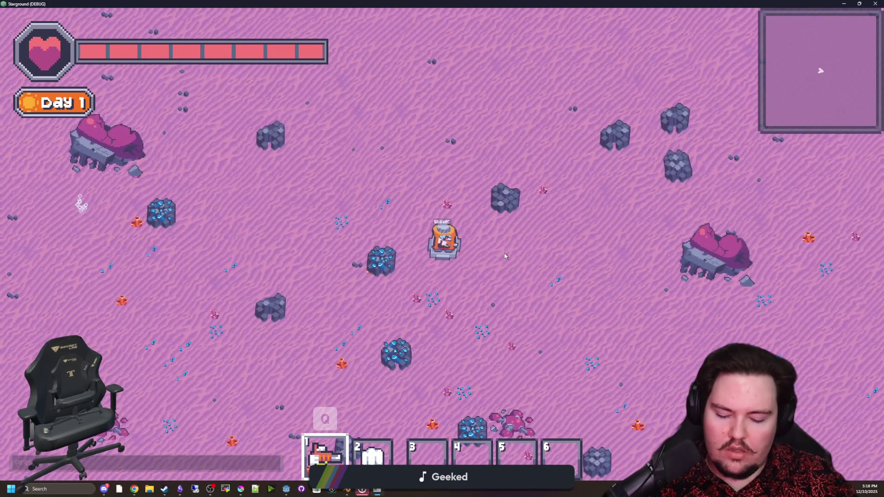
Teleport with the 'tp c' chat command and walk toward the grey machine.
text(/TP)
key(BackSpace)
key(BackSpace)
key(BackSpace)
text(tp c)
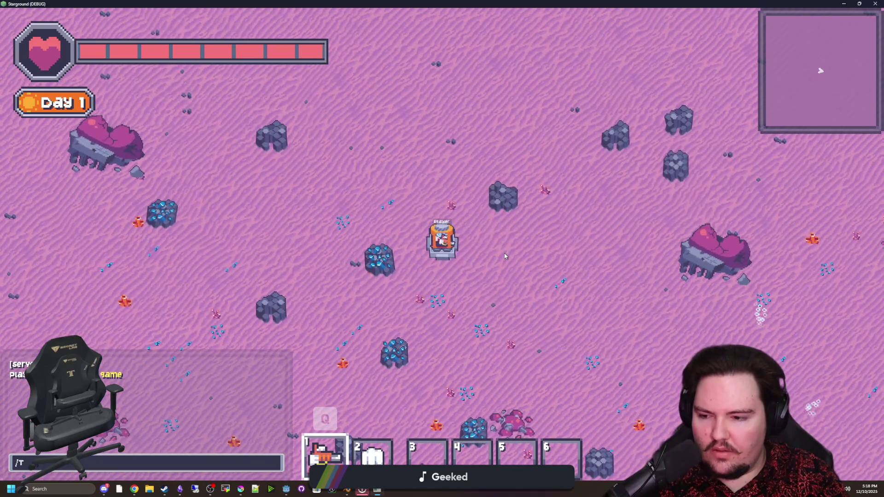
key(Return)
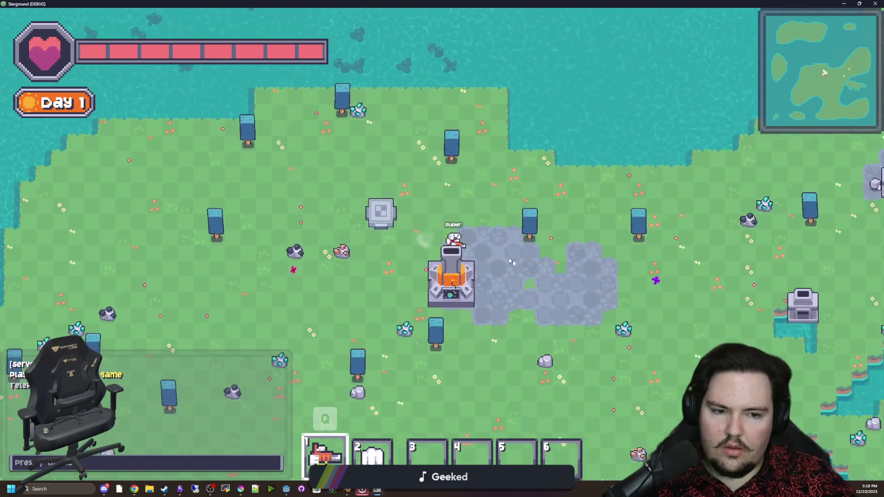
key(d)
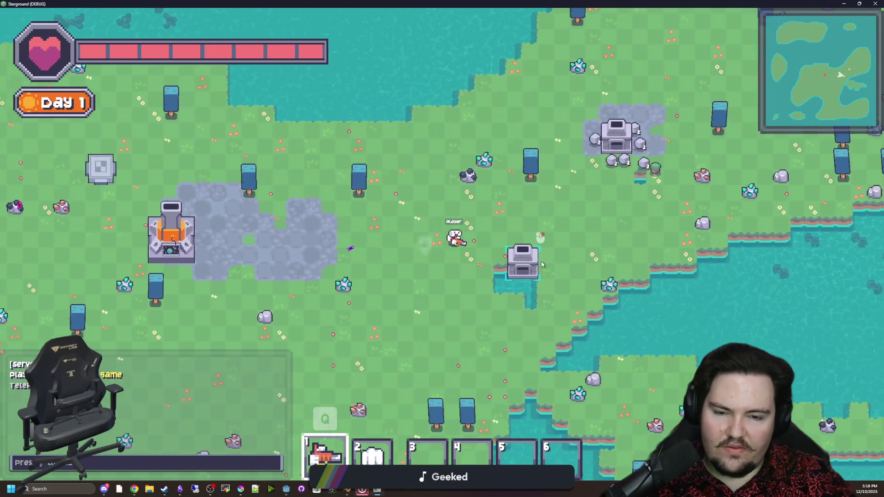
key(s)
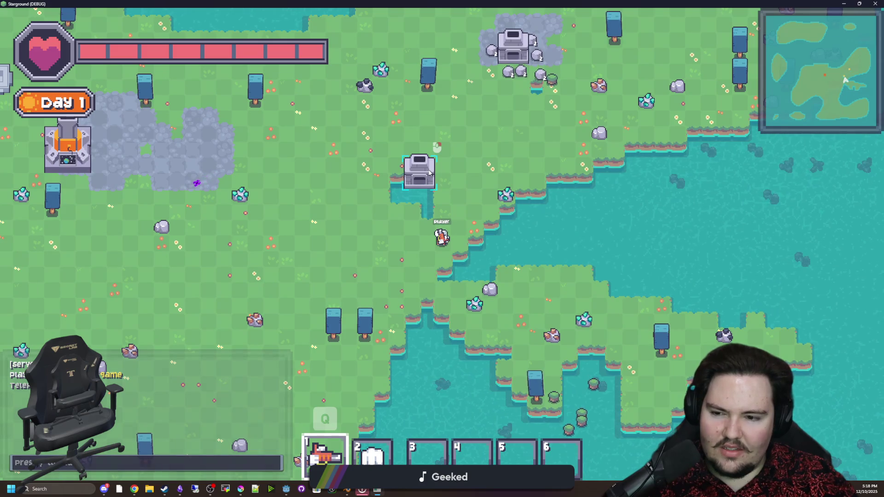
key(w)
key(d)
scroll(388, 237, up, 2)
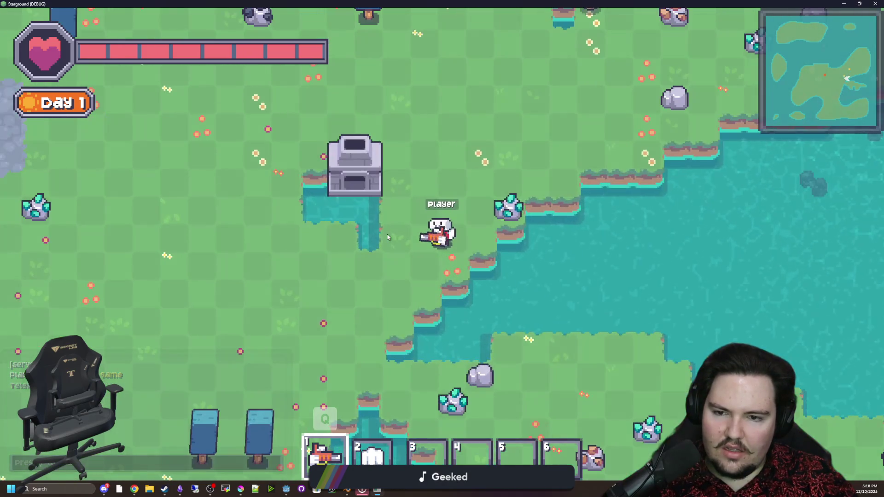
Place a tile from the Building Menu over the grey machine to remove it.
key(b)
click(387, 204)
key(w)
key(a)
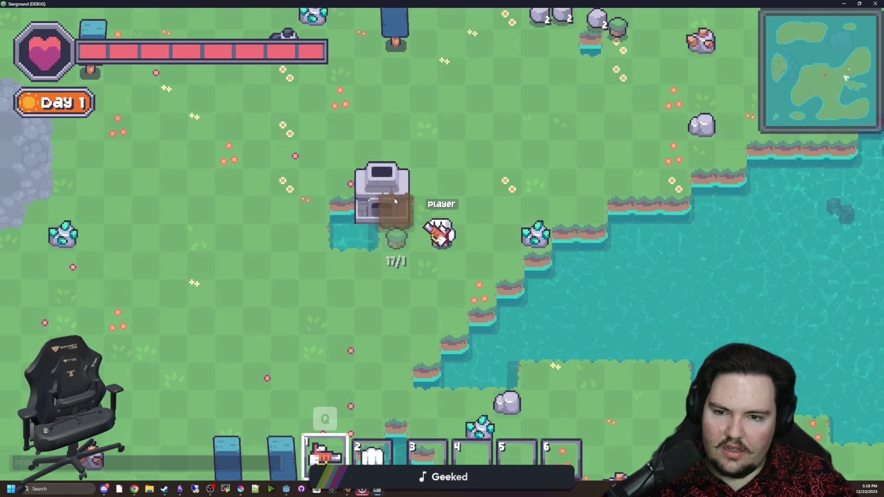
click(396, 199)
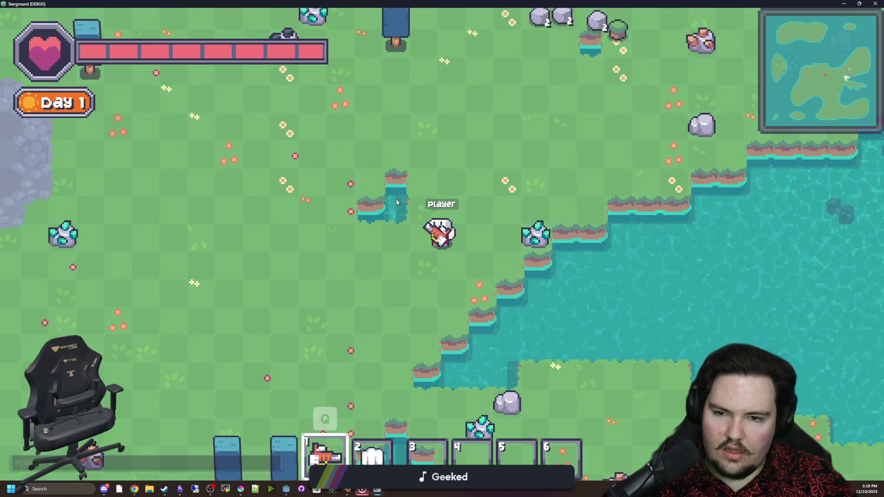
Pick Lake Tile, zoom out, and walk to the Starlauncher to open its planet map.
key(b)
click(429, 150)
key(w)
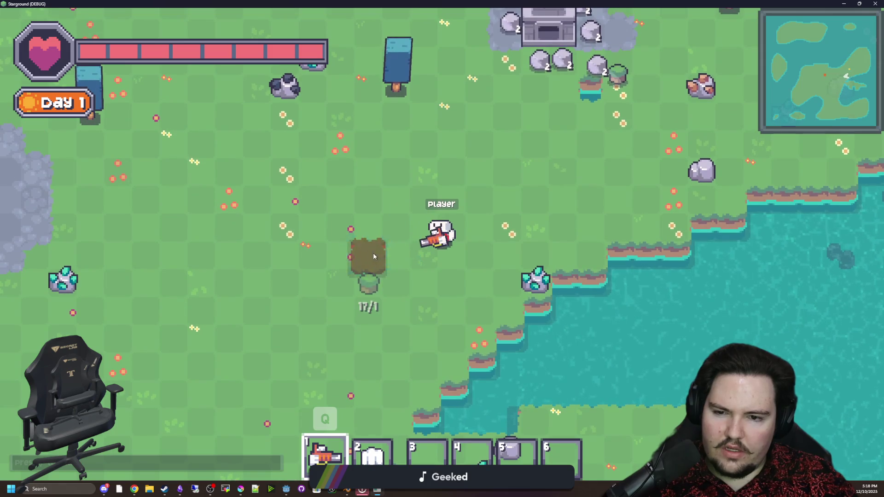
scroll(373, 256, down, 5)
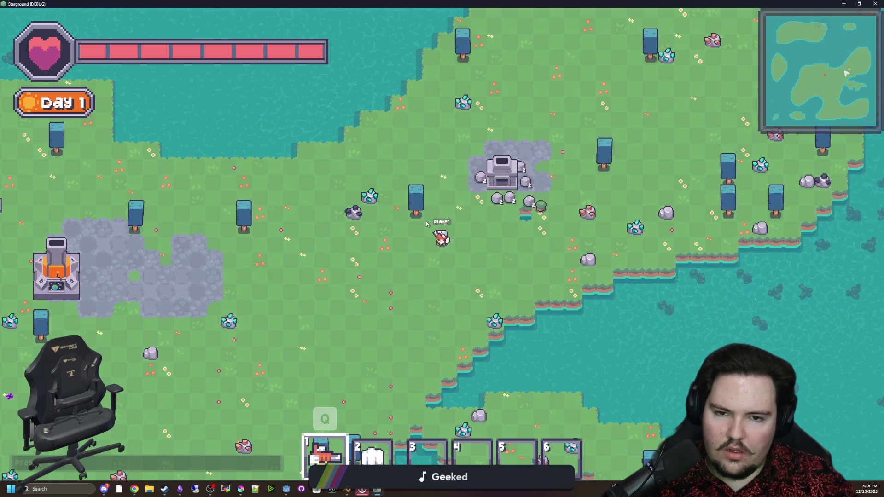
key(s)
key(a)
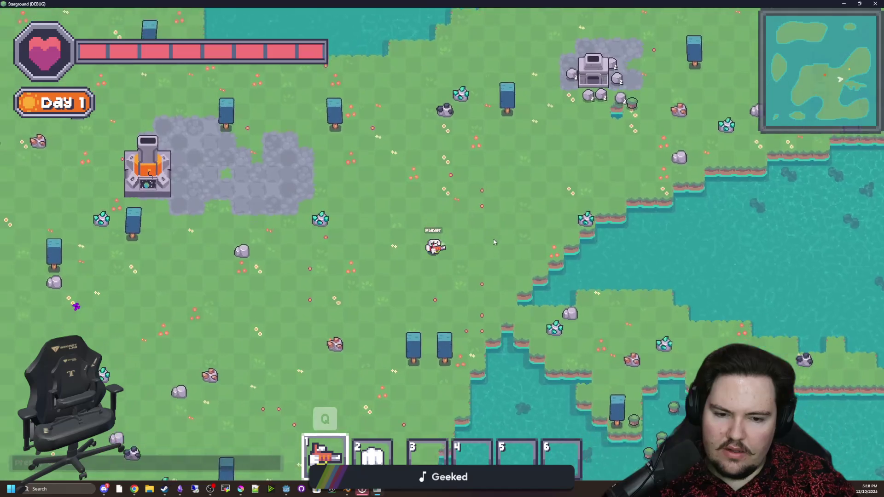
key(a)
click(349, 196)
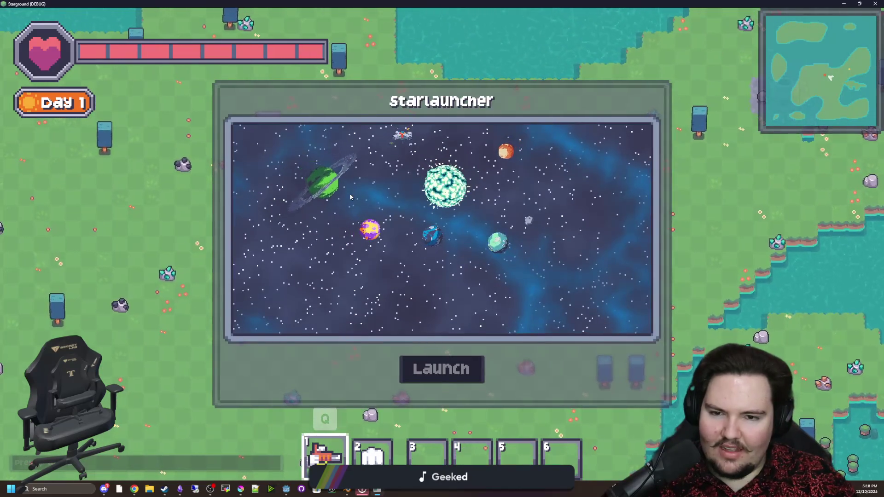
Launch to the purple planet and choose Cobblestone from the Building Menu.
click(369, 240)
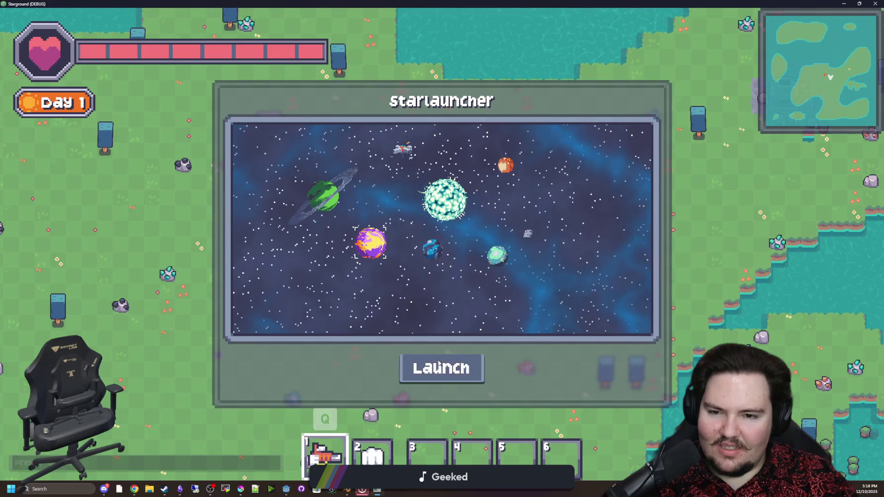
click(437, 363)
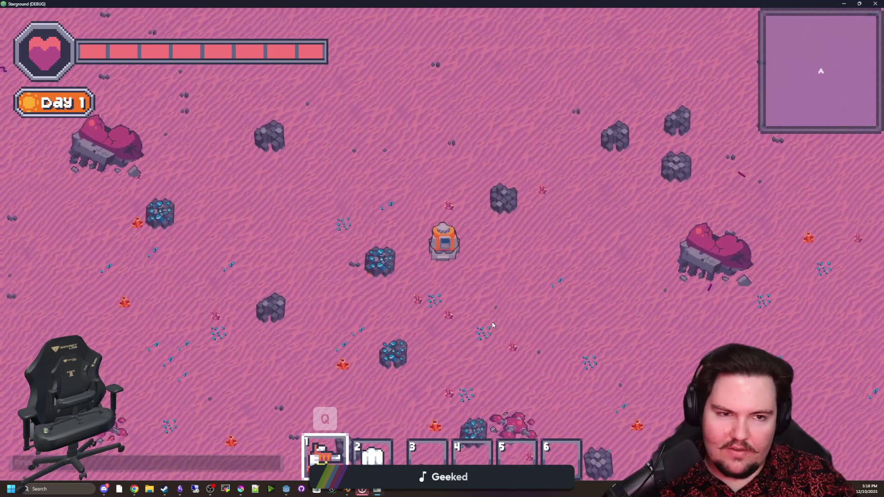
click(492, 325)
click(502, 141)
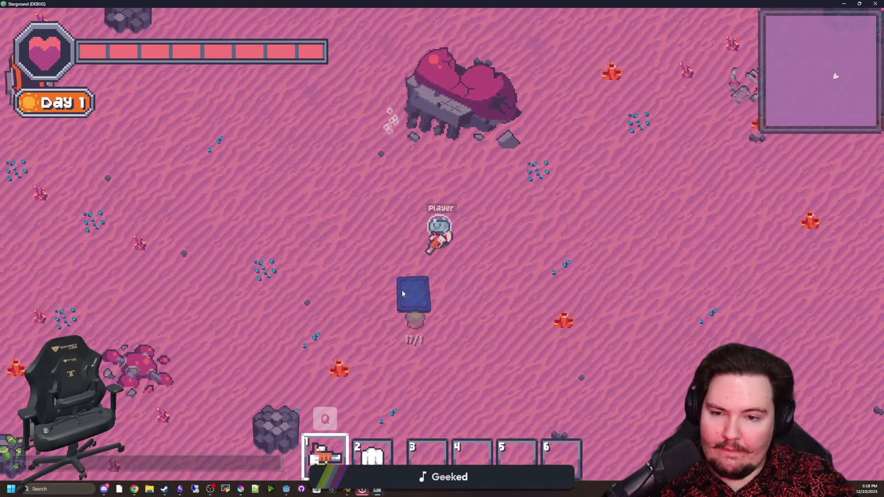
Walk around the pink planet, then enter /tp in chat to return home.
key(a)
key(w)
key(w)
key(a)
key(w)
key(d)
key(s)
key(s)
key(a)
key(d)
Walk across the green island to the stone structure, then switch back to the editor.
key(s)
key(w)
key(a)
text(wa)
text(/tp)
key(Return)
key(s)
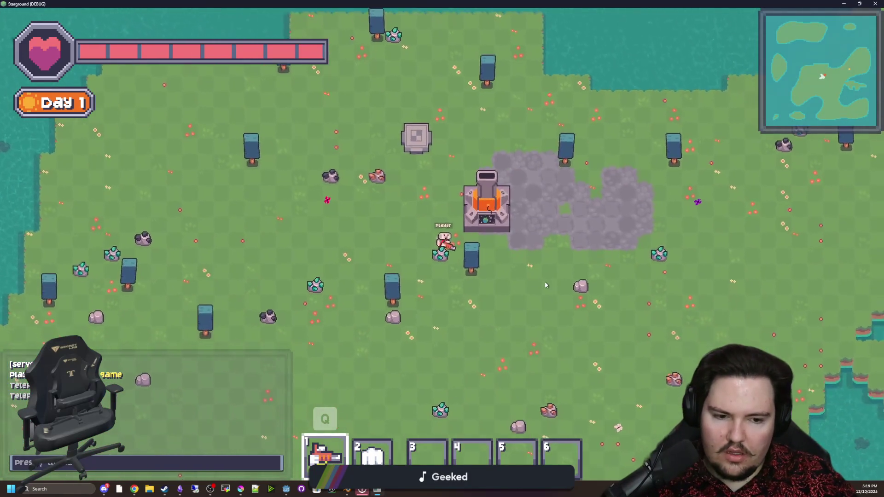
key(s)
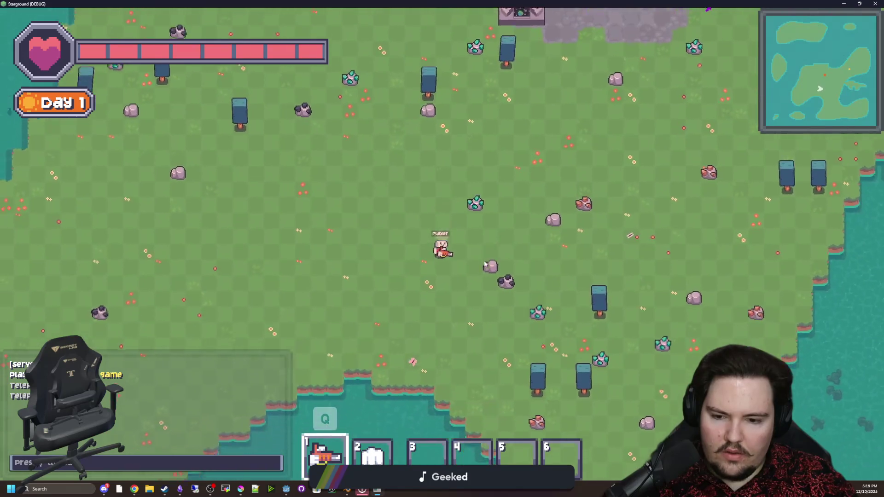
key(w)
key(d)
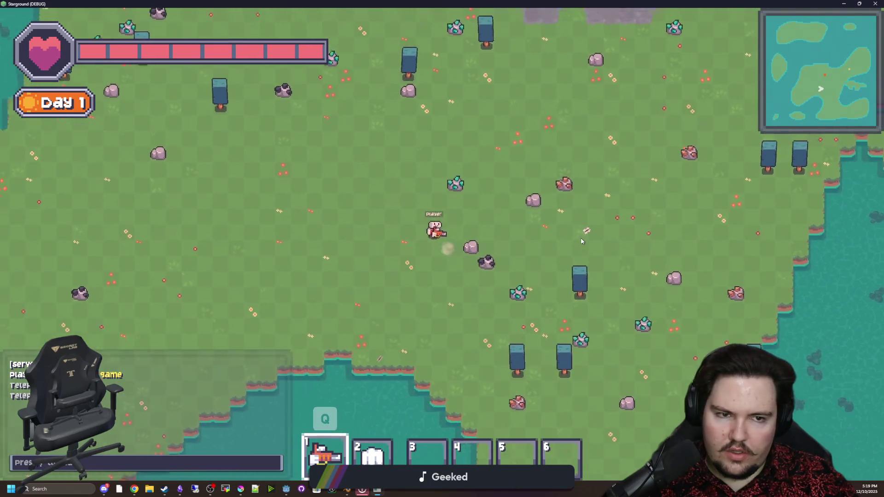
key(d)
key(w)
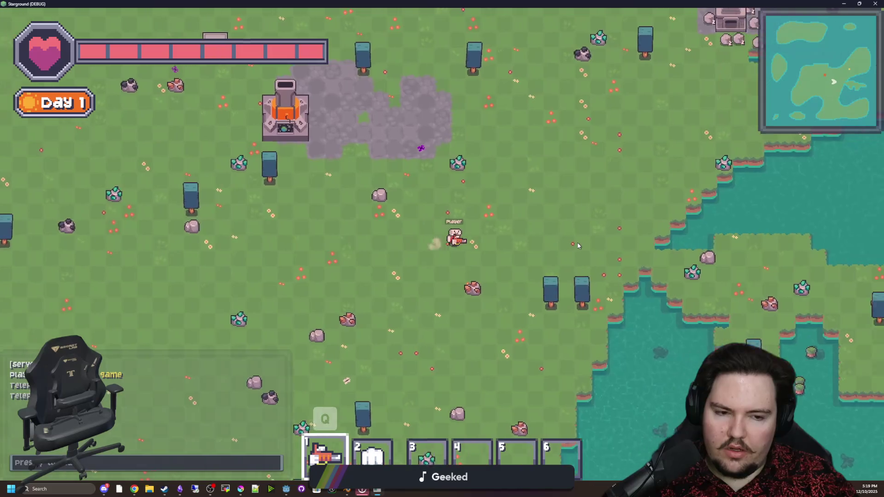
key(w)
key(d)
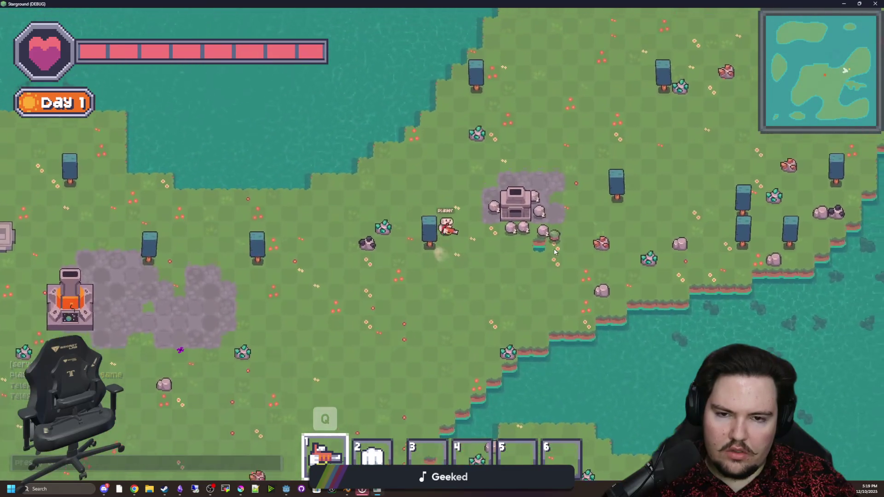
key(a)
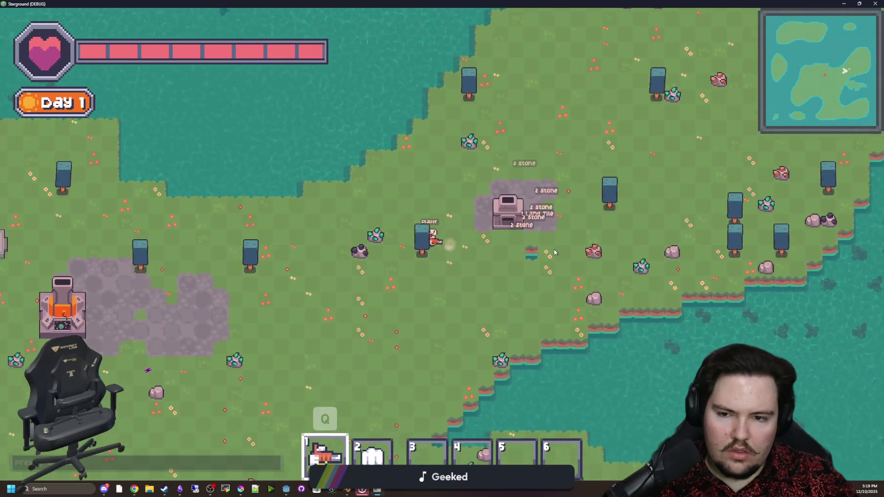
key(alt+Tab)
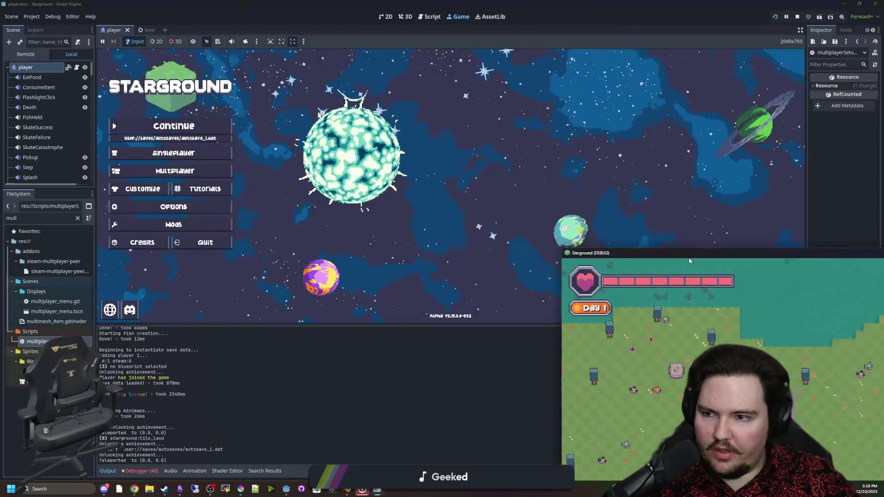
In the level scene, select the Terrain, TilesOpis and TilesGem layers in the Scene tree.
click(141, 30)
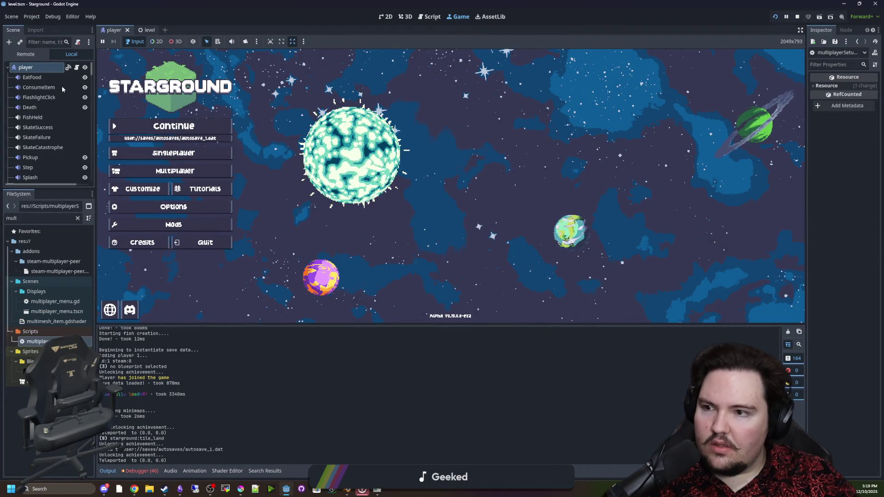
click(48, 146)
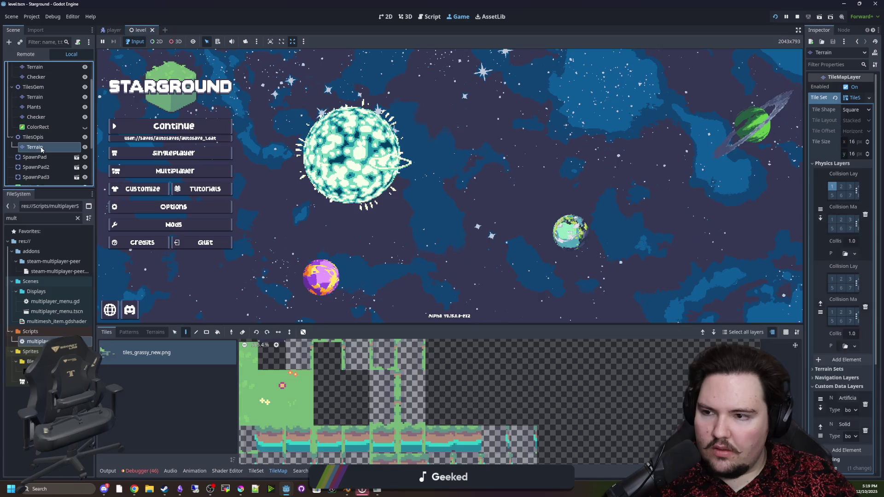
click(44, 137)
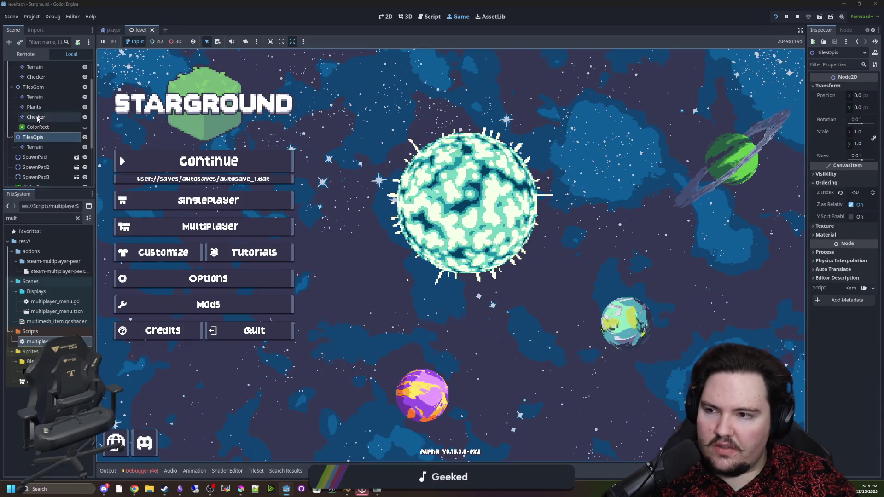
click(44, 90)
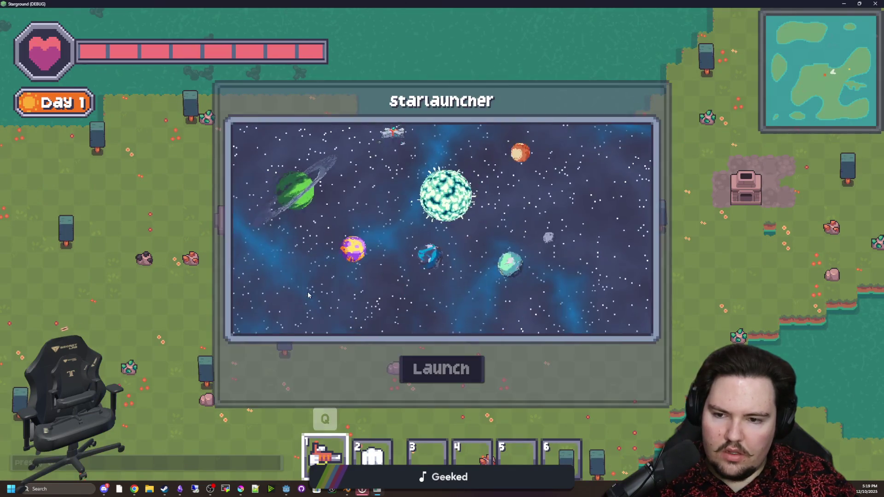
Launch from the Starlauncher to the lava-walled base and pick a building to place.
click(453, 374)
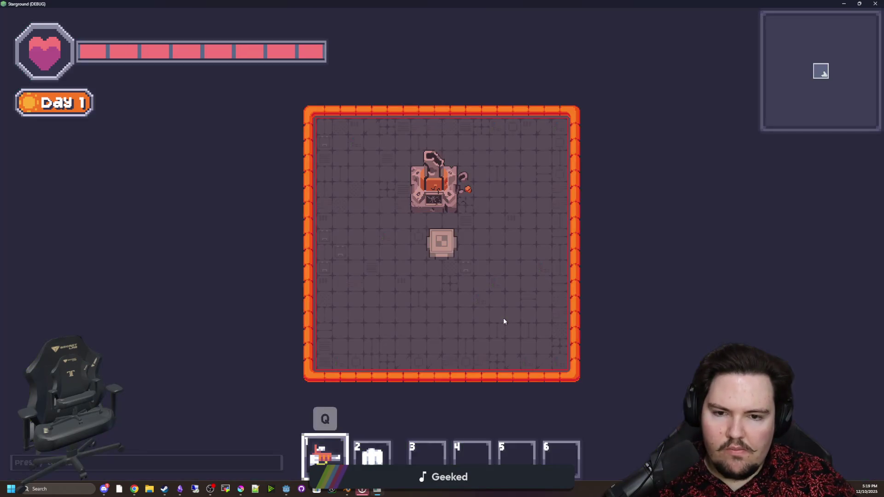
key(b)
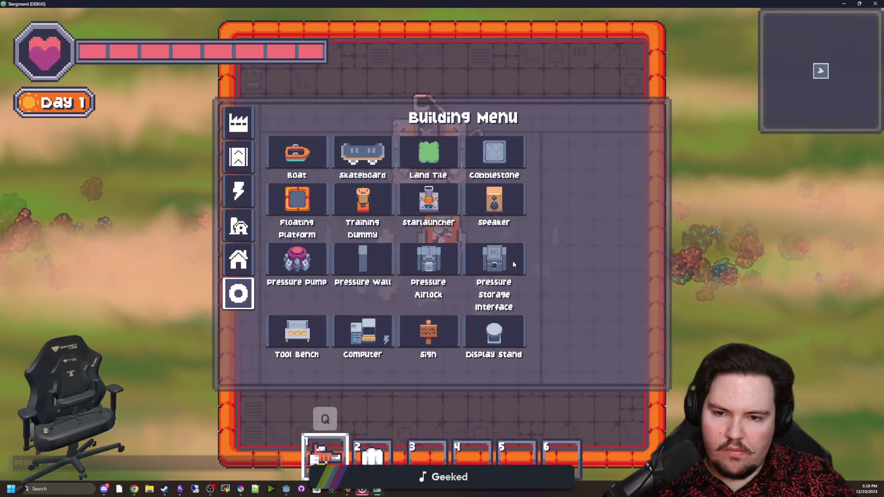
click(489, 150)
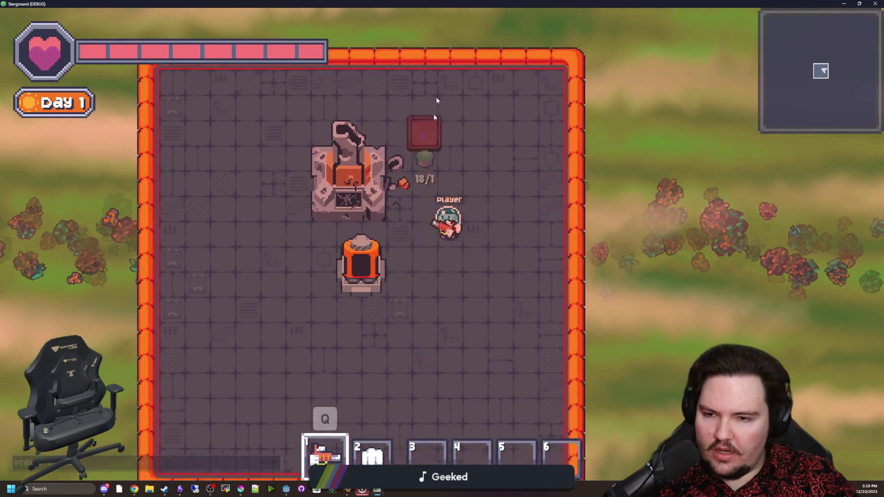
Exit fullscreen, stop the running game with F8, and save the scene.
key(F11)
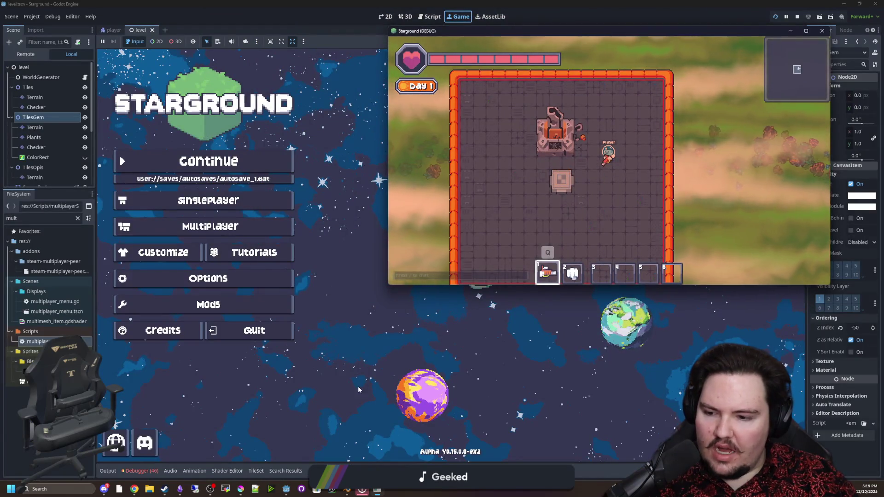
key(F8)
key(ctrl+s)
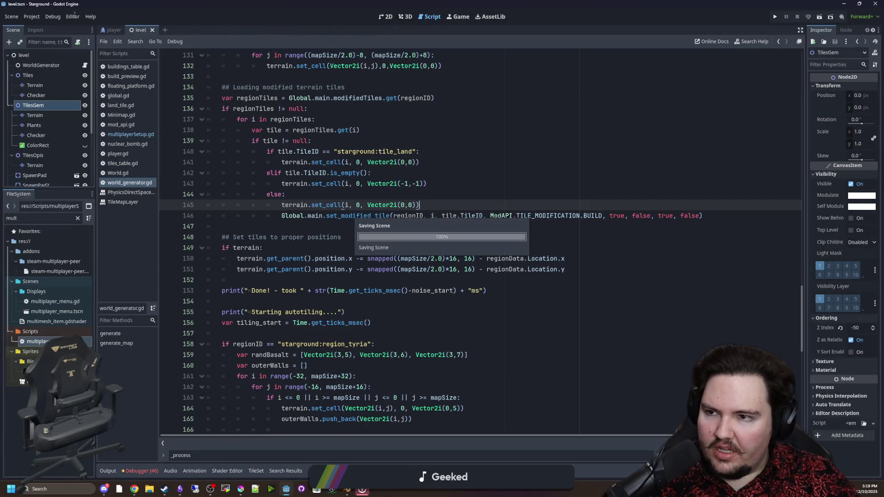
Open Debug > Customize Run Instances and close it with OK.
click(53, 17)
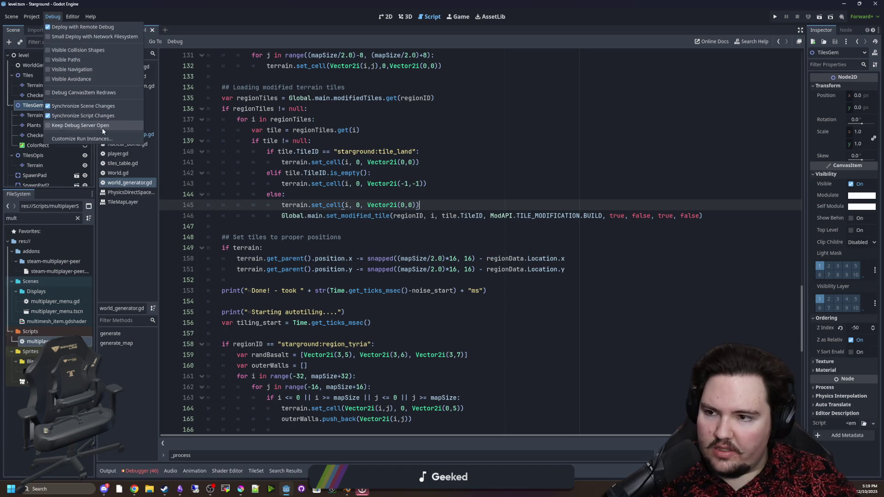
click(79, 138)
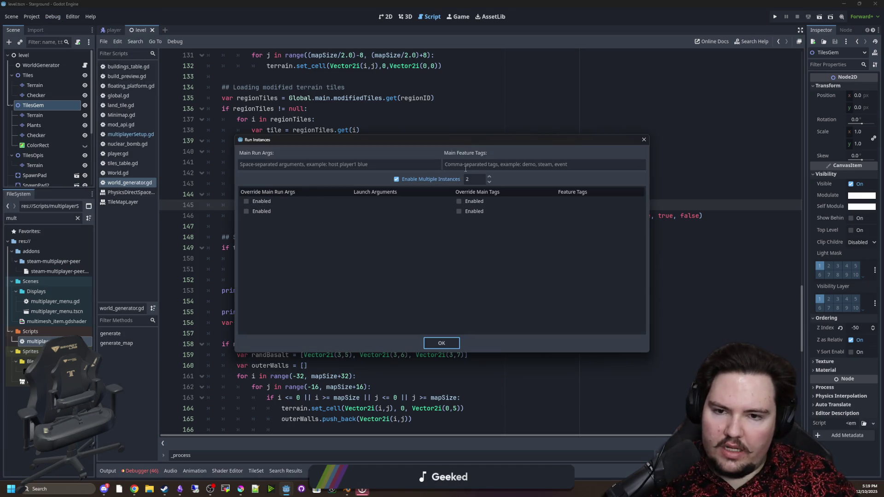
click(441, 343)
Return to script line 153, start the game, and continue the autosave.
click(454, 291)
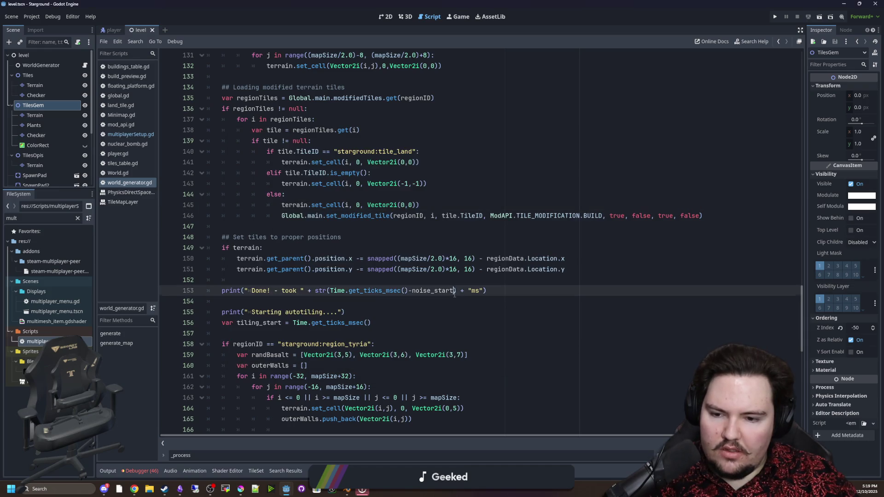
click(774, 17)
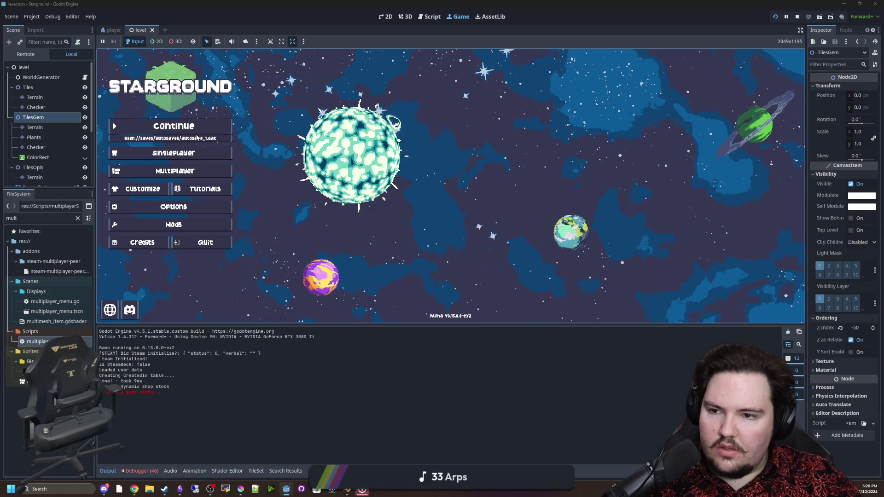
click(197, 136)
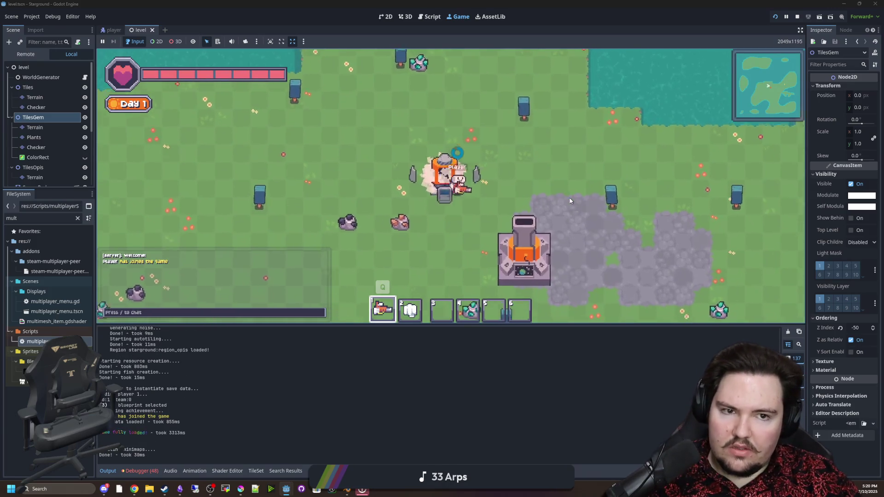
Walk the player from the landing pod past the stone crafting station and down the shore toward the launch pad.
key(d)
key(s)
key(d)
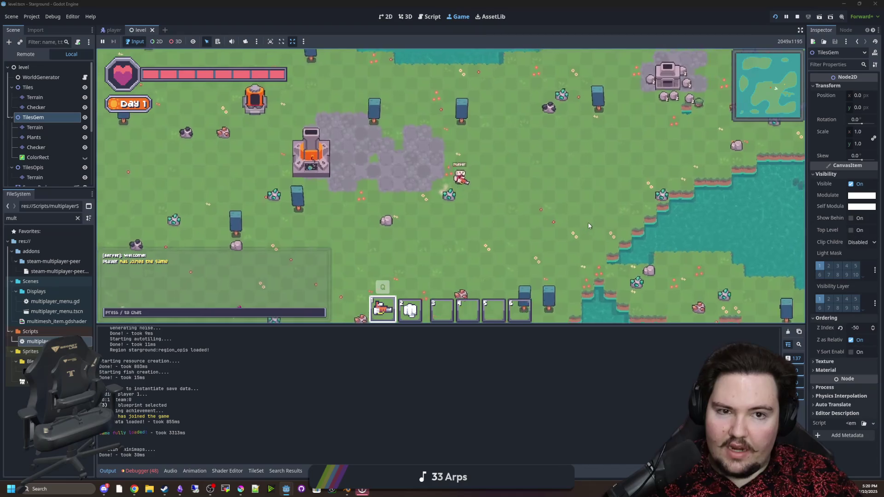
key(w)
key(d)
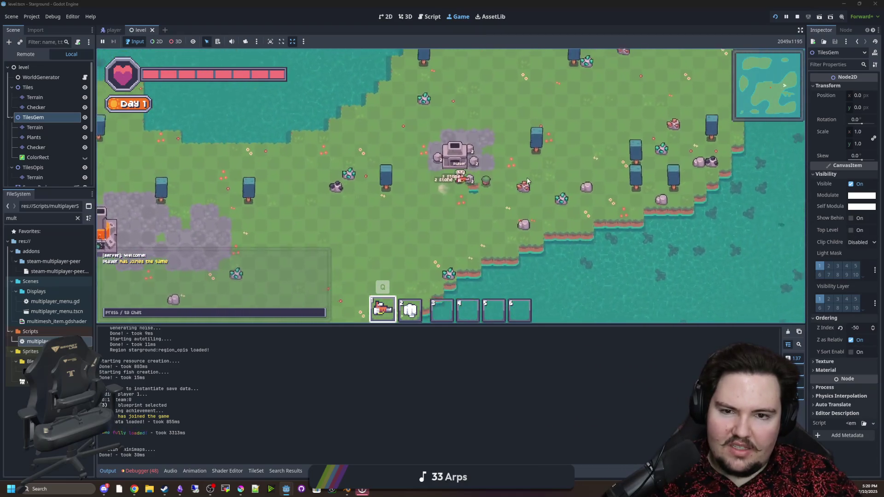
click(469, 197)
key(s)
key(a)
key(s)
key(a)
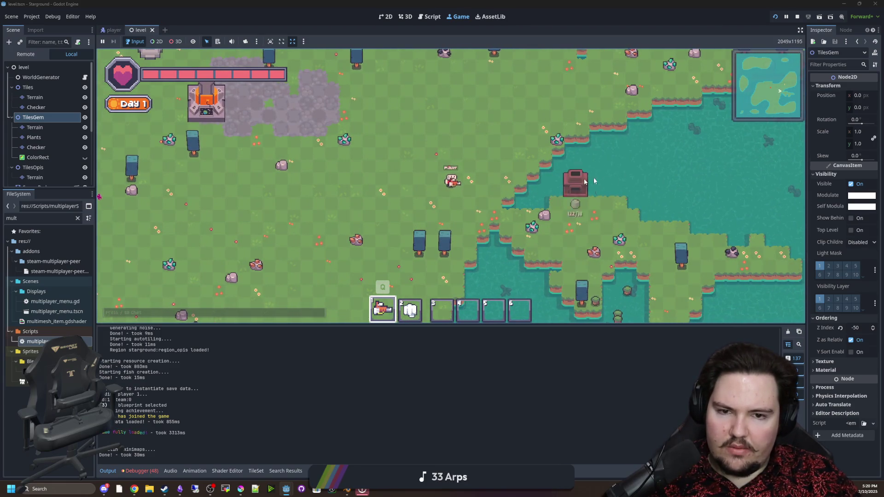
key(s)
key(d)
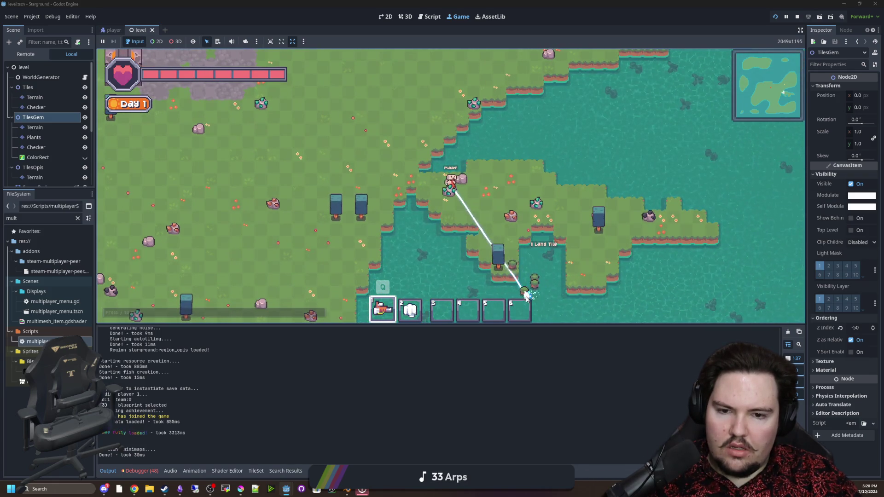
Walk the player to the Starlauncher and launch to planet Tyria.
key(a)
key(s)
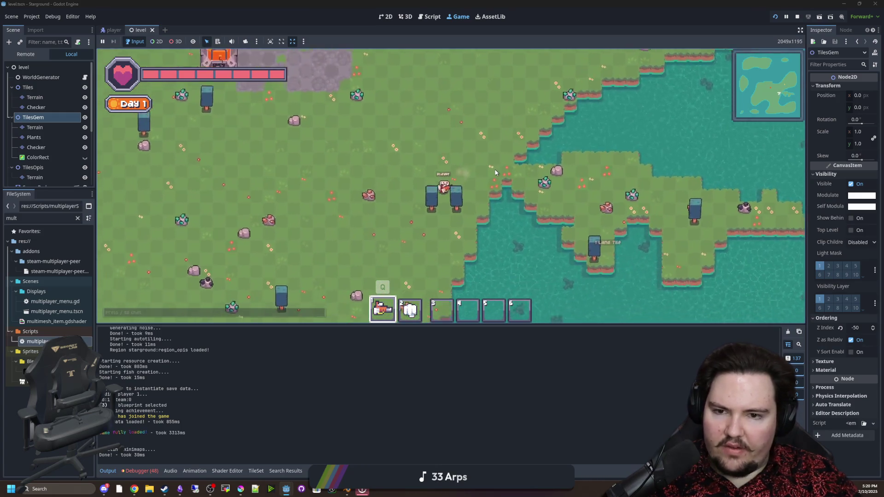
key(a)
key(s)
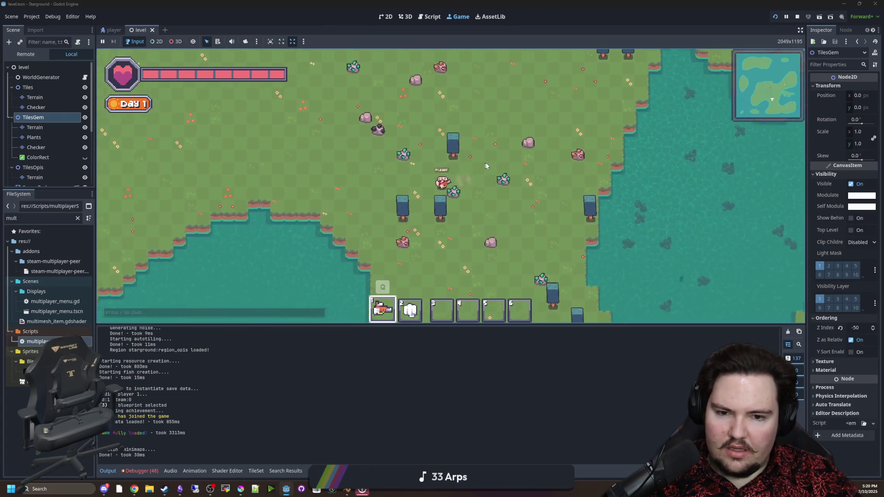
key(w)
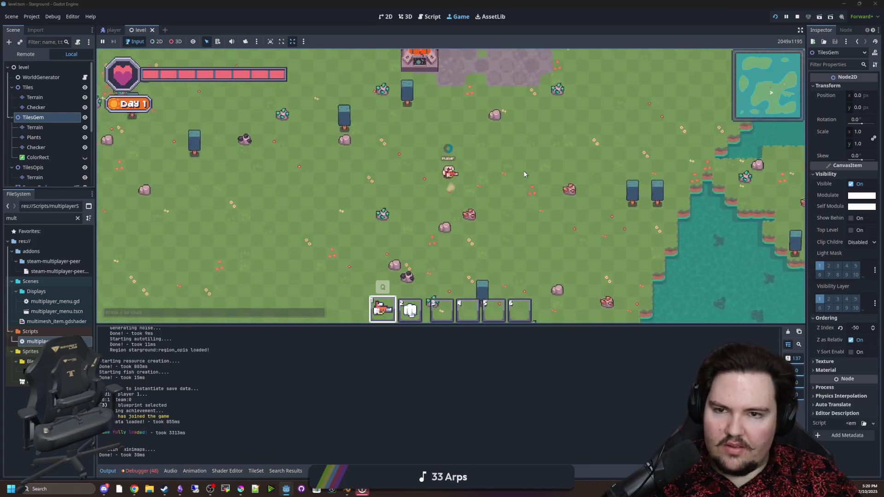
key(w)
key(e)
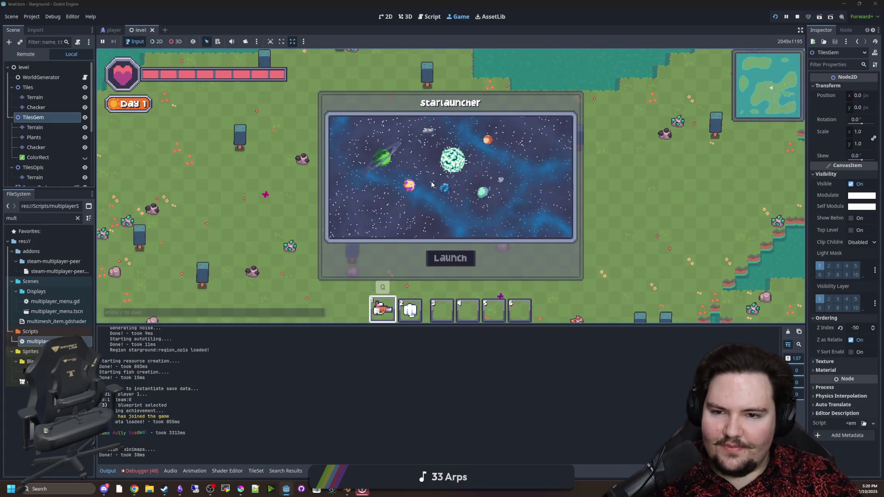
click(412, 189)
click(456, 255)
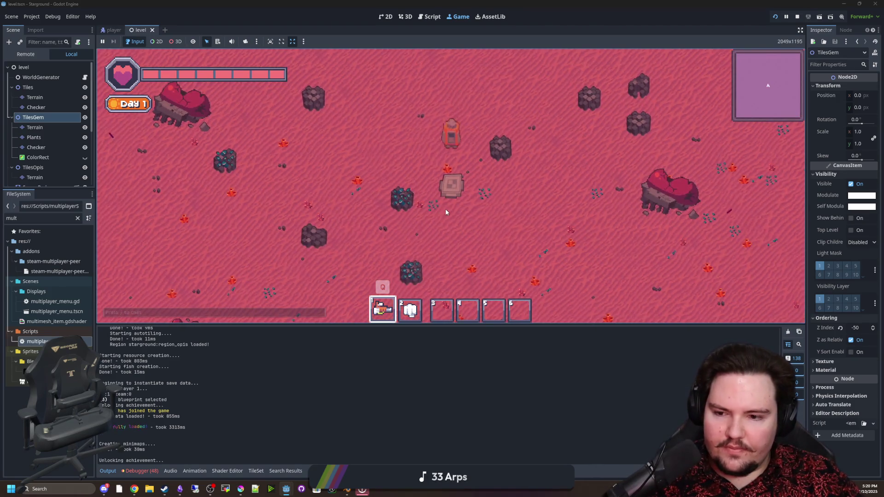
Pick a building from the Building Menu, cancel its placement, and open multiplayerSetup.gd.
key(b)
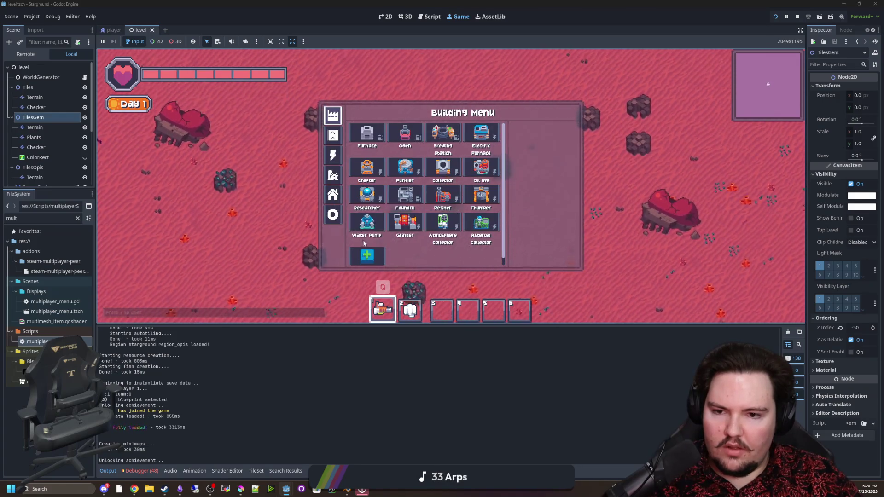
click(365, 197)
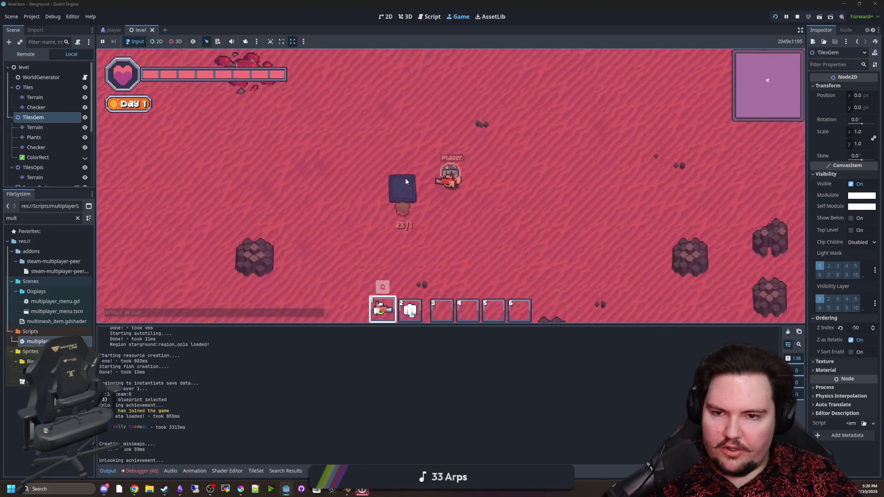
key(w)
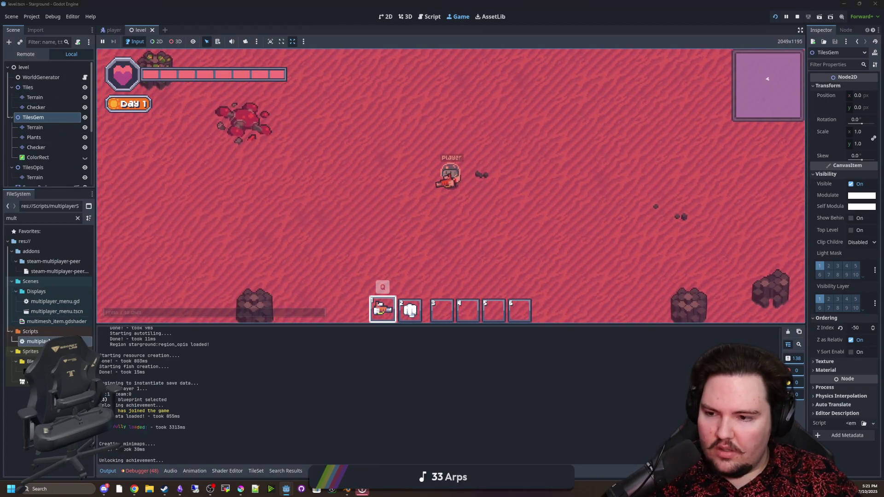
double_click(86, 339)
scroll(307, 240, up, 6)
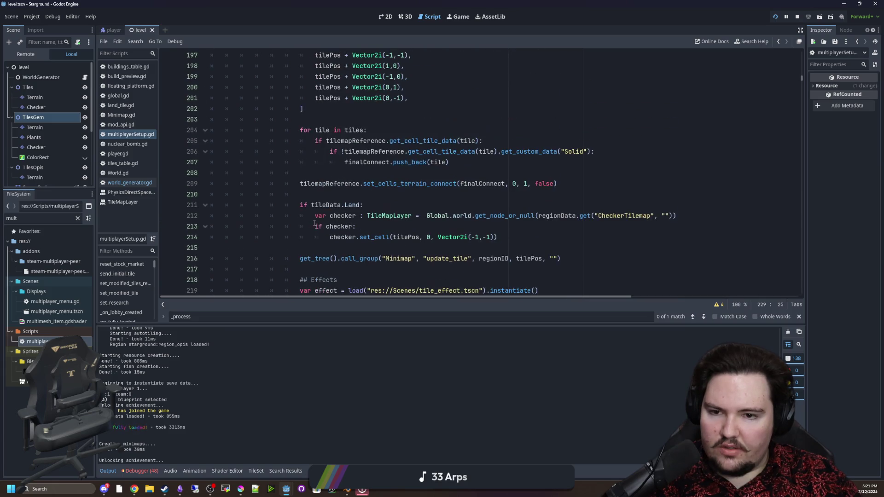
Go back to the running game and switch the player's equipped tool.
scroll(317, 222, up, 20)
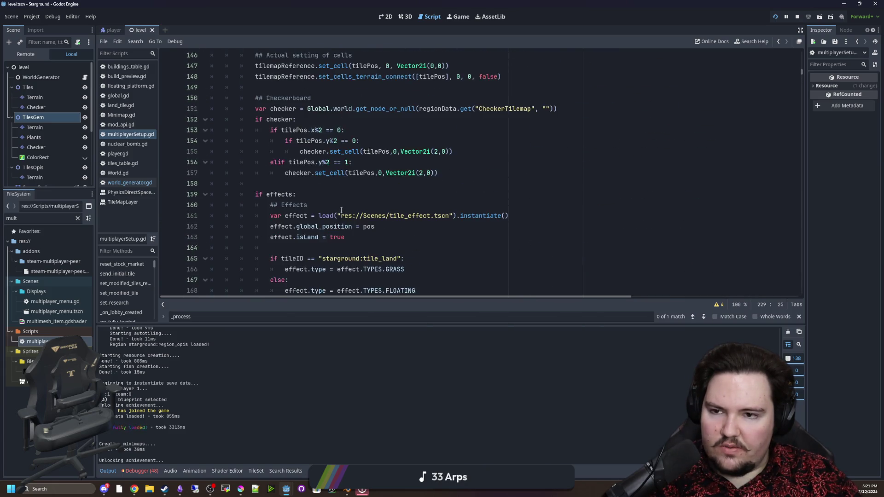
click(458, 16)
key(q)
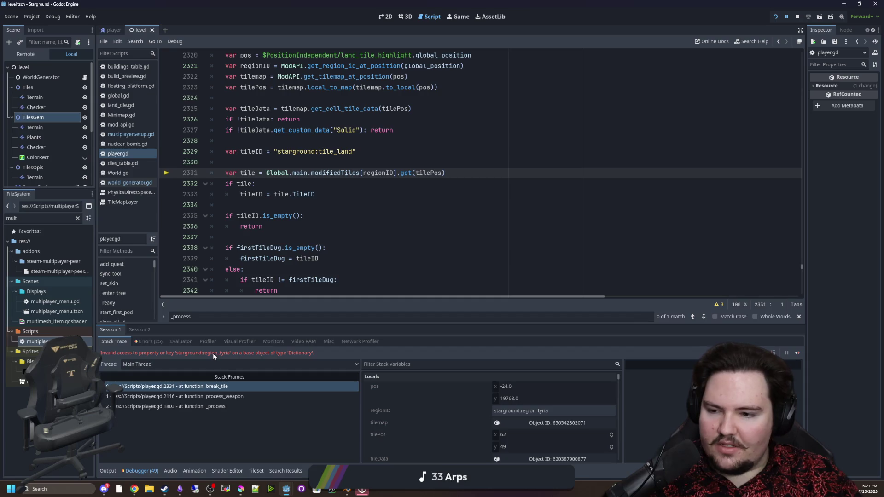
scroll(193, 221, up, 5)
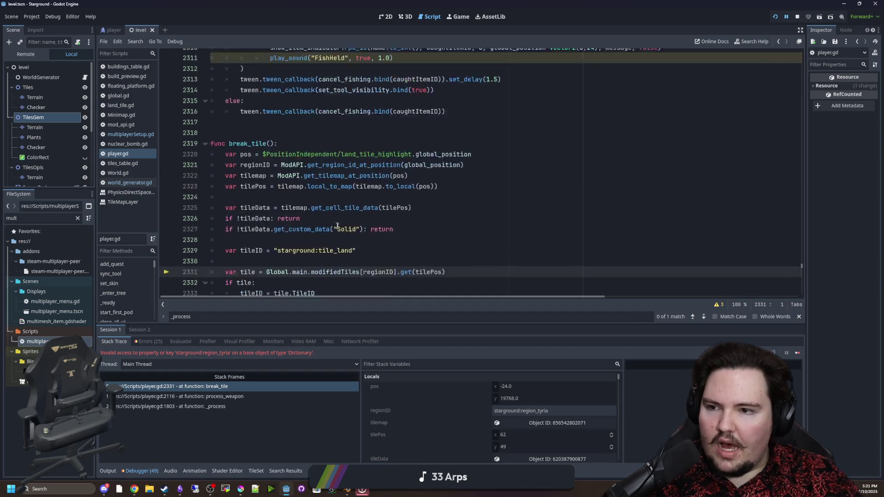
Search multiplayerSetup.gd for 'modified' to reach the modifiedTilesDefault dictionary.
click(130, 135)
key(ctrl+f)
text(mod)
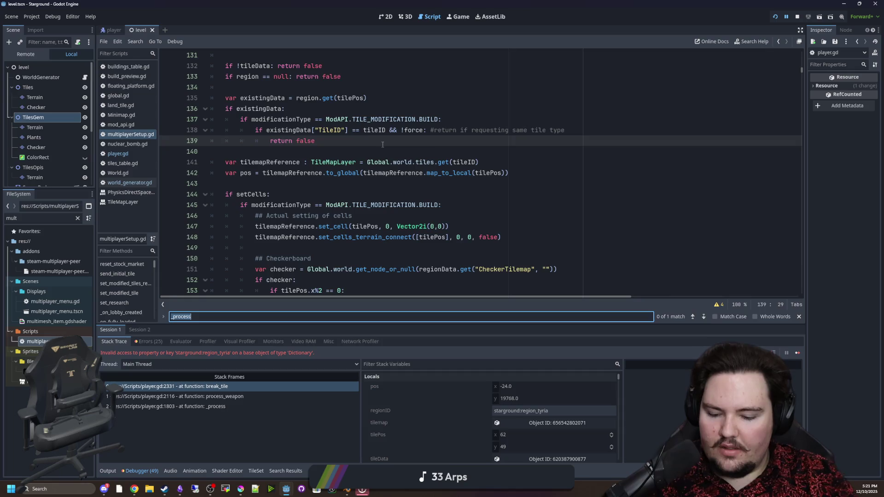
text(ified)
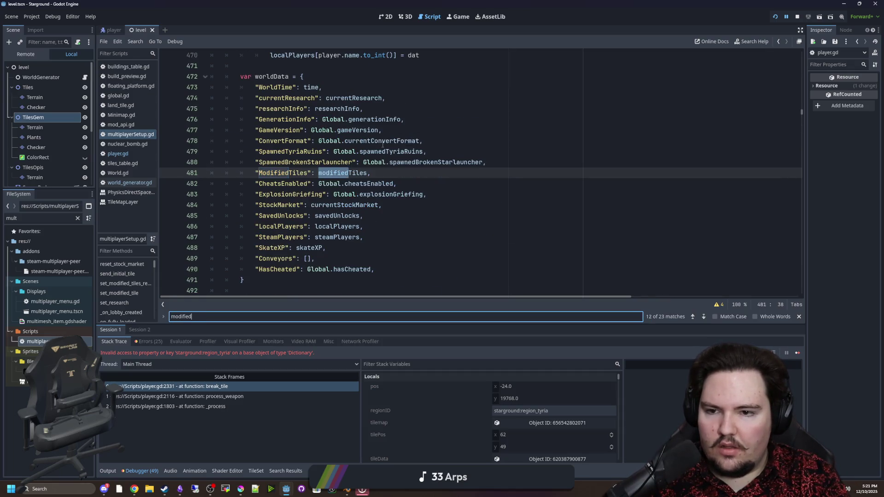
key(Return)
key(Return)
key(Return)
key(Return)
key(Return)
key(Return)
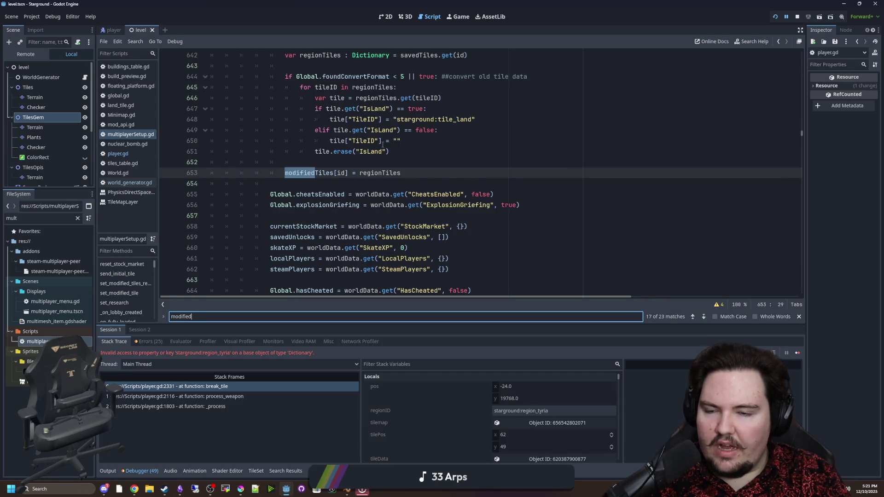
key(Return)
key(Return)
key(Return)
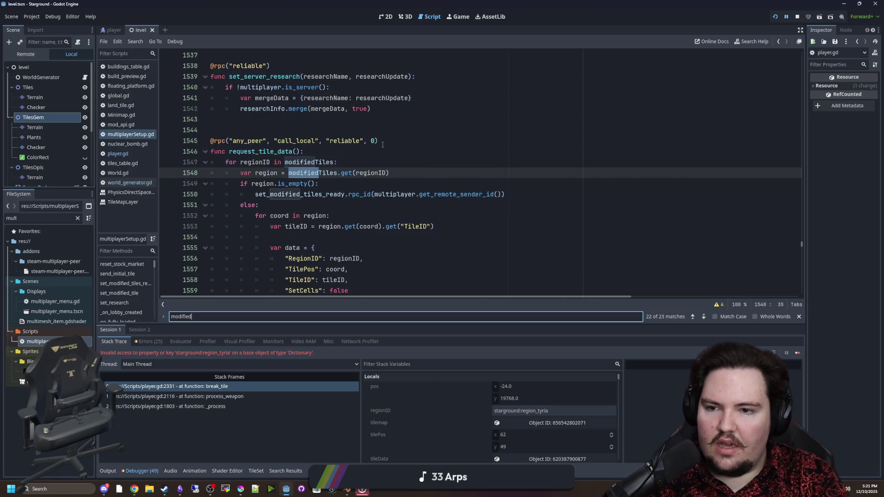
Duplicate the region_opis entry and rename the copy to "starground:region_tyria".
drag(336, 200, 239, 194)
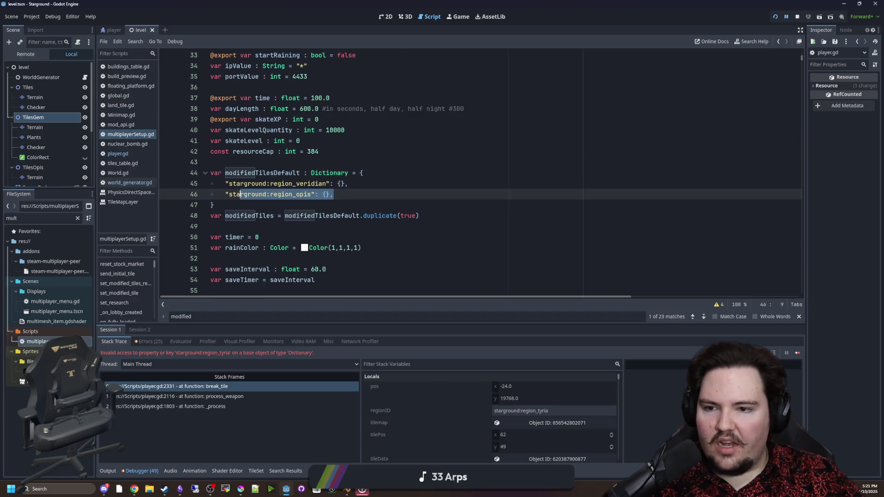
key(ctrl+c)
click(371, 204)
click(396, 194)
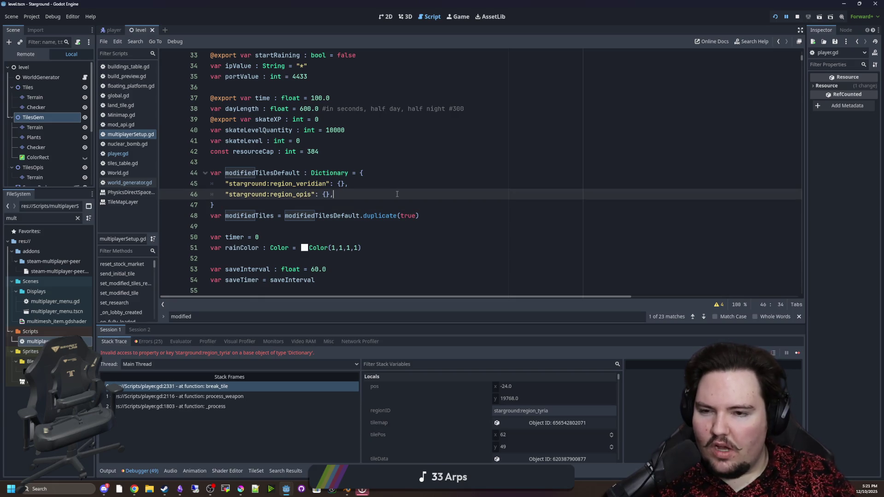
key(Return)
key(ctrl+v)
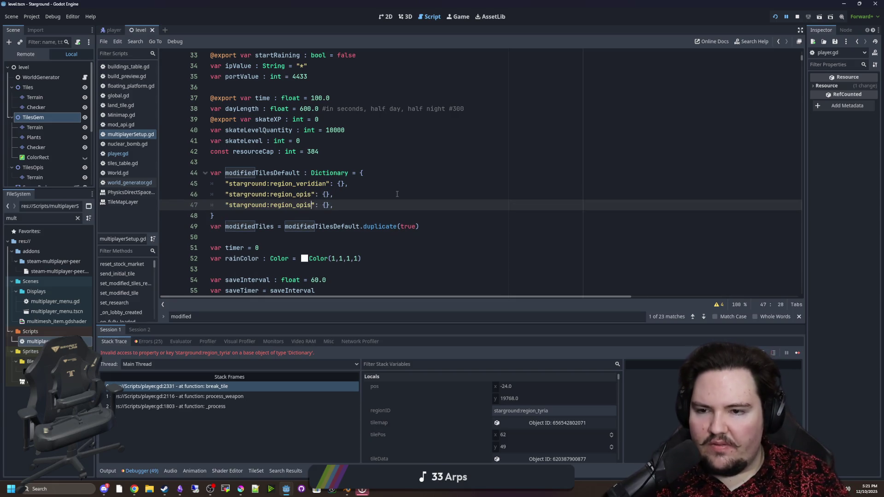
key(BackSpace)
key(BackSpace)
key(BackSpace)
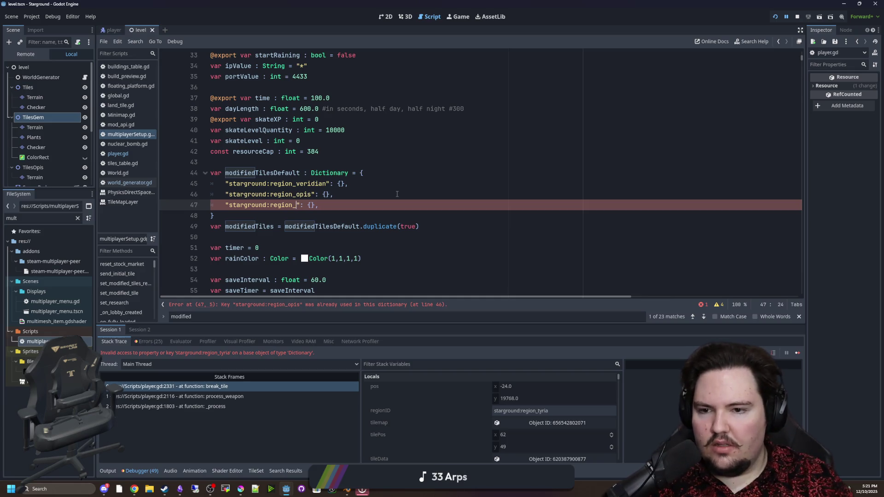
text(tyria)
Save multiplayerSetup.gd and stop the running game.
click(397, 194)
key(ctrl+s)
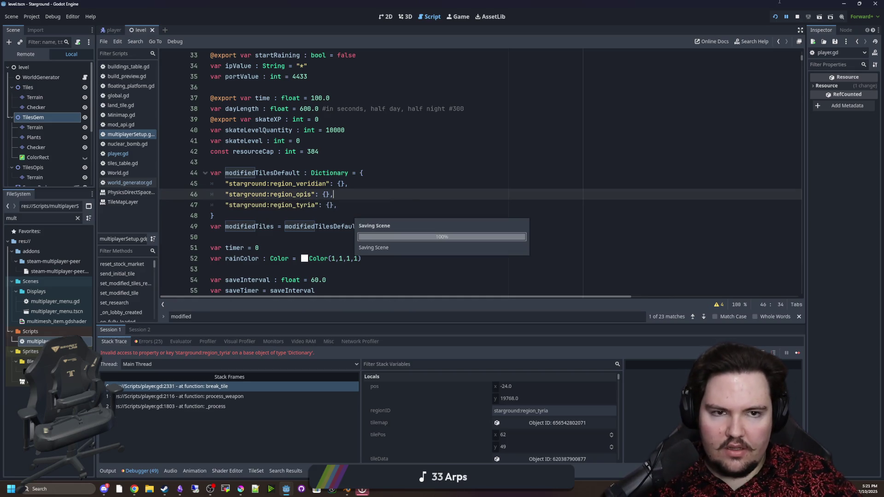
click(798, 15)
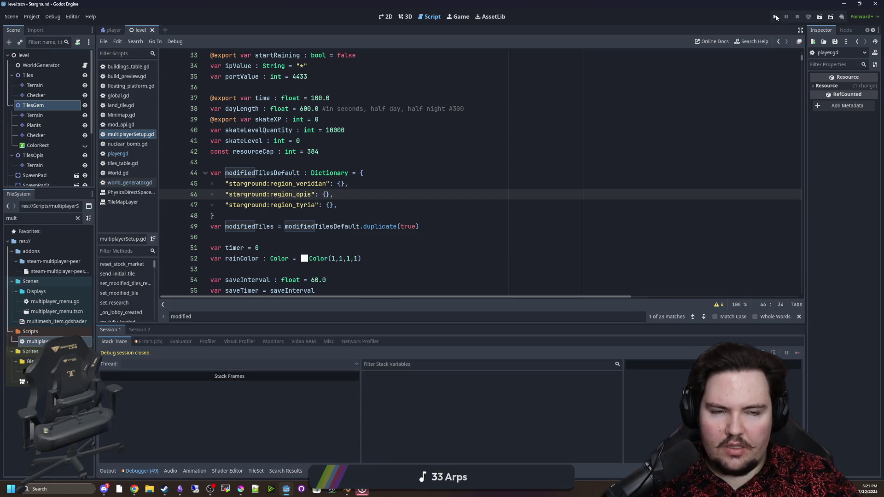
Relaunch Starground with Run Project, then maximize Chrome showing the Godot 4.6 beta article.
click(775, 17)
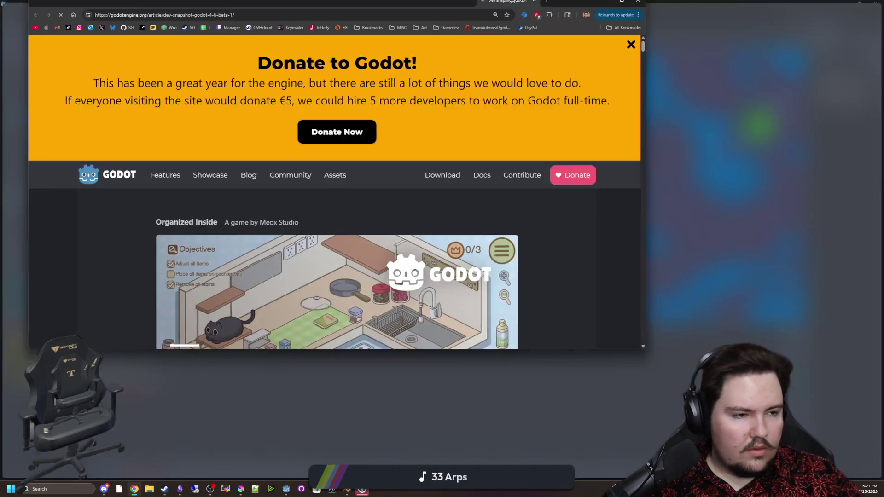
double_click(512, 1)
scroll(235, 295, down, 4)
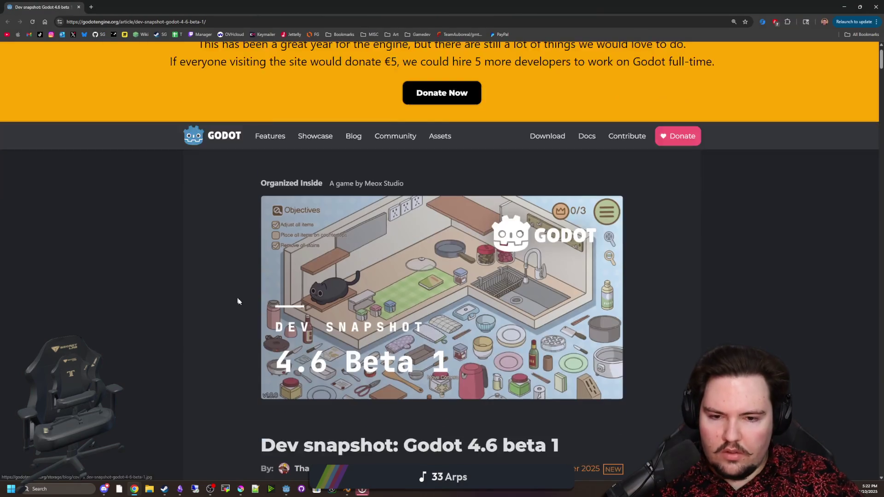
Read the Godot 4.6 beta 1 article starting from its Breaking changes section.
scroll(290, 288, down, 10)
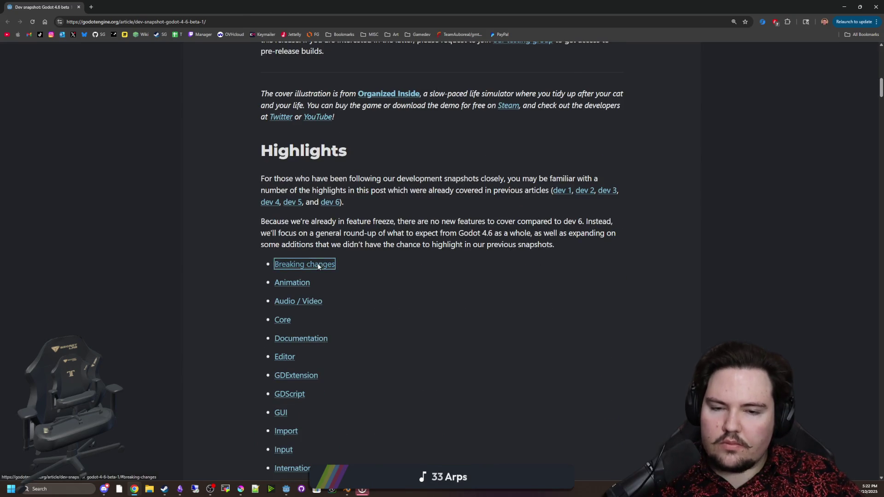
click(318, 268)
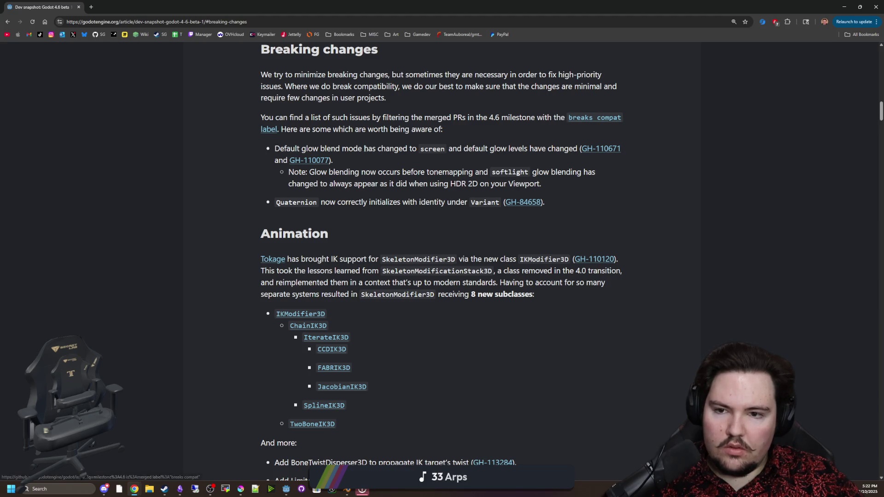
click(532, 148)
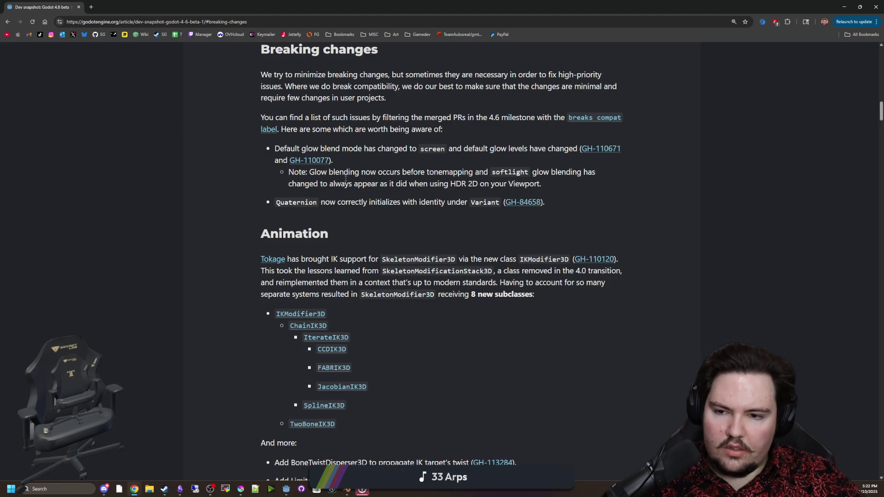
scroll(328, 282, down, 2)
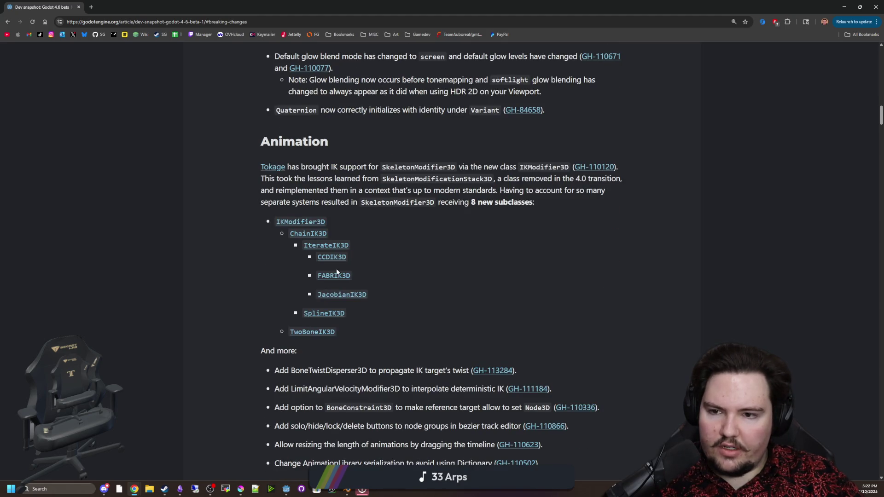
scroll(337, 272, down, 6)
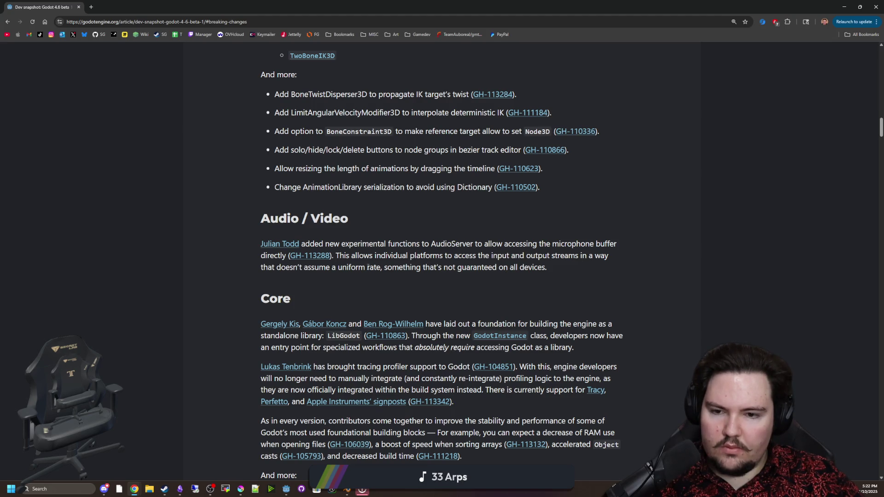
scroll(419, 273, down, 6)
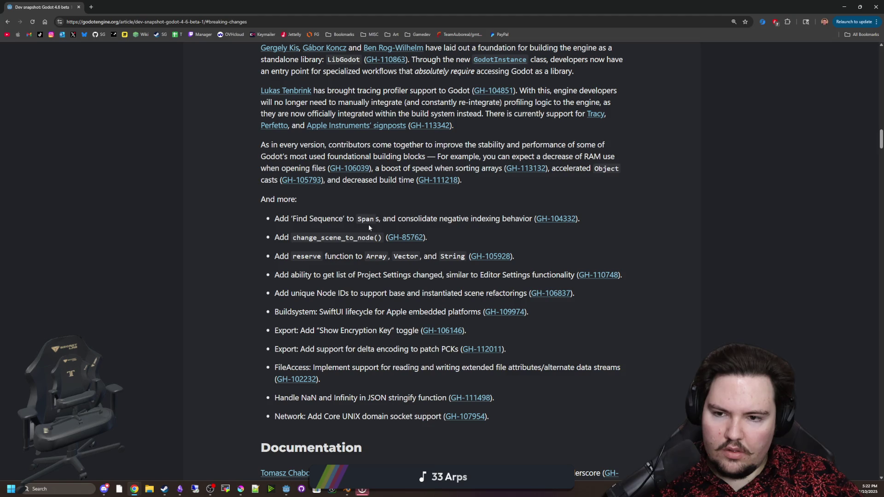
scroll(437, 271, down, 8)
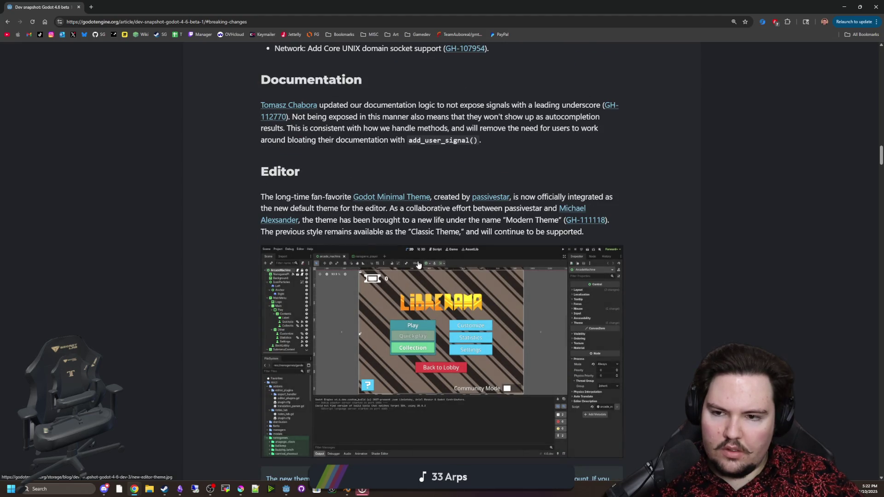
scroll(420, 265, down, 4)
scroll(431, 263, down, 2)
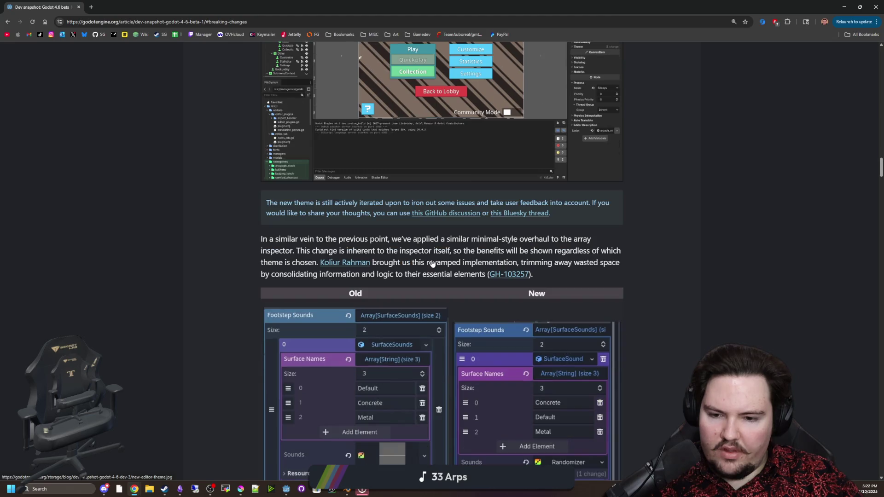
scroll(495, 282, down, 3)
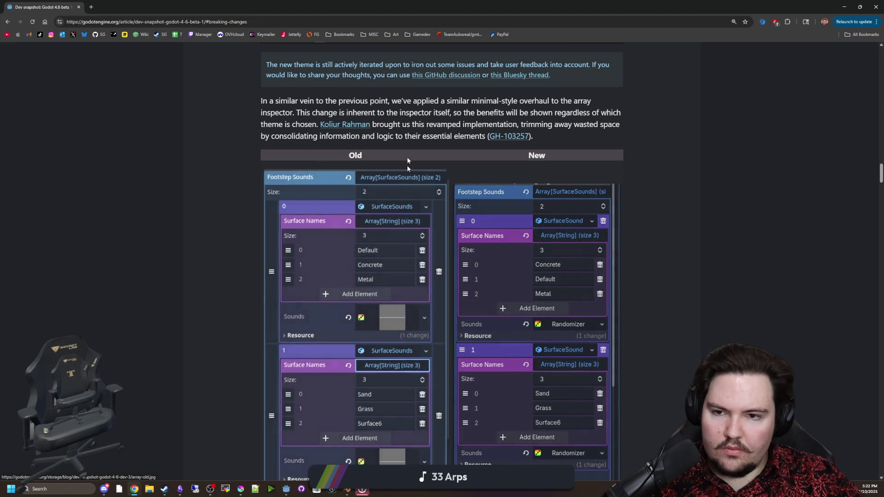
scroll(457, 303, down, 3)
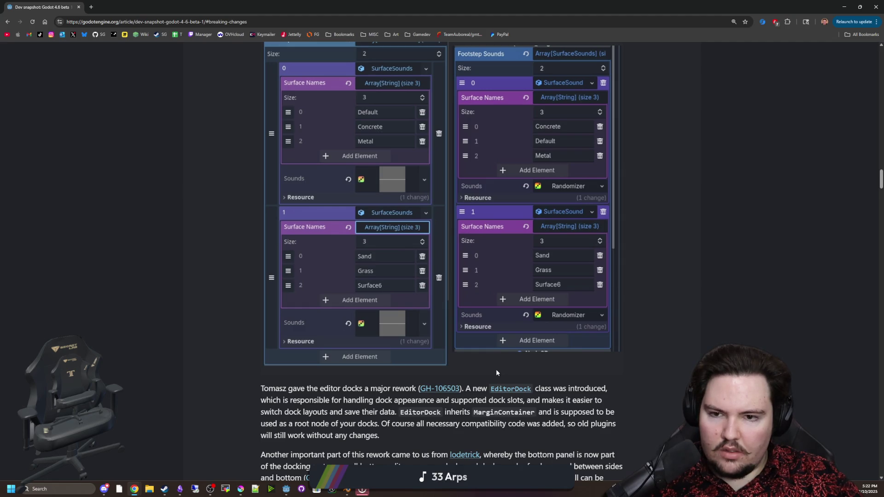
scroll(496, 369, down, 5)
Continue reading down to Internationalization, then switch back to the Godot editor.
scroll(343, 240, down, 4)
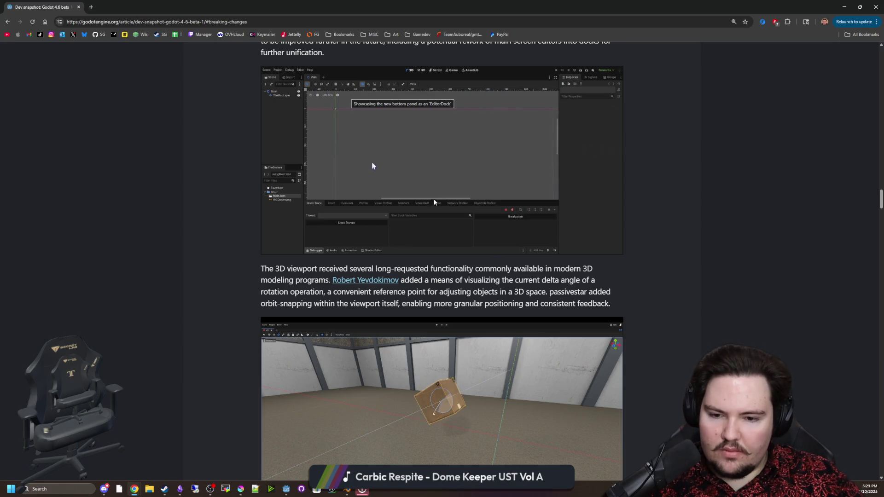
scroll(432, 248, down, 4)
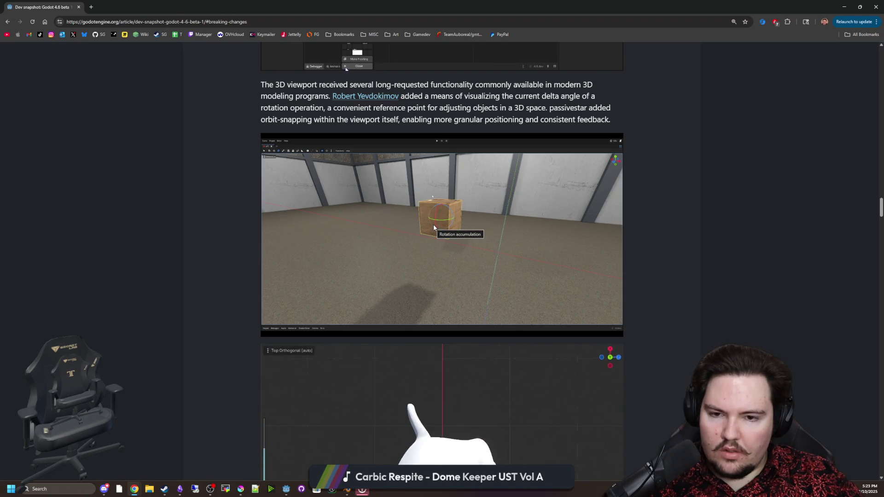
scroll(433, 226, down, 6)
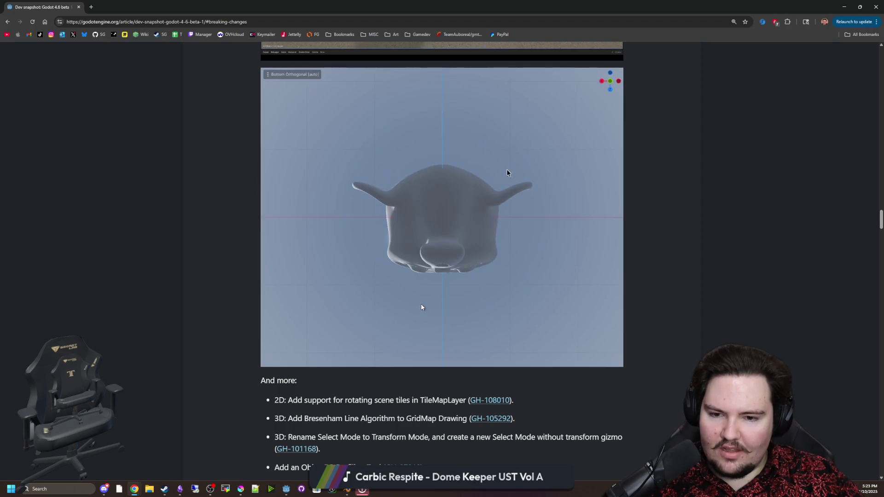
scroll(506, 171, down, 4)
scroll(506, 170, down, 4)
scroll(417, 305, down, 13)
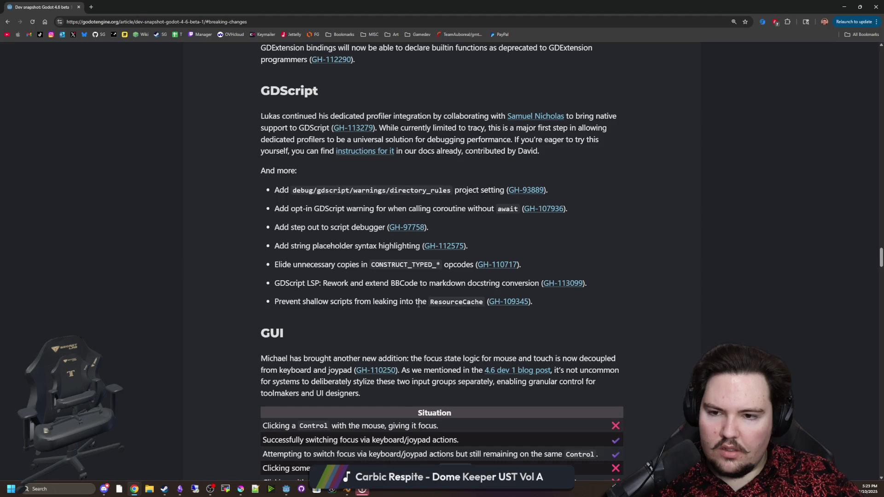
scroll(417, 304, down, 4)
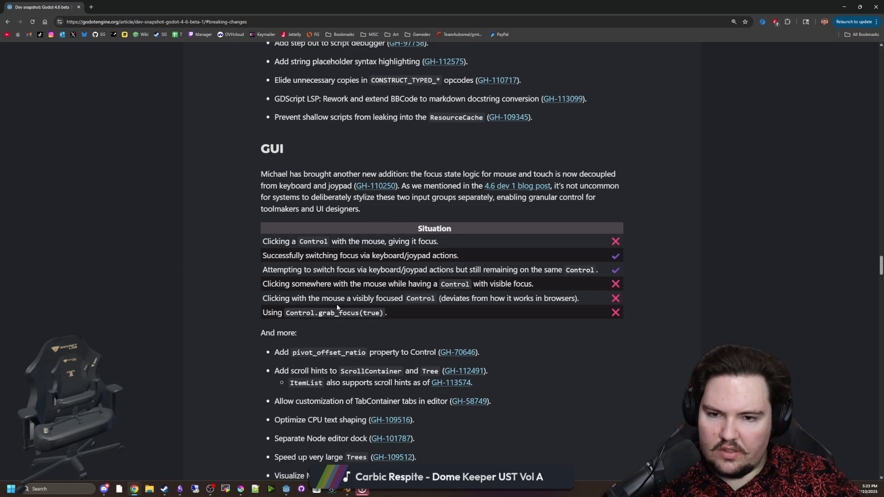
scroll(378, 267, down, 6)
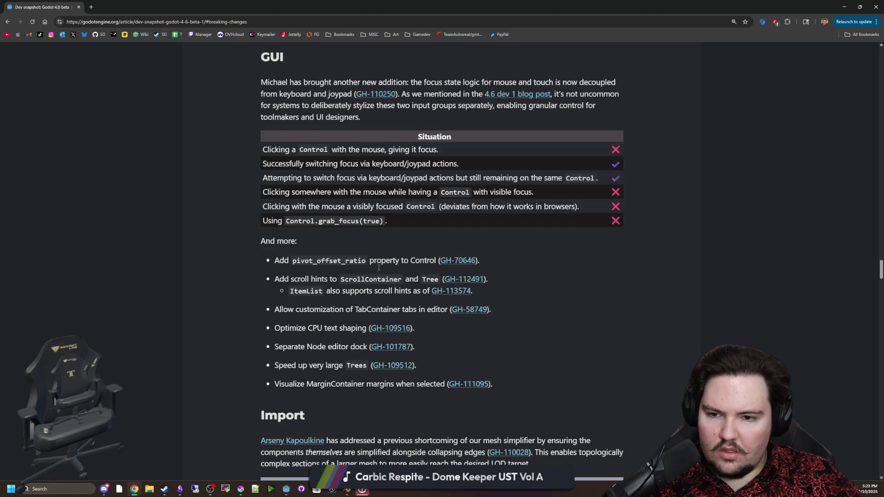
scroll(348, 263, down, 3)
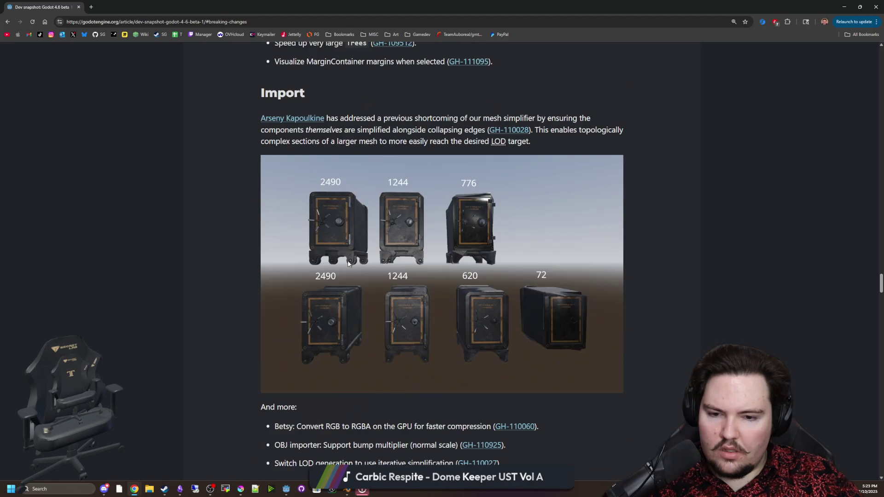
scroll(506, 295, down, 5)
scroll(521, 298, down, 14)
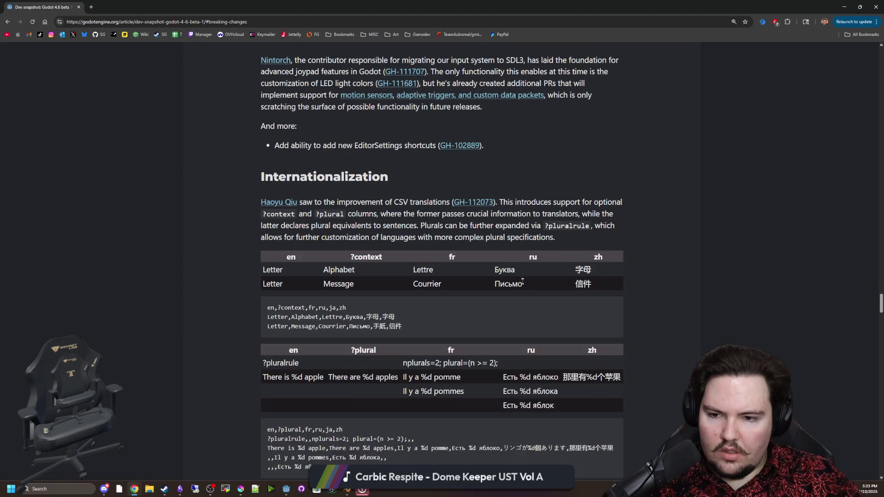
key(alt+Tab)
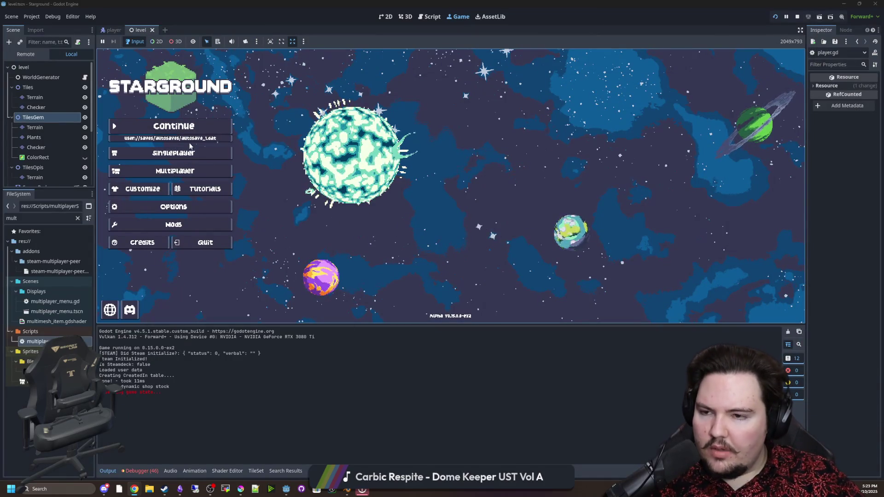
Continue the autosaved game, launch via the Starlauncher to the pink region, and open multiplayerSetup.gd.
click(193, 129)
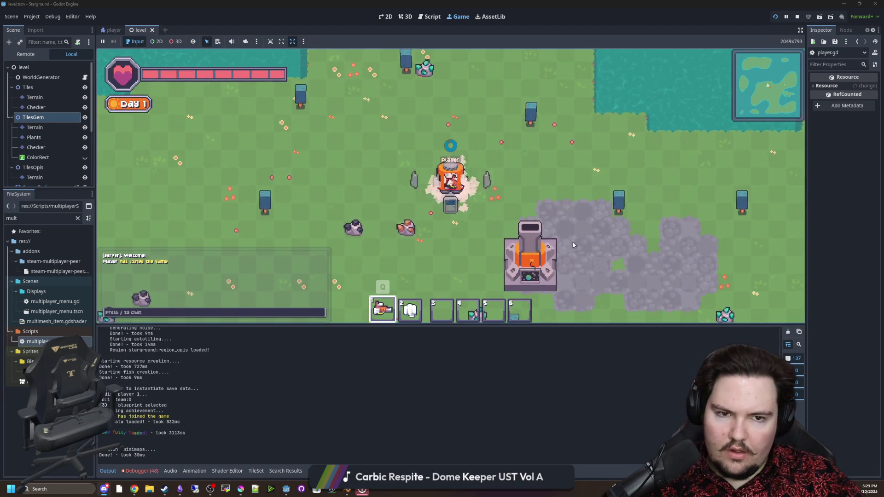
click(534, 256)
click(440, 253)
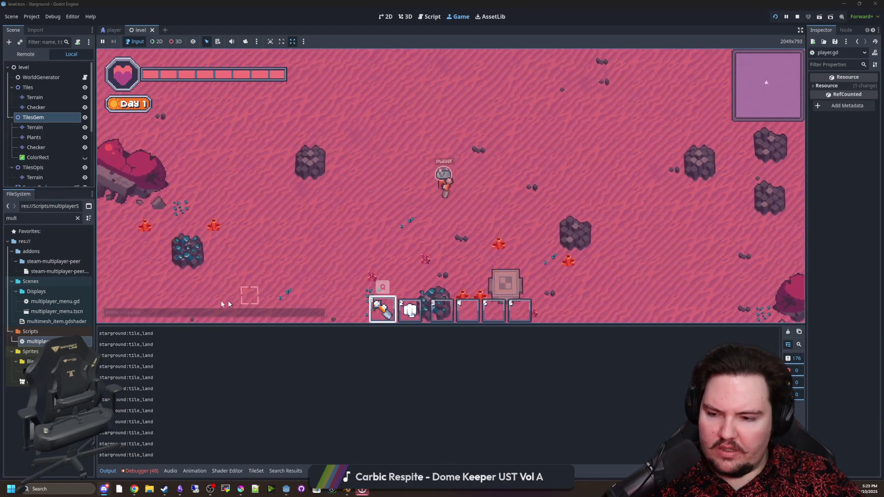
double_click(87, 342)
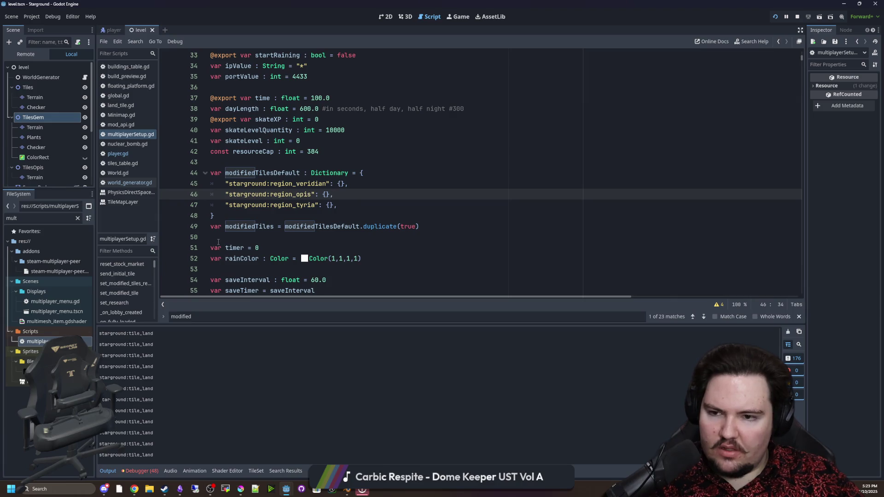
scroll(257, 222, down, 3)
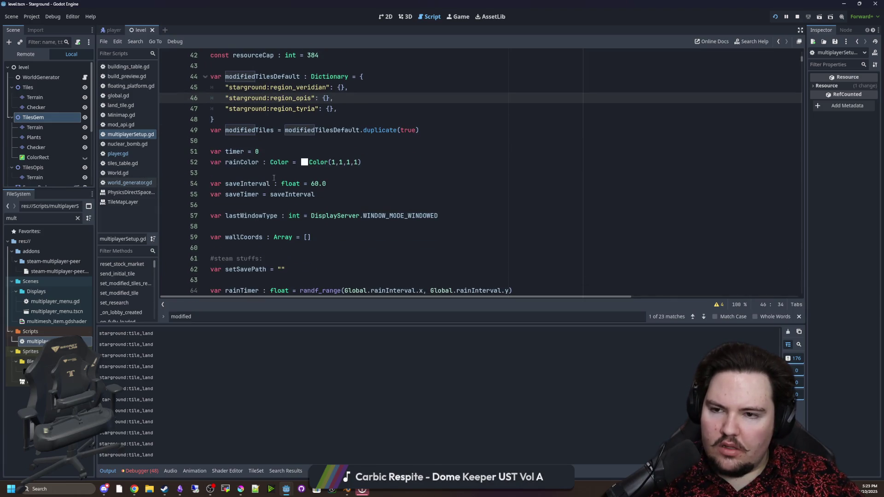
scroll(274, 179, down, 5)
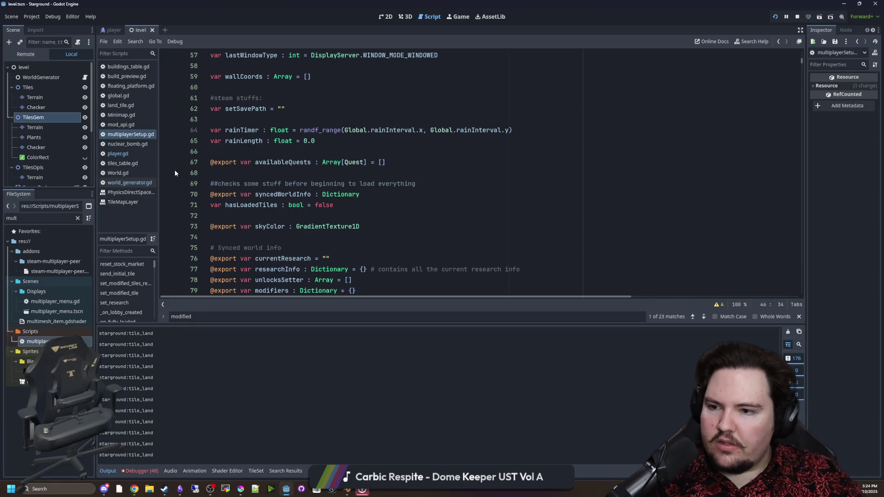
scroll(309, 207, up, 2)
scroll(309, 207, up, 5)
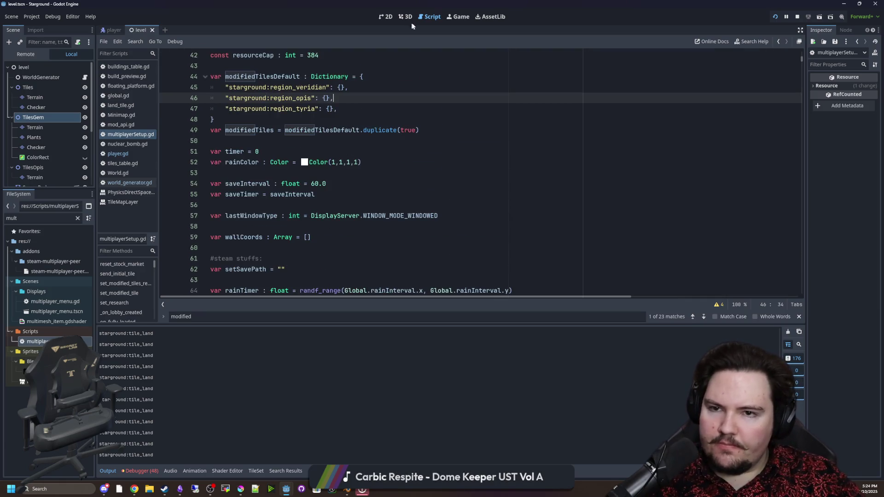
click(448, 18)
key(q)
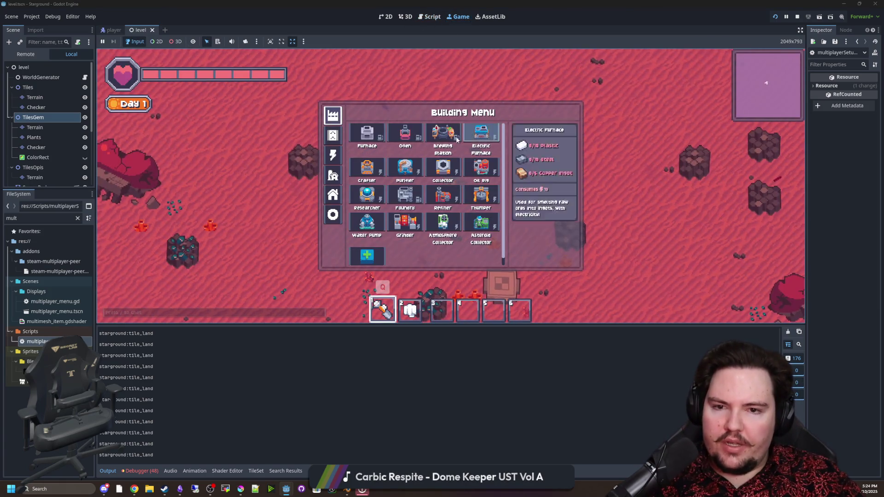
click(332, 214)
click(481, 134)
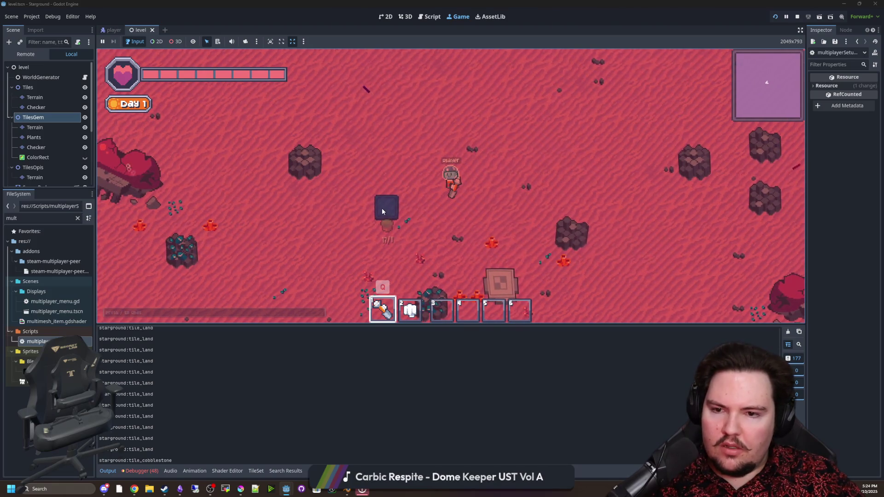
key(w)
key(d)
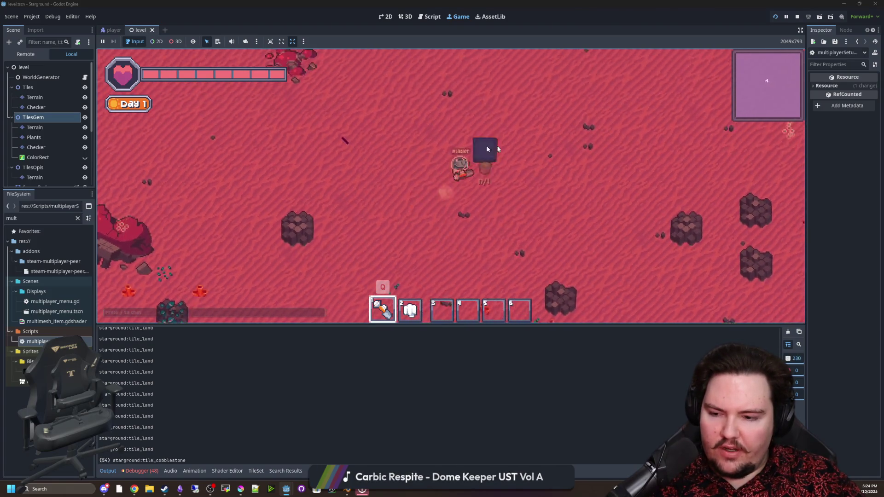
key(s)
key(a)
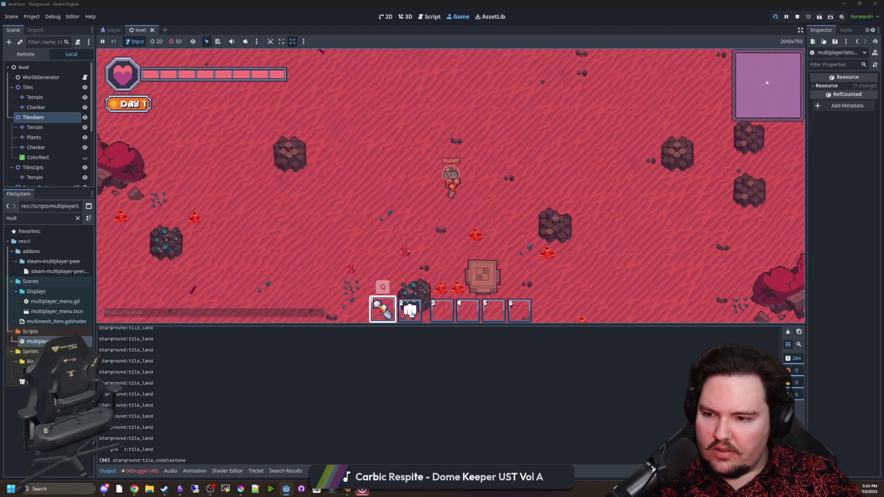
key(ctrl+F3)
scroll(338, 218, down, 6)
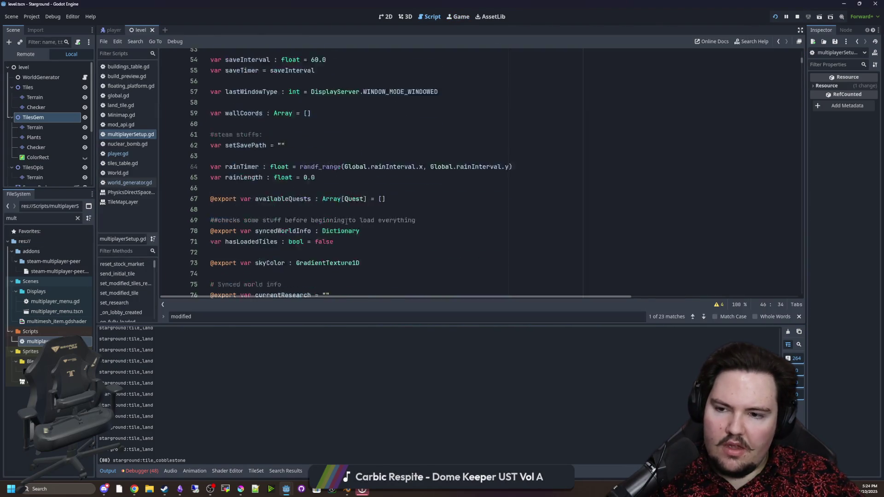
Search for 'set_modified_tile' and jump to its function definition.
scroll(339, 218, down, 9)
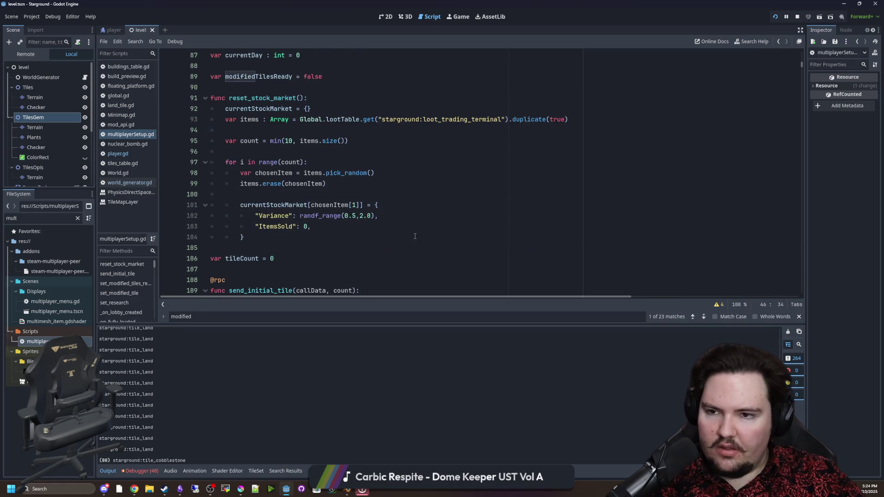
click(414, 236)
key(ctrl+f)
text(b)
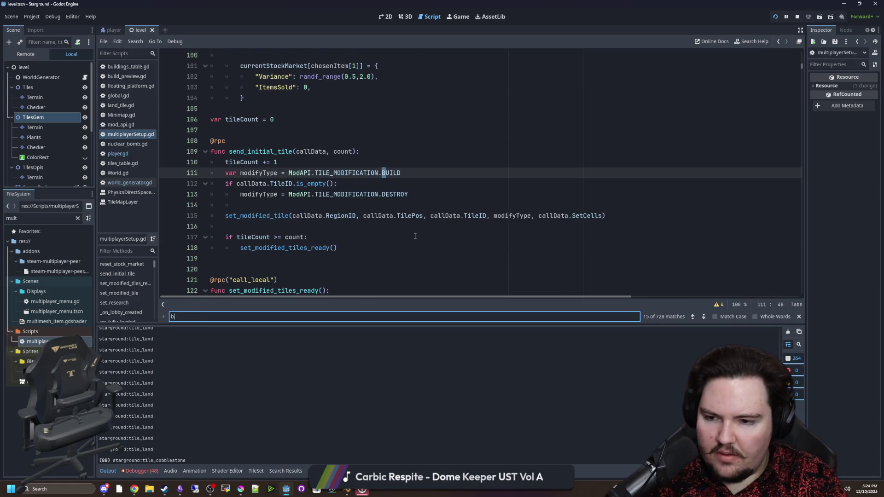
key(BackSpace)
text(set_modified_tile)
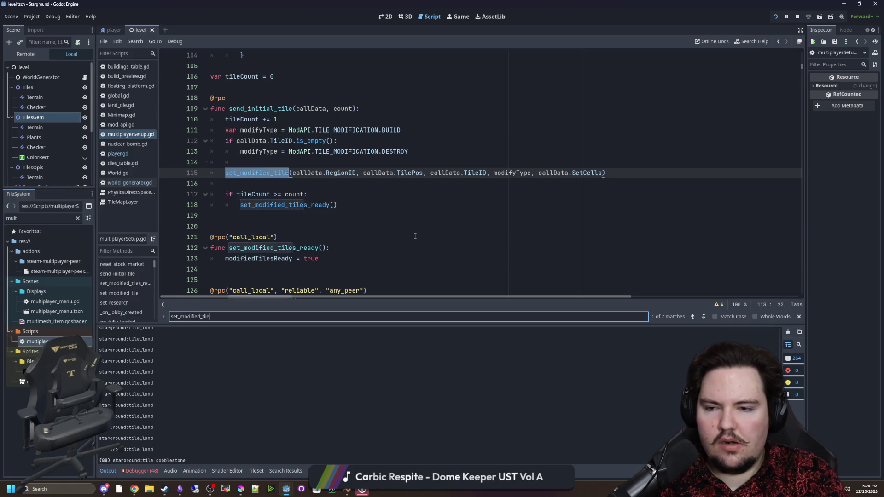
key(Return)
key(Return)
click(265, 108)
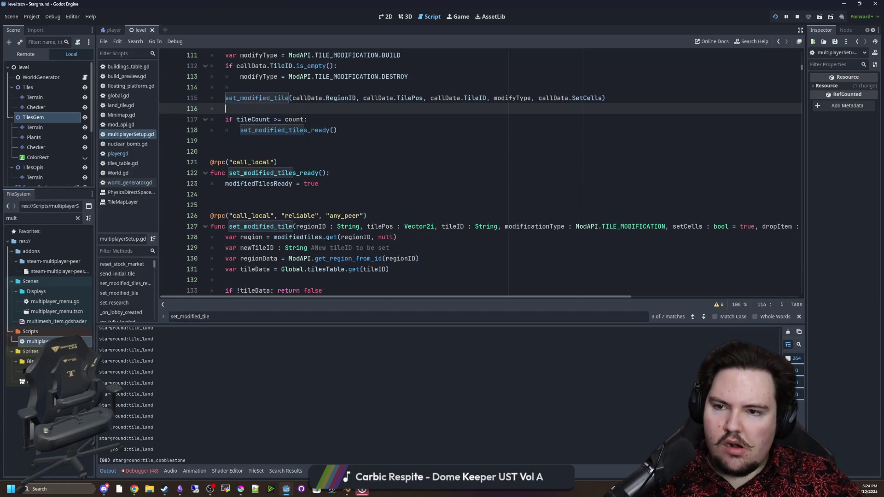
click(260, 99)
ctrl+click(260, 99)
Delete the leftover print(newTileID) line from set_modified_tile.
scroll(315, 188, down, 5)
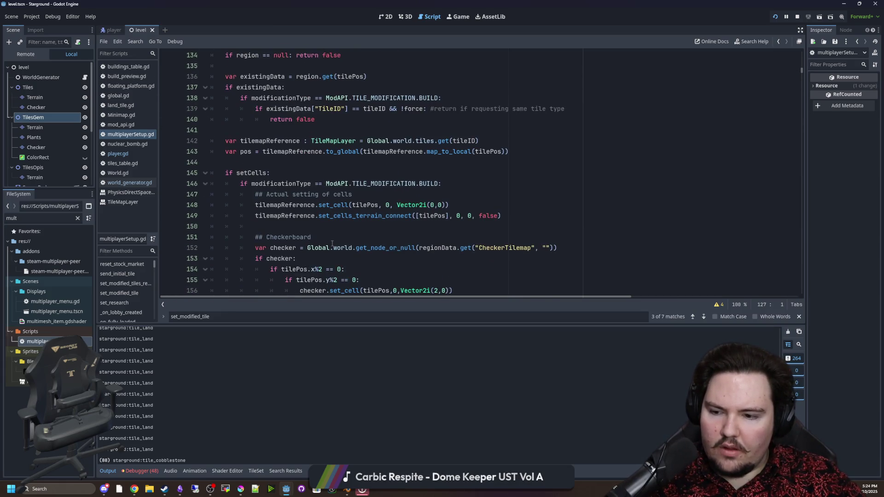
scroll(324, 219, up, 3)
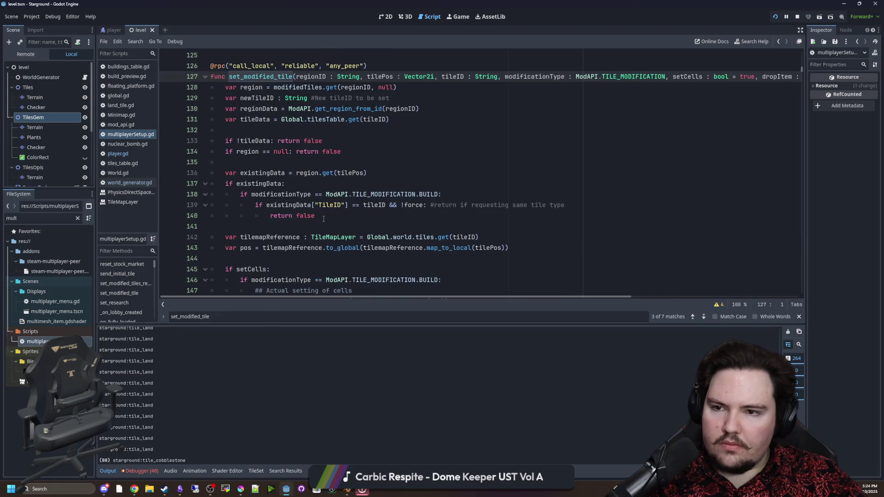
scroll(355, 220, down, 12)
scroll(359, 216, down, 20)
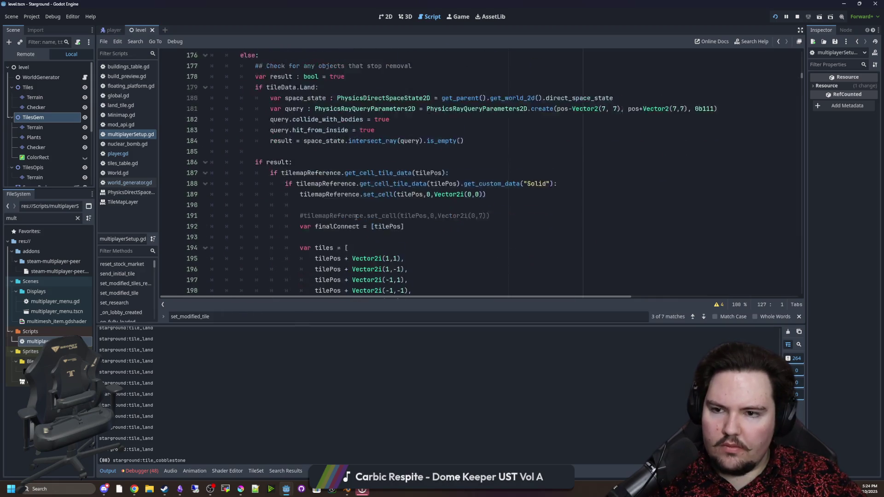
triple_click(301, 222)
key(BackSpace)
scroll(300, 228, up, 8)
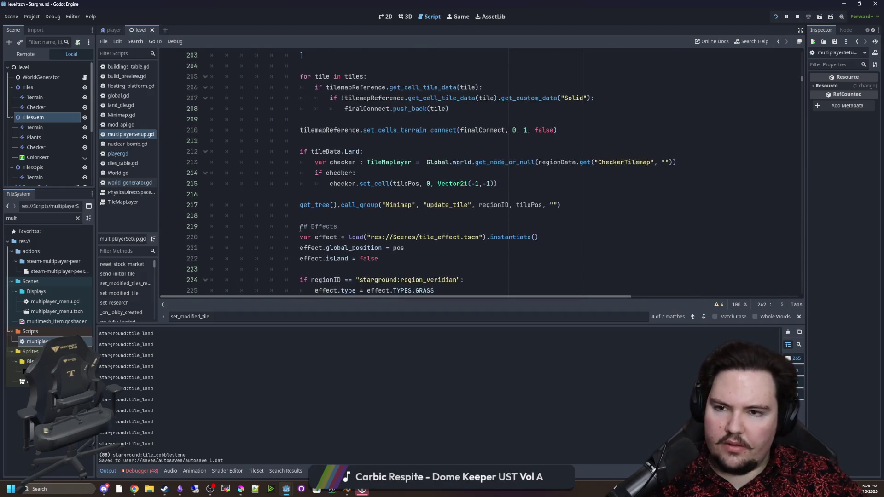
scroll(300, 228, up, 5)
scroll(299, 229, down, 7)
scroll(300, 229, up, 12)
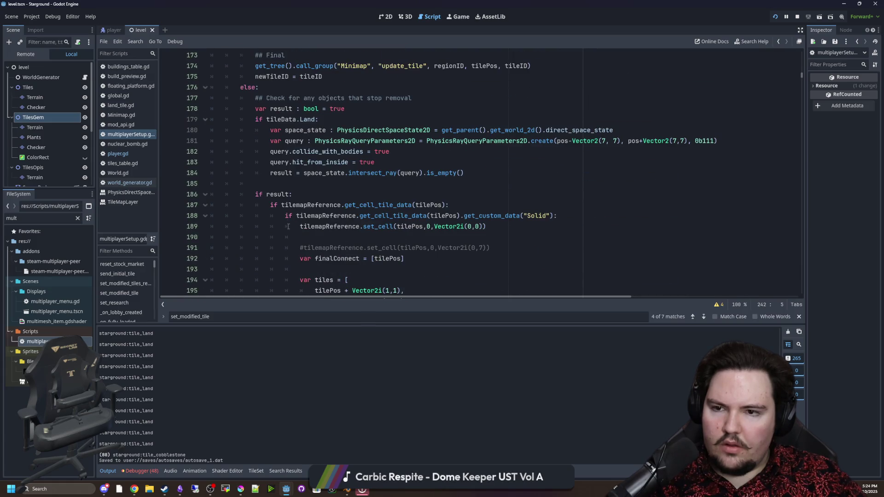
scroll(289, 227, up, 5)
scroll(292, 216, up, 6)
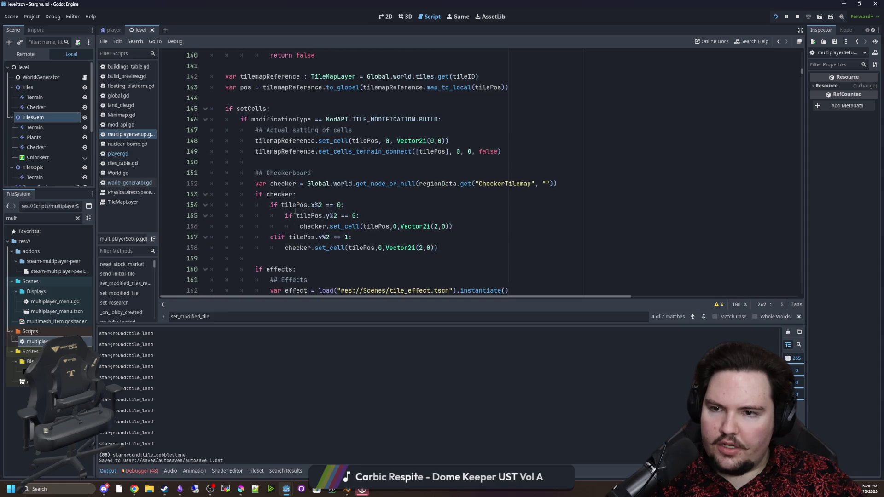
Add print("haaaaaa") after the set_cells_terrain_connect call on line 151 and save.
click(284, 161)
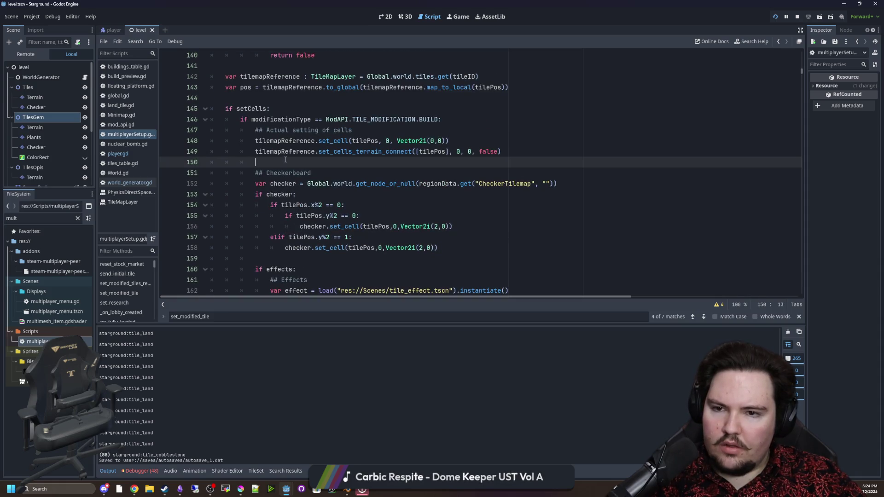
key(Return)
text(priu)
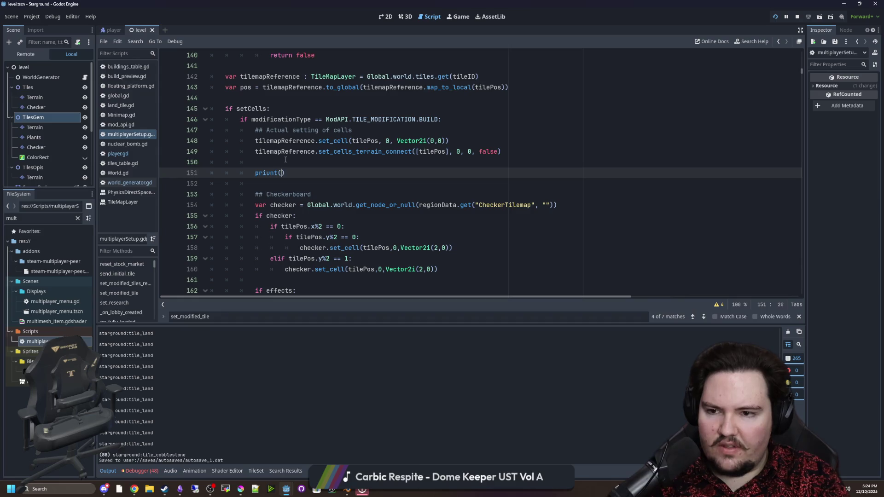
key(BackSpace)
text(nt(""h)
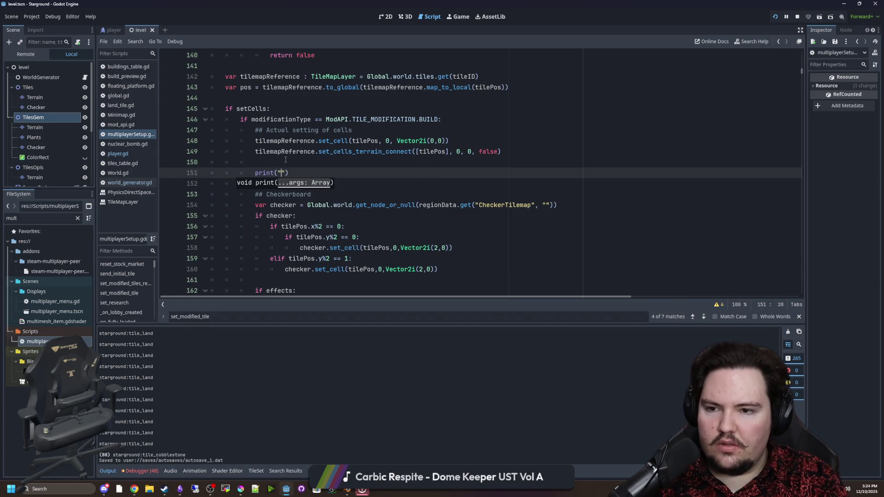
key(BackSpace)
key(BackSpace)
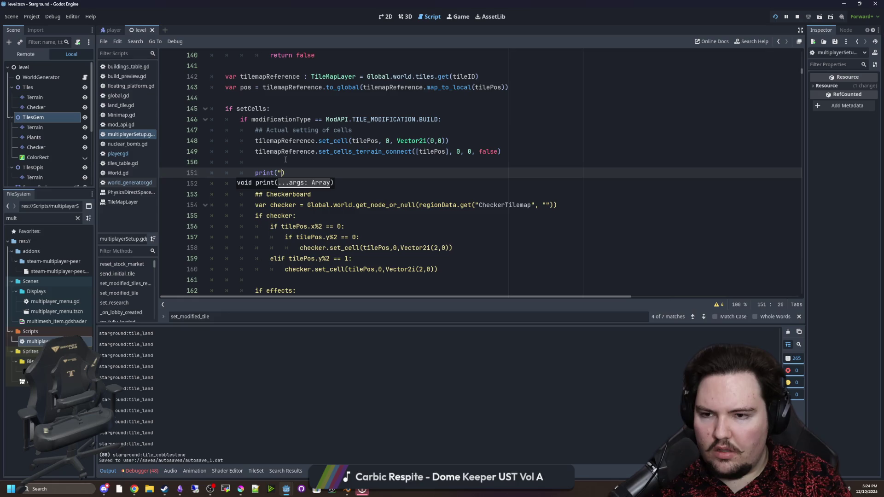
text("h)
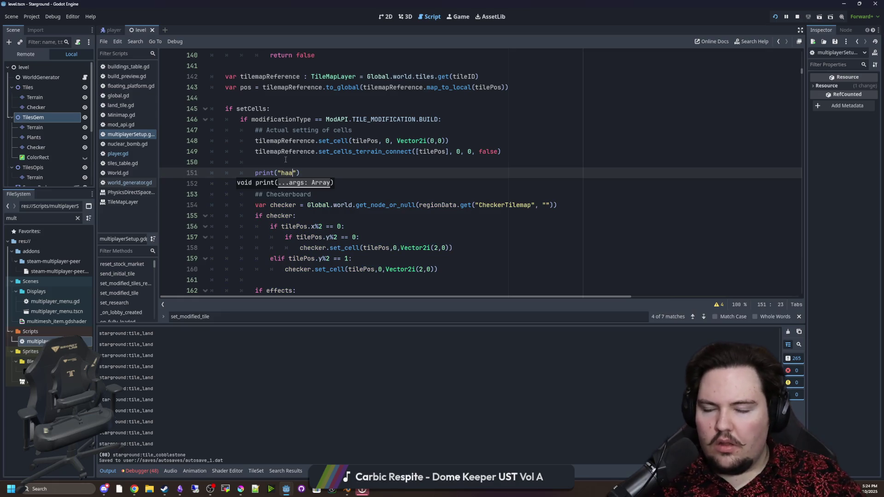
text(aaaa)
click(286, 160)
key(ctrl+s)
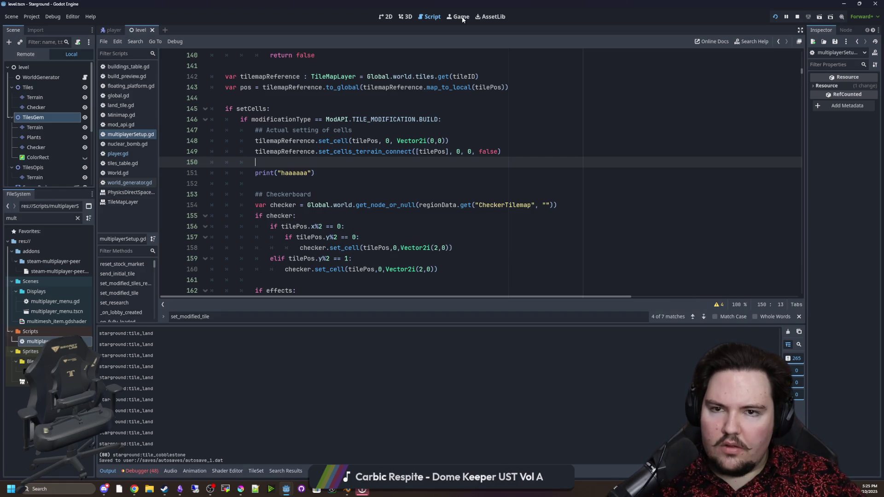
Pick a block from the building menu, walk around placing tiles, then return to multiplayerSetup.gd.
key(b)
key(b)
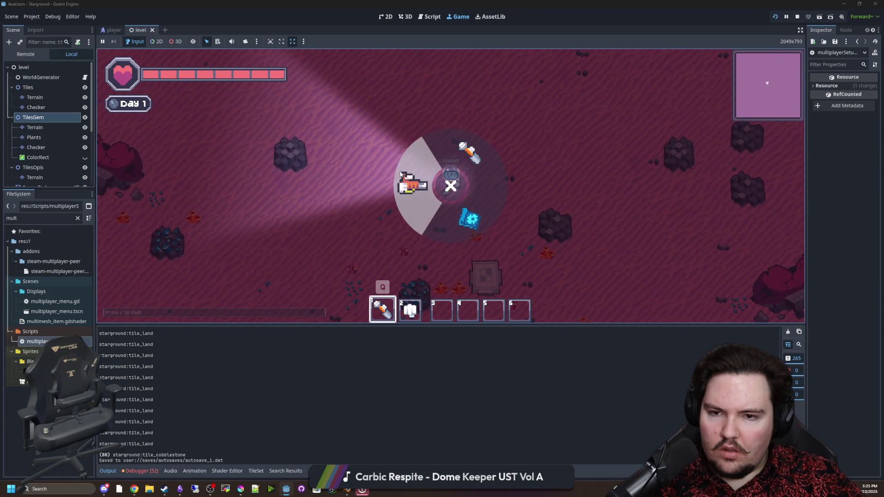
key(b)
click(473, 134)
key(w)
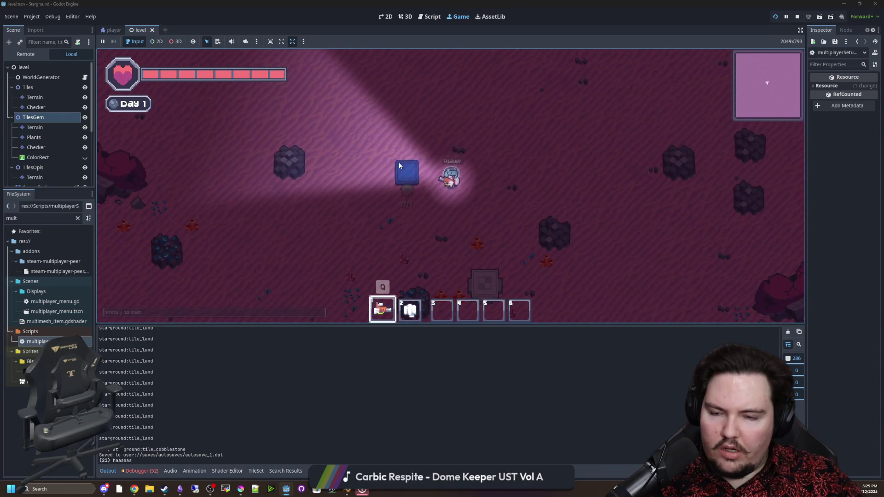
key(a)
key(w)
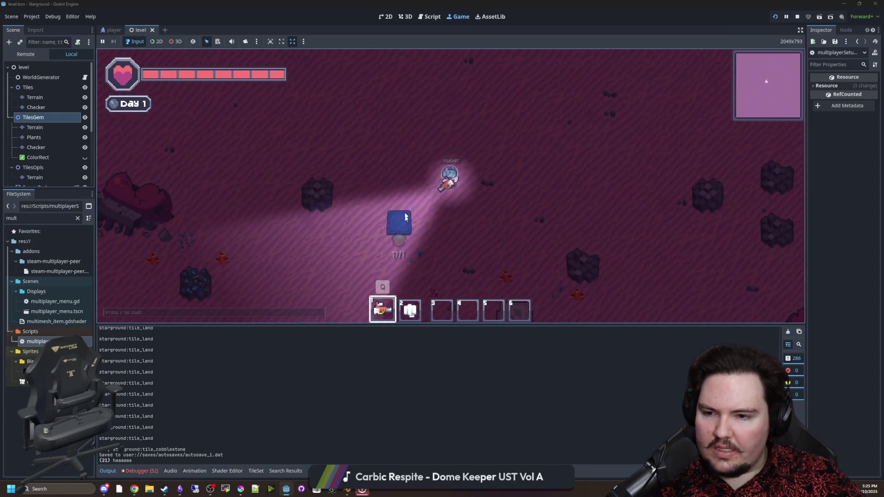
key(w)
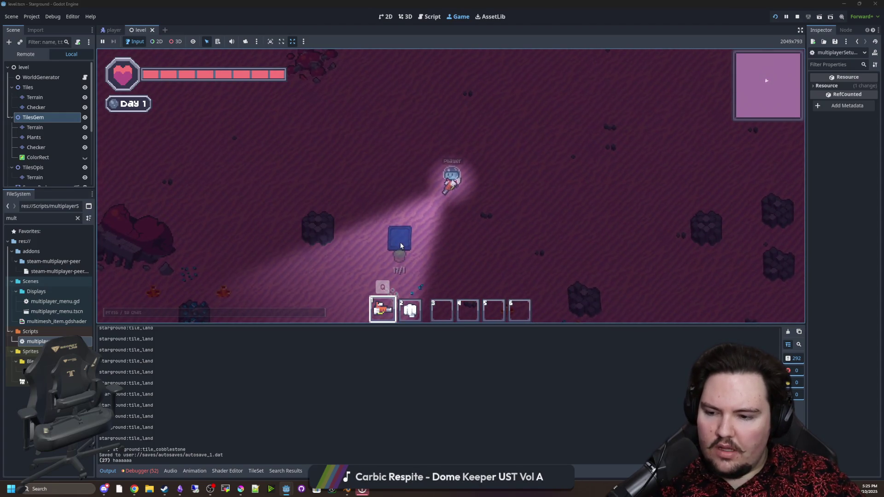
key(s)
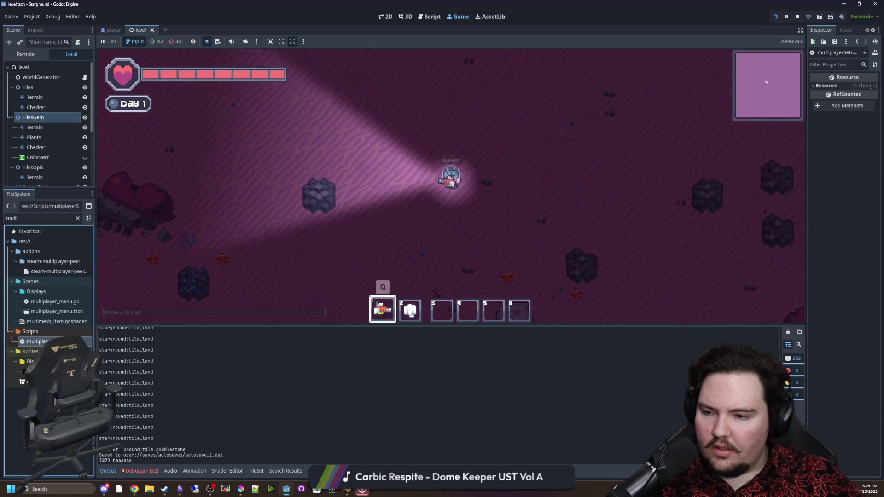
double_click(42, 341)
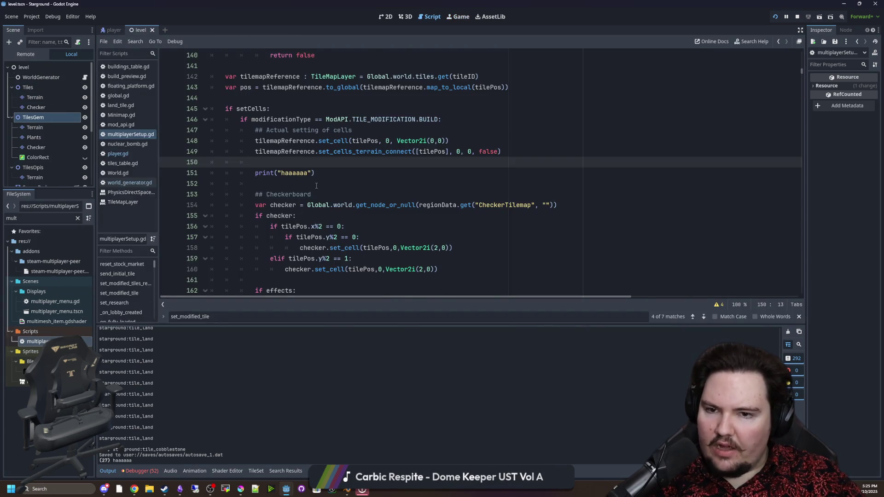
Append '+ regionData.Location' to the map_to_local call on line 143.
scroll(316, 185, up, 4)
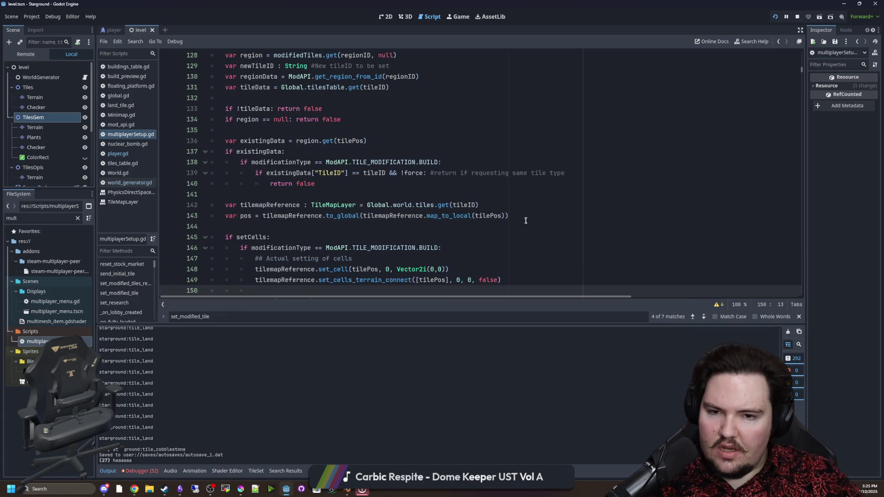
click(527, 217)
scroll(527, 218, up, 1)
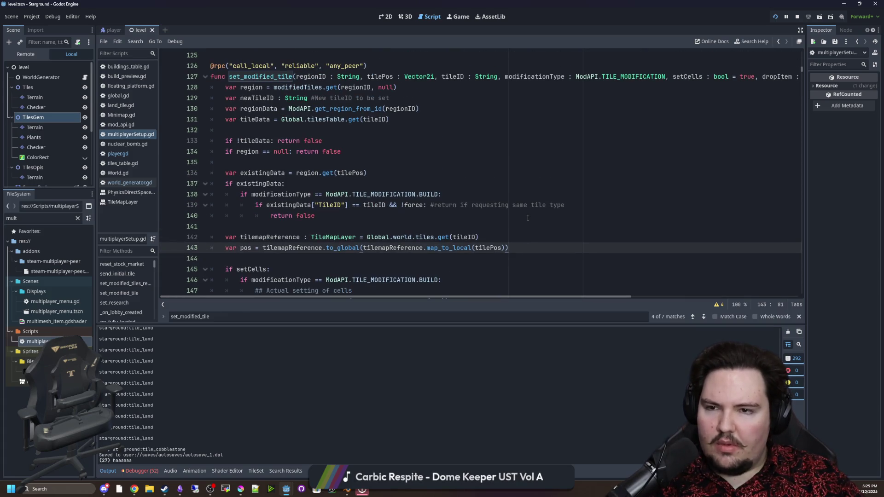
scroll(527, 217, down, 1)
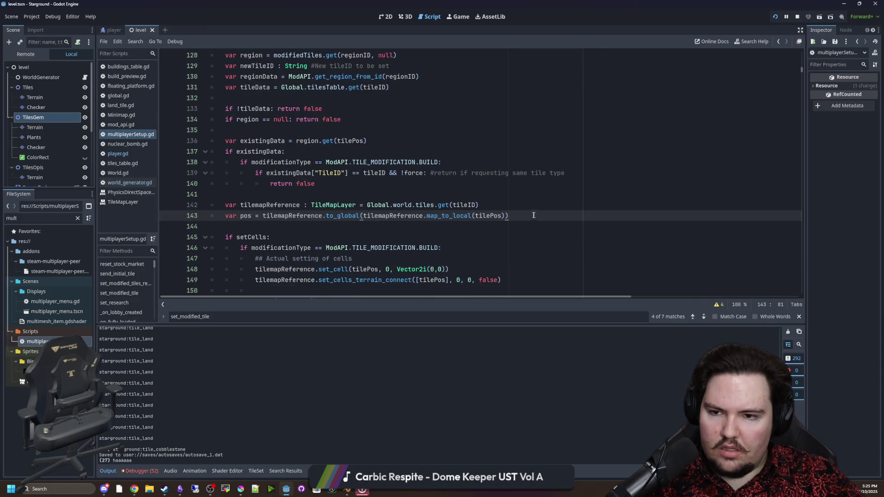
text( + region)
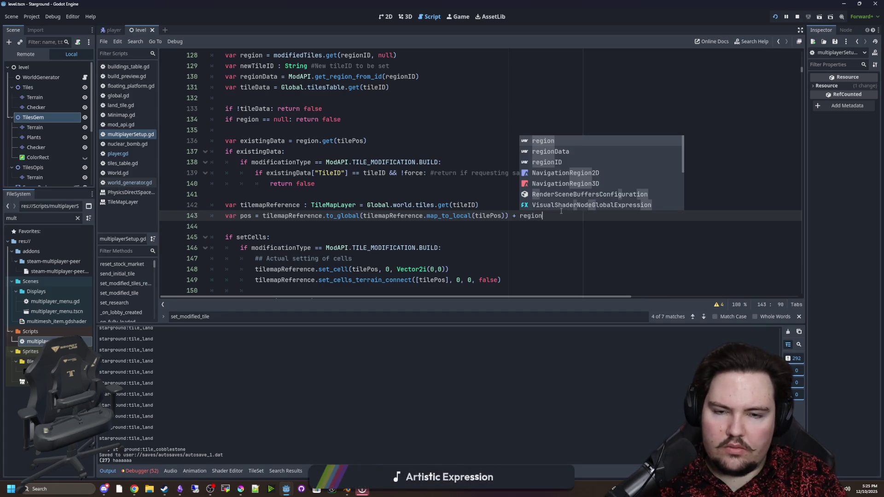
text(D)
key(Return)
text(.Location)
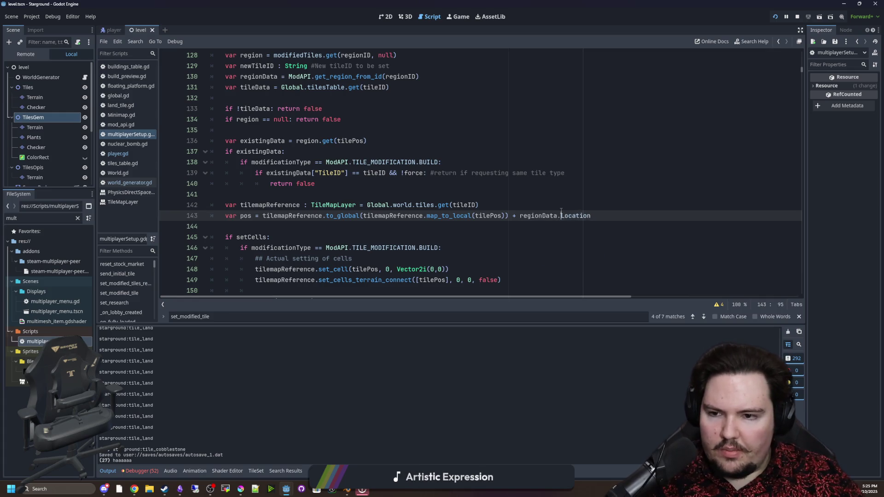
Move regionData.Location to read tilePos+regionData.Location inside map_to_local, save, and return to the game.
click(561, 213)
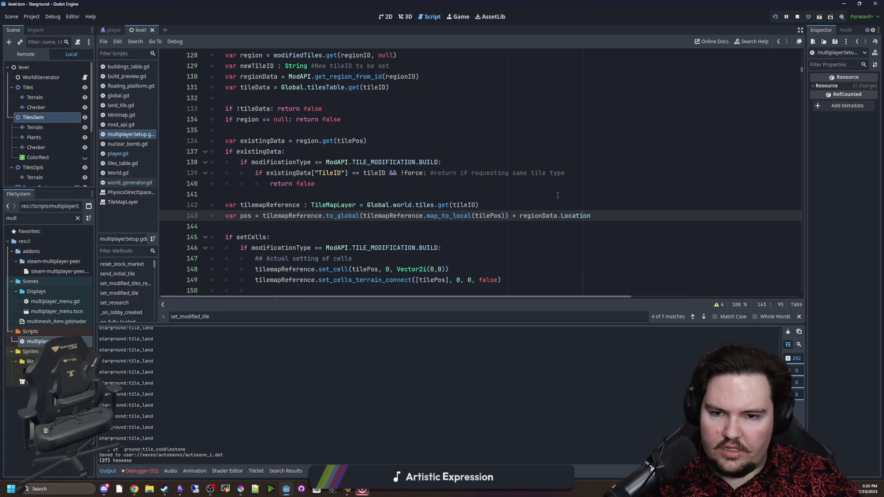
click(505, 186)
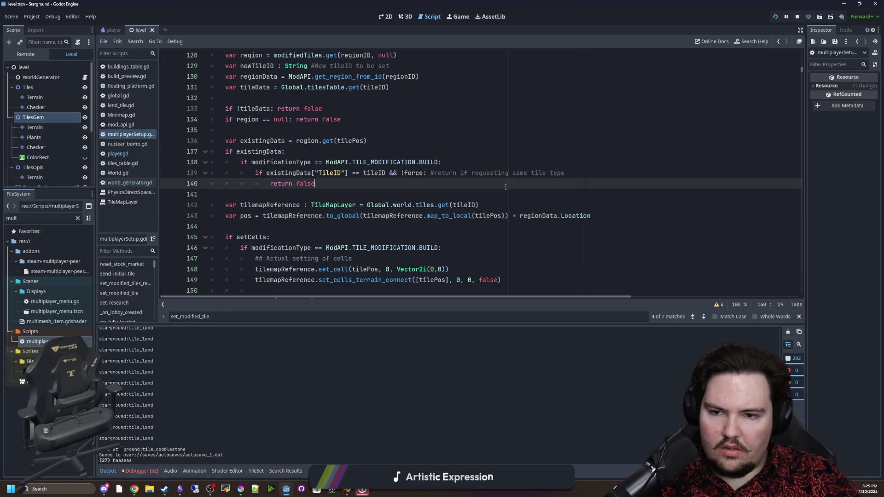
click(578, 229)
mouse_move(520, 215)
mouse_down()
mouse_move(590, 216)
mouse_move(502, 216)
mouse_up()
text(+)
click(525, 205)
key(ctrl+s)
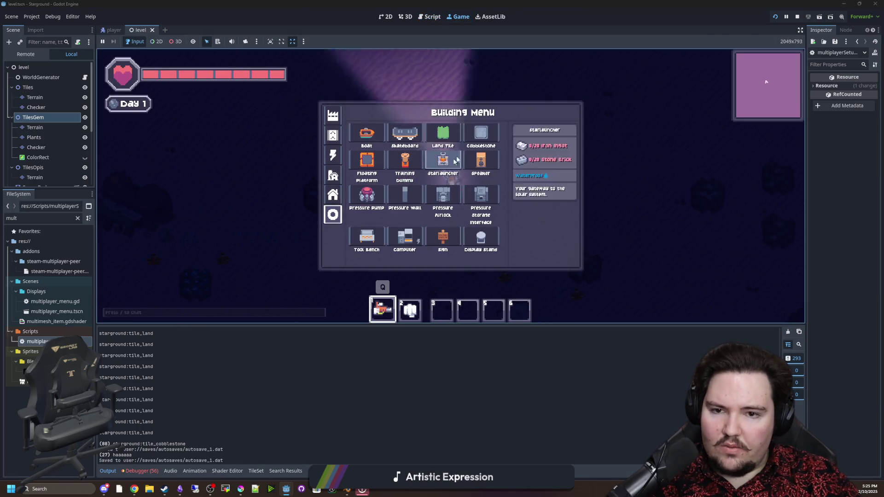
click(456, 160)
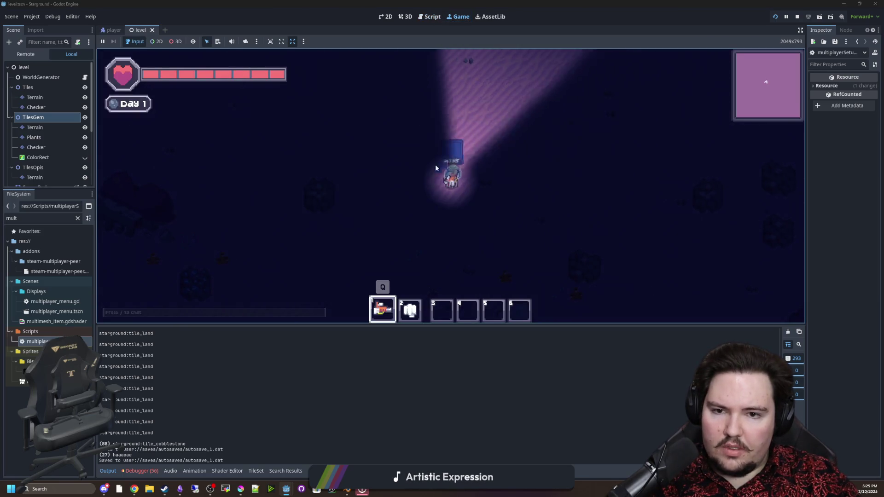
Delete regionData.Location from line 143 after the Vector2i/Vector2 error.
text(a)
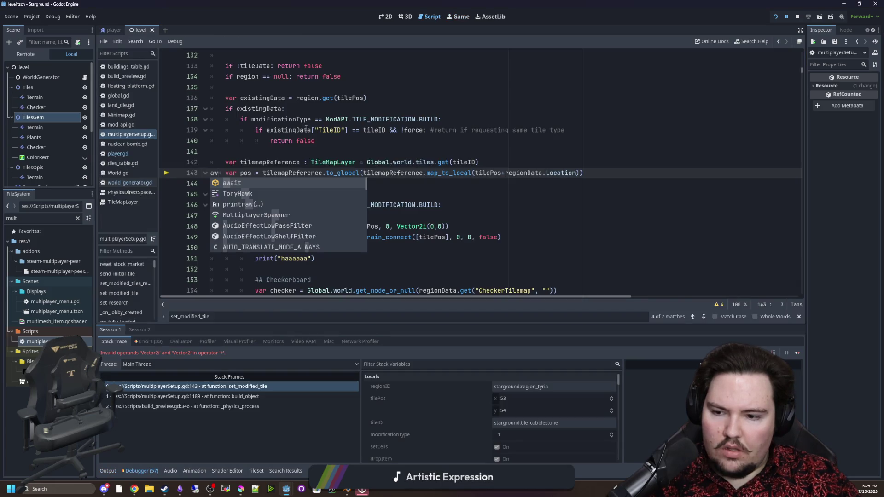
key(BackSpace)
click(563, 169)
key(ctrl+space)
key(Escape)
key(Up)
drag(575, 172, 501, 173)
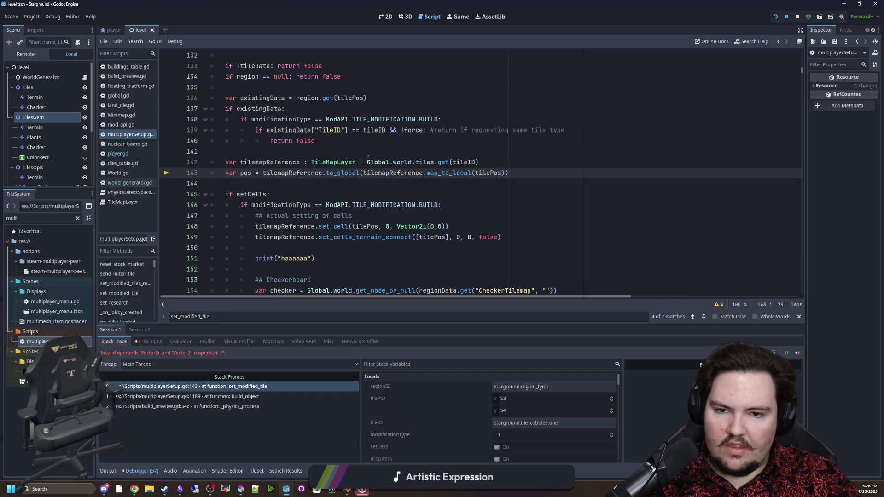
key(BackSpace)
Add print(tilePos) on a new line 142, save, and resume the paused game.
click(303, 156)
key(Return)
key(Return)
key(Up)
text(print(tilePos)
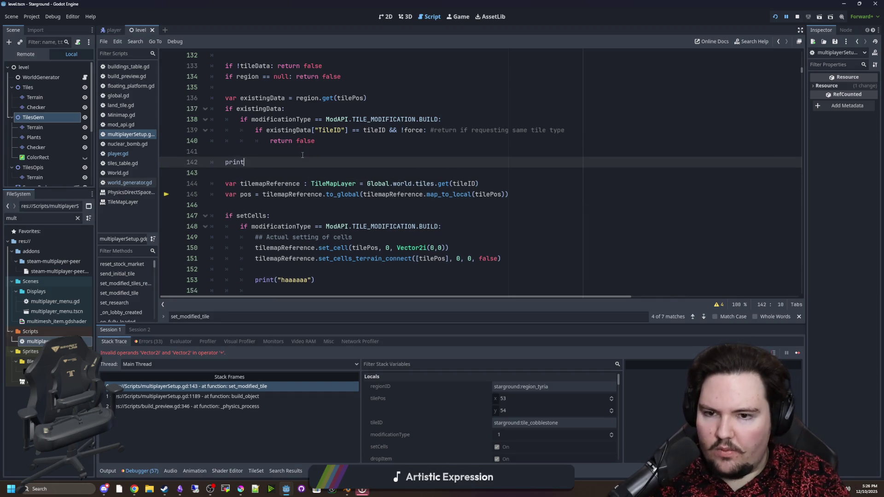
click(302, 155)
key(ctrl+s)
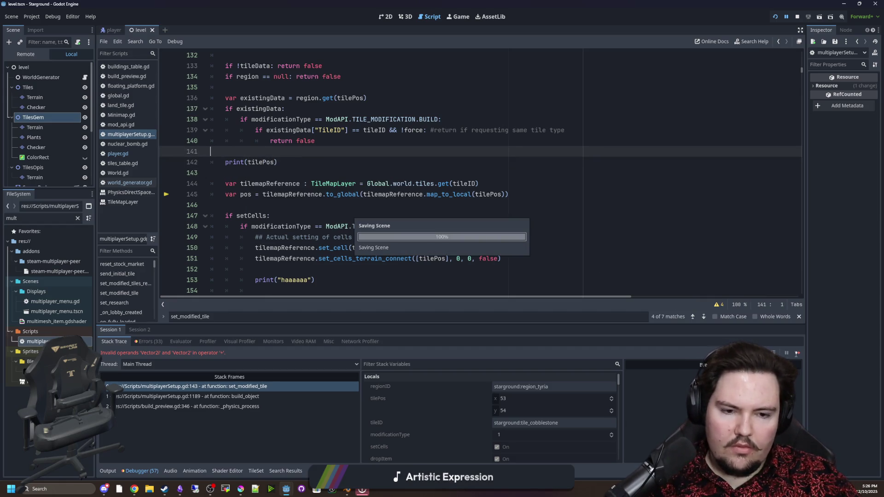
click(797, 353)
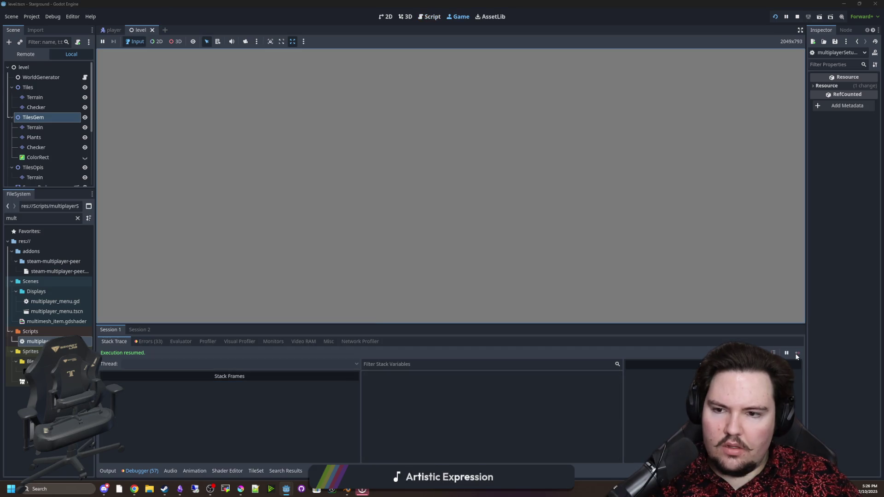
Append '+ regionData.Location' to the tile position on line 145 of multiplayerSetup.gd.
key(d)
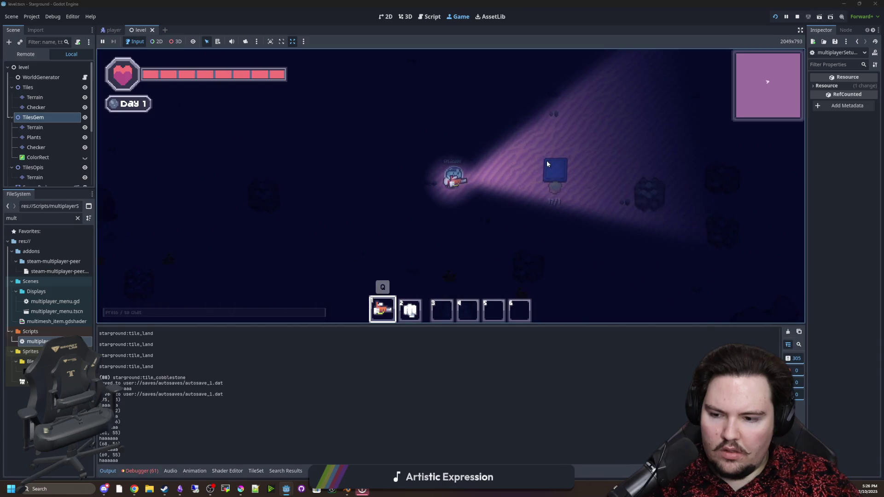
key(d)
key(d)
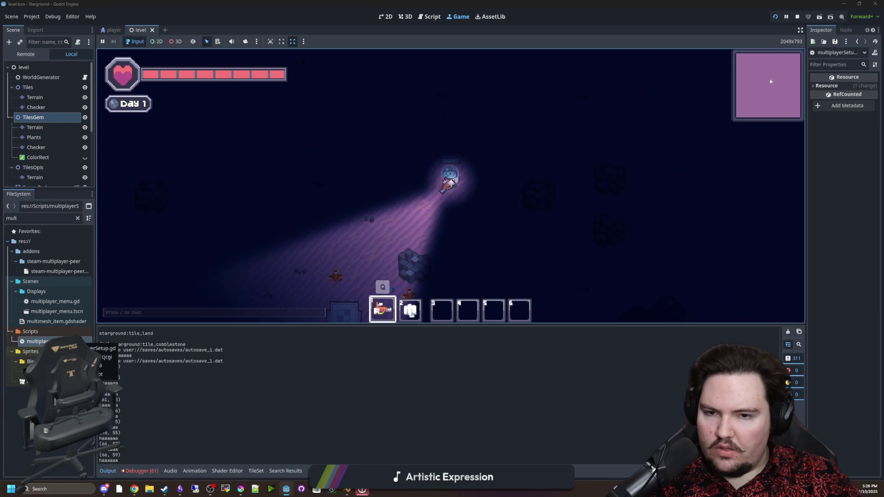
double_click(81, 341)
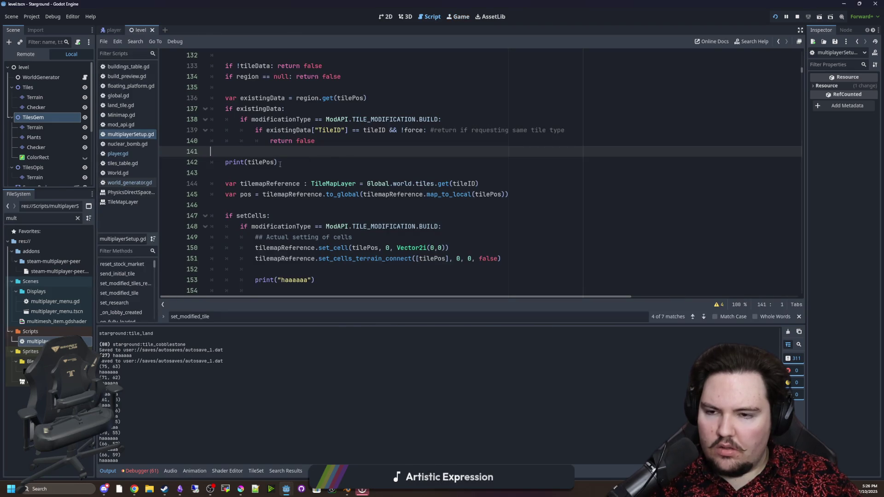
click(263, 172)
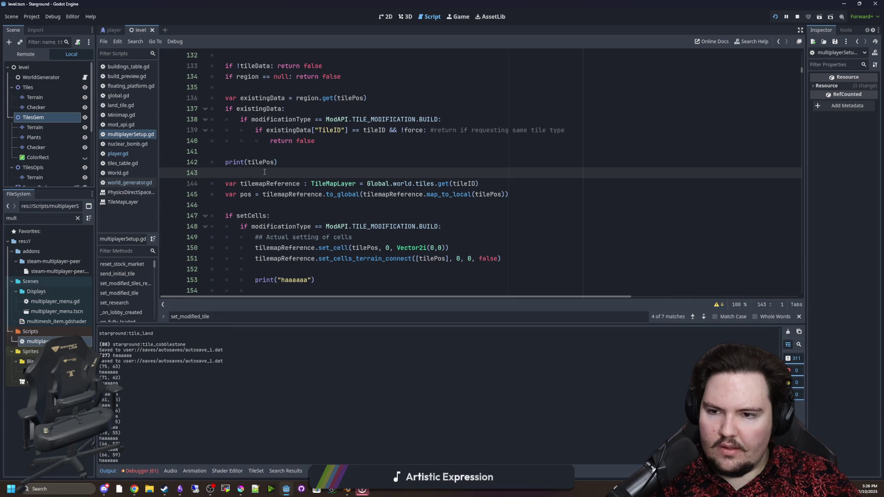
click(522, 197)
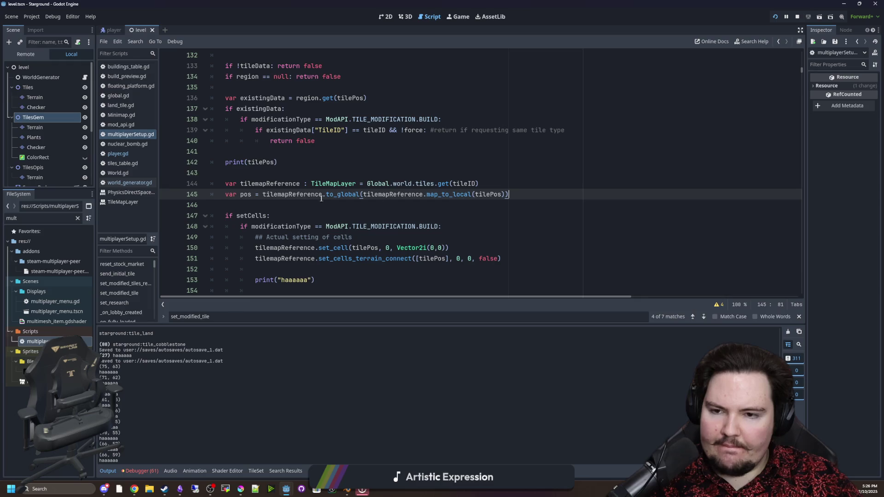
click(266, 206)
click(552, 198)
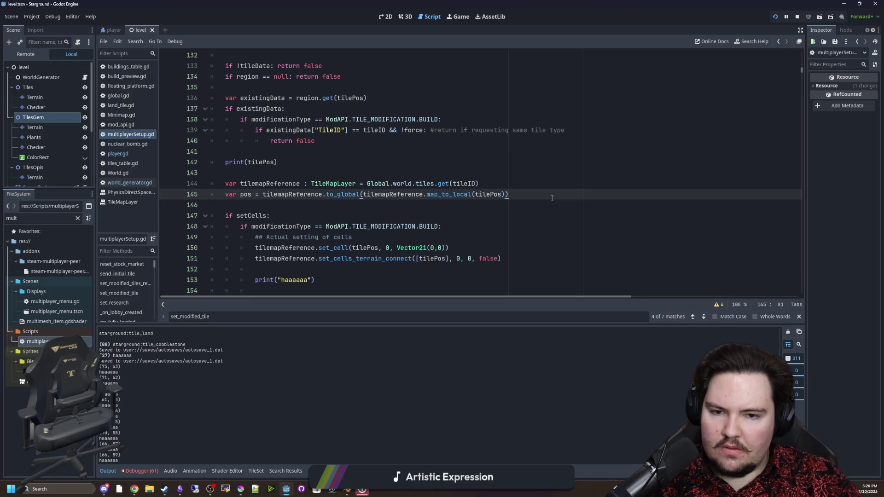
text( + )
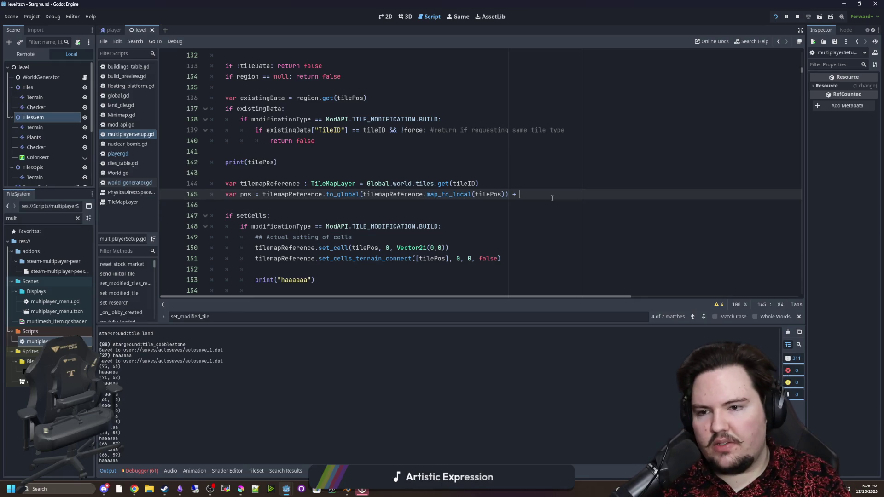
text(region)
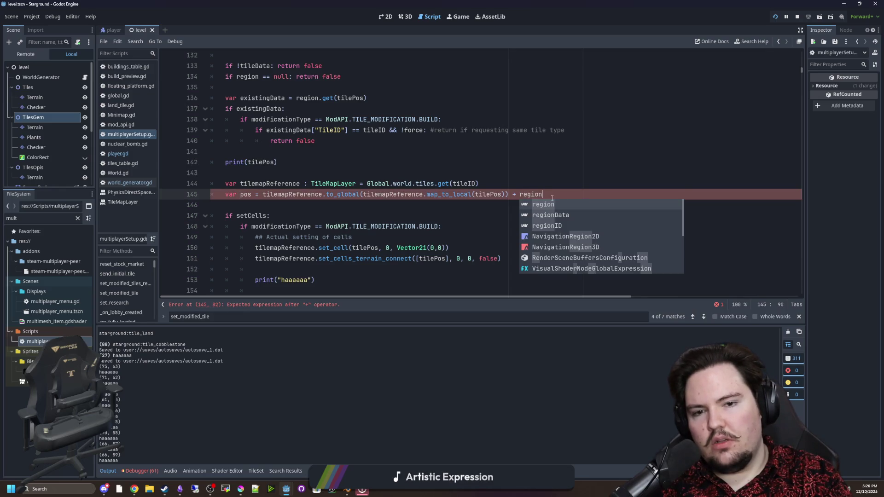
text(Data.Location)
key(Up)
key(Up)
key(Up)
Save and test-run the game, walking the player around the opis region before stopping.
key(ctrl+s)
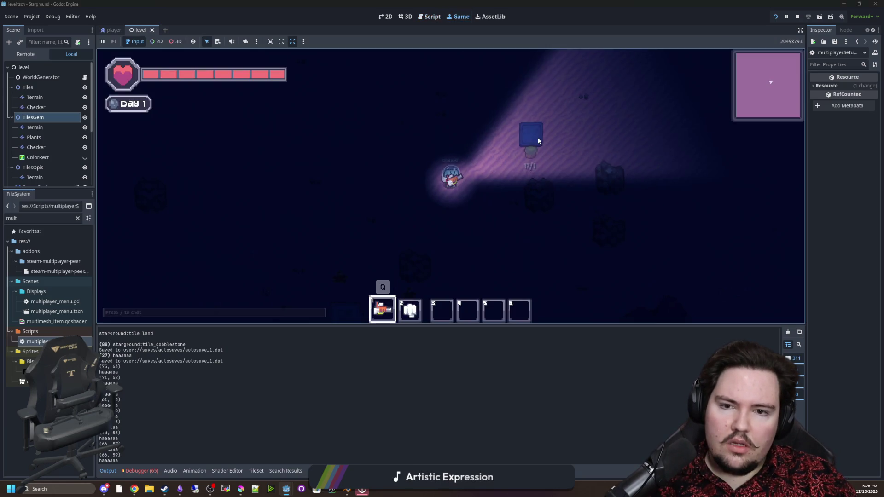
key(w)
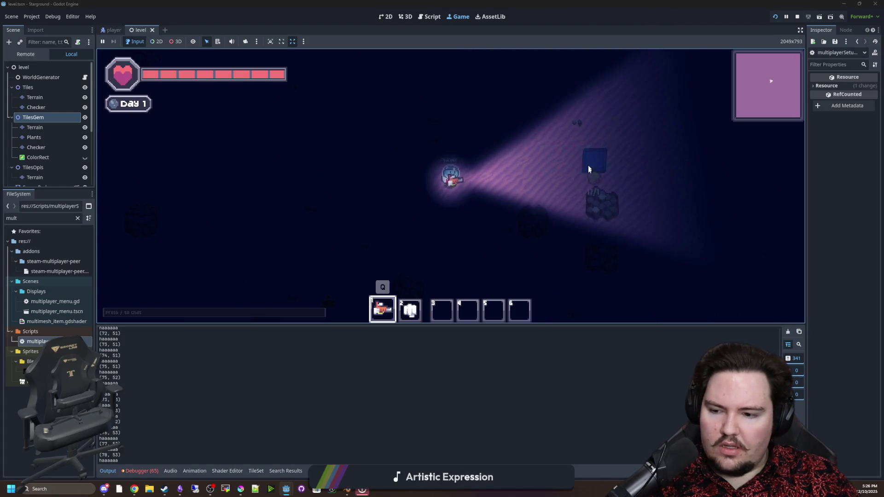
key(w)
key(w)
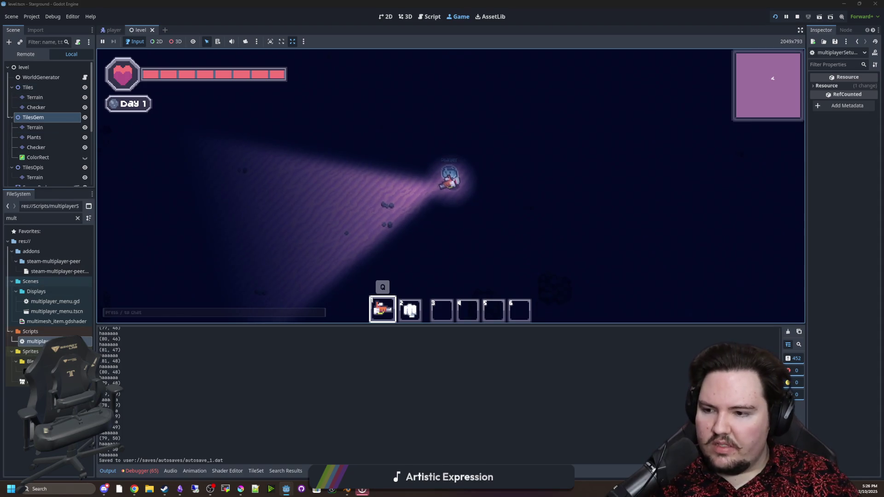
key(ctrl+F3)
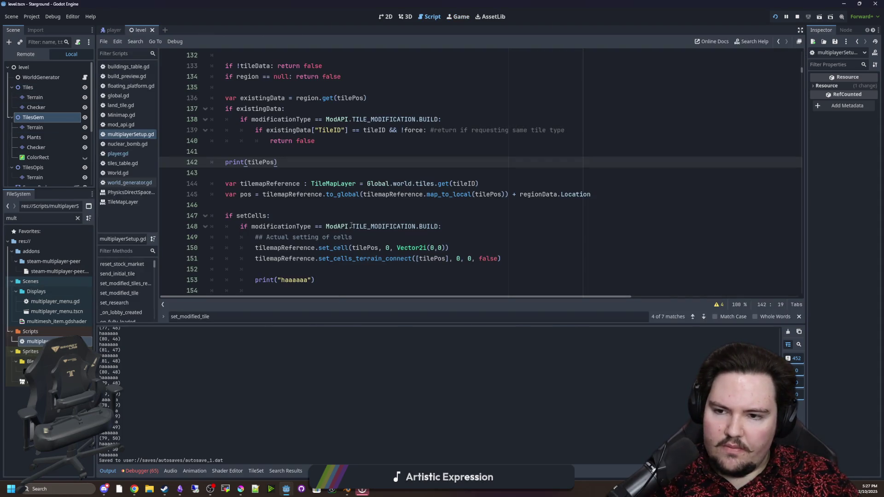
Add a debug print("ha") line after the cell setting on line 152 and save.
scroll(322, 212, down, 2)
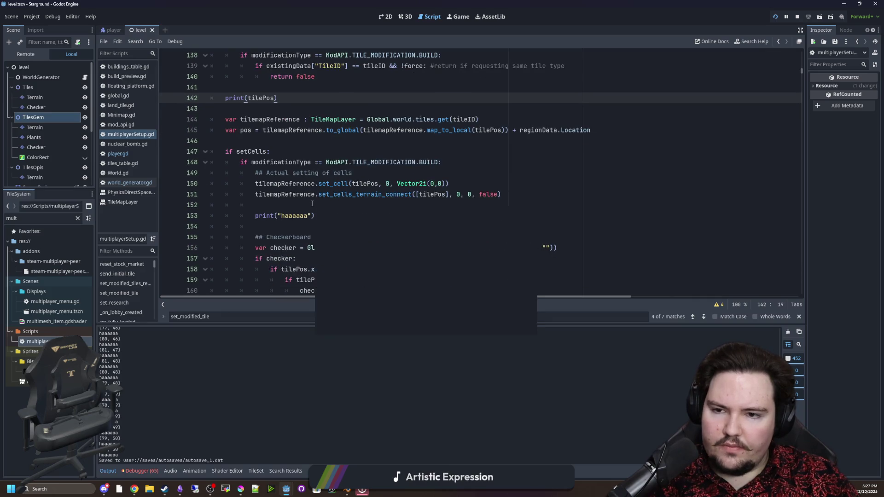
click(312, 203)
key(Return)
key(Return)
key(Up)
text(print("ha)
click(312, 203)
key(ctrl+s)
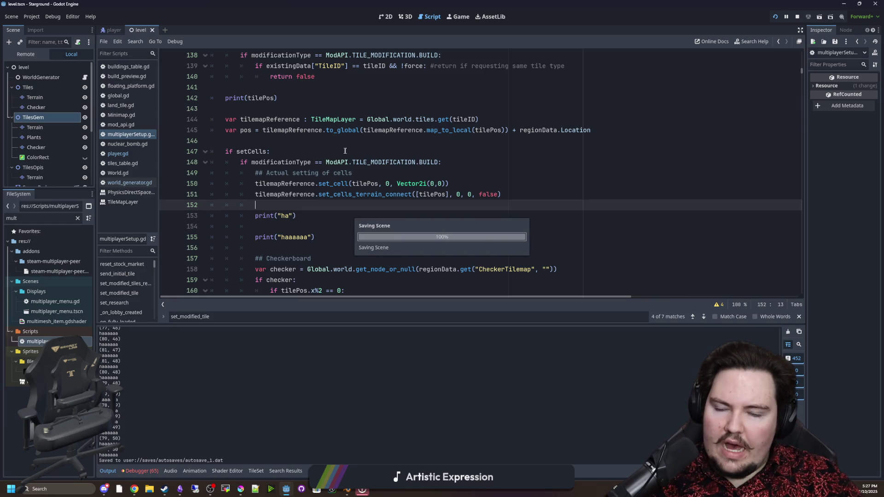
Delete the debug print lines 153–155.
click(321, 217)
drag(314, 237, 157, 211)
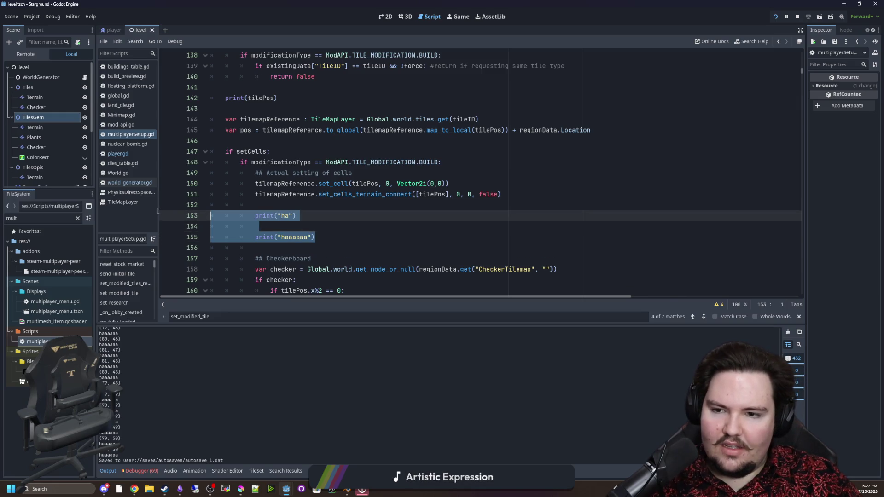
key(BackSpace)
key(BackSpace)
key(BackSpace)
click(294, 206)
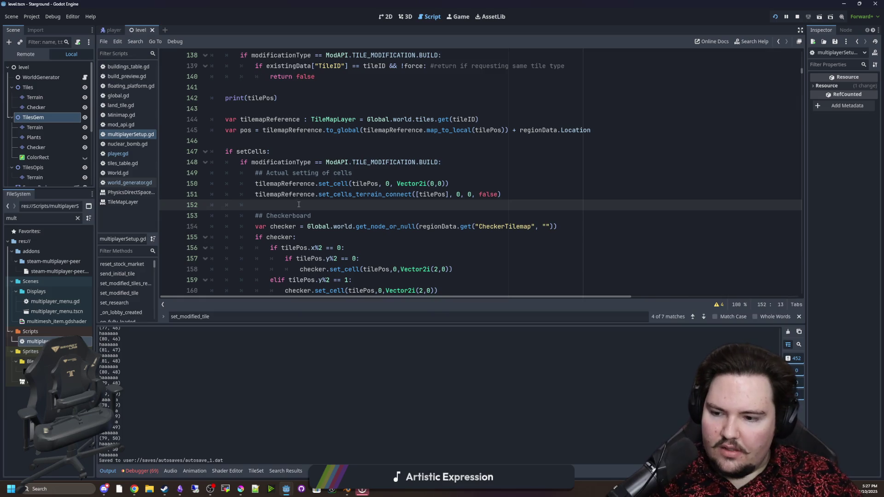
Remove ' + regionData.Location' from line 145 and save the script.
scroll(373, 211, up, 1)
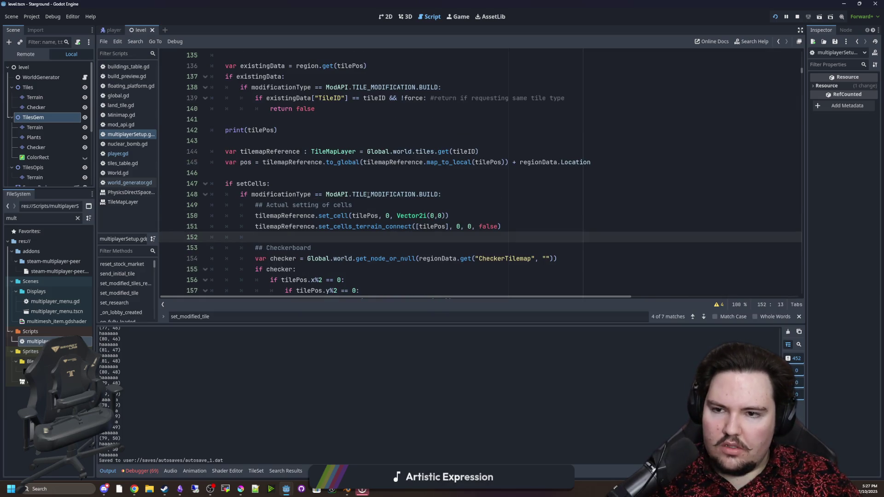
scroll(361, 198, up, 2)
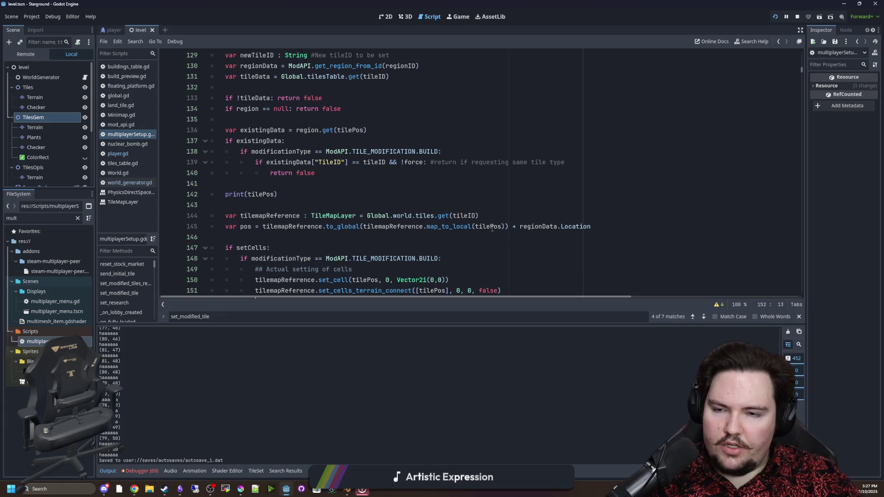
drag(598, 226, 510, 225)
key(BackSpace)
click(494, 194)
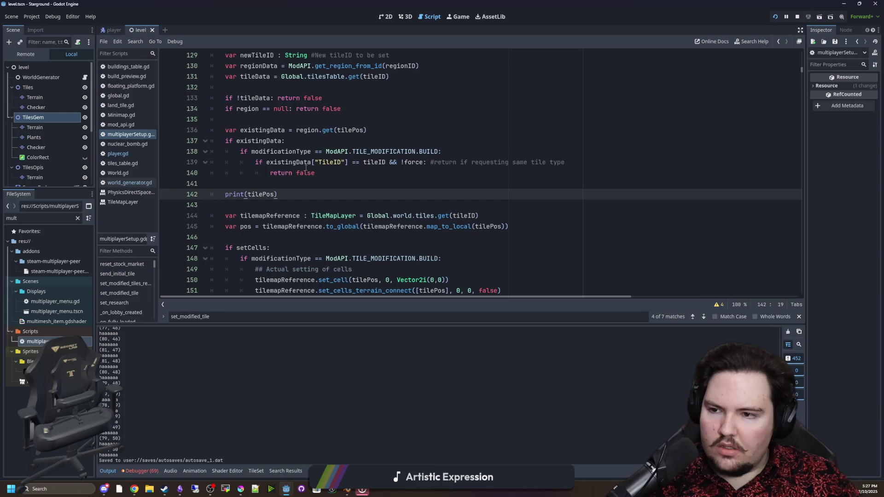
click(254, 207)
key(ctrl+s)
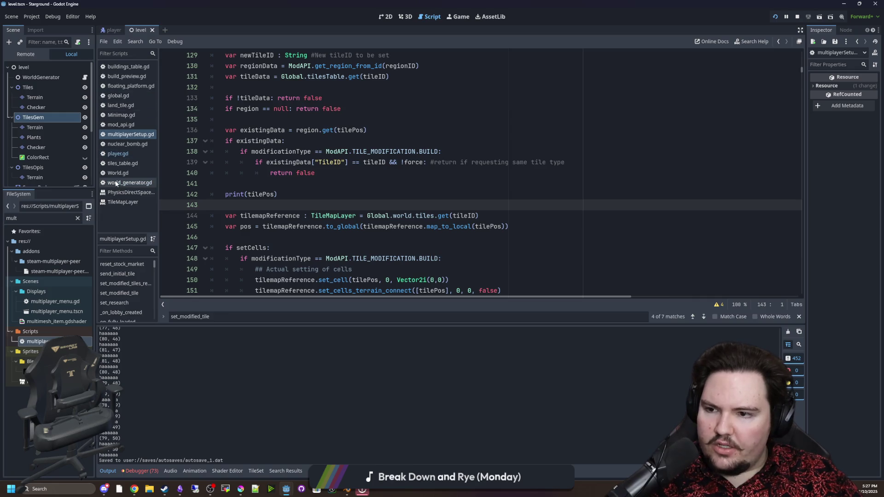
Search multiplayerSetup.gd for 'build_object'.
click(36, 341)
click(337, 184)
key(ctrl+f)
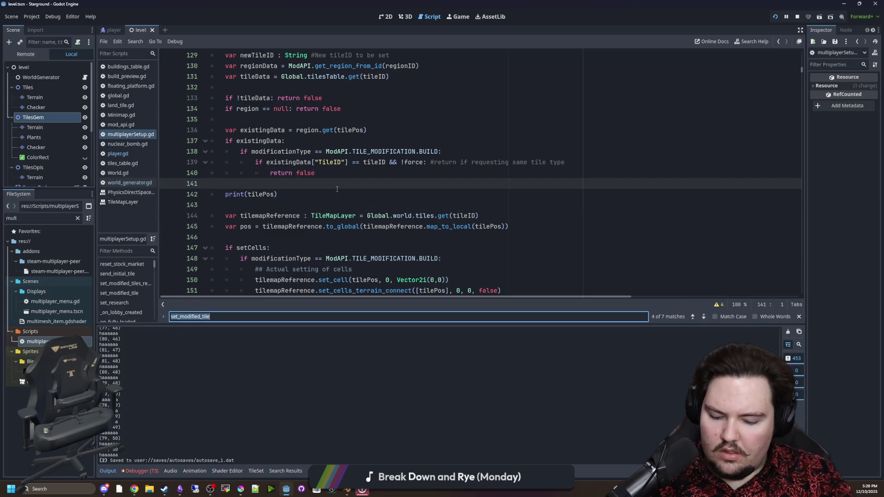
text(bnu)
key(BackSpace)
key(BackSpace)
text(uild_object)
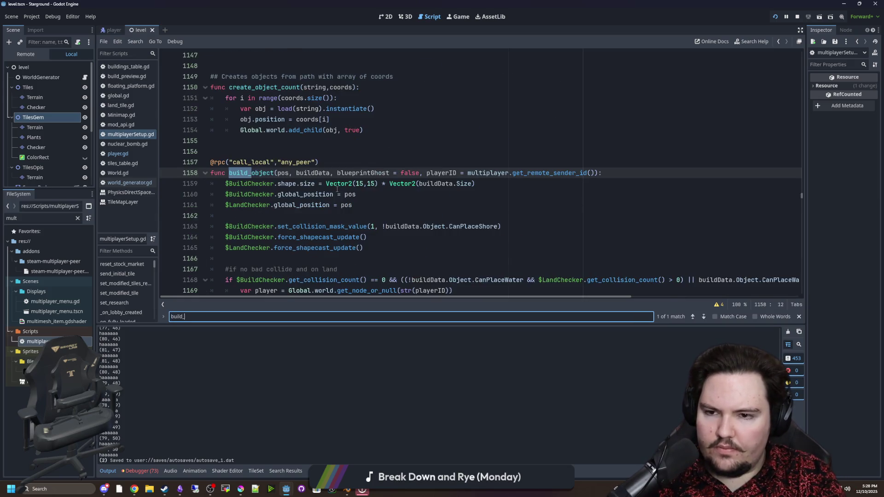
Read through the build_object function, including the hasItems check around line 1183.
scroll(438, 289, down, 2)
scroll(438, 289, right, 1)
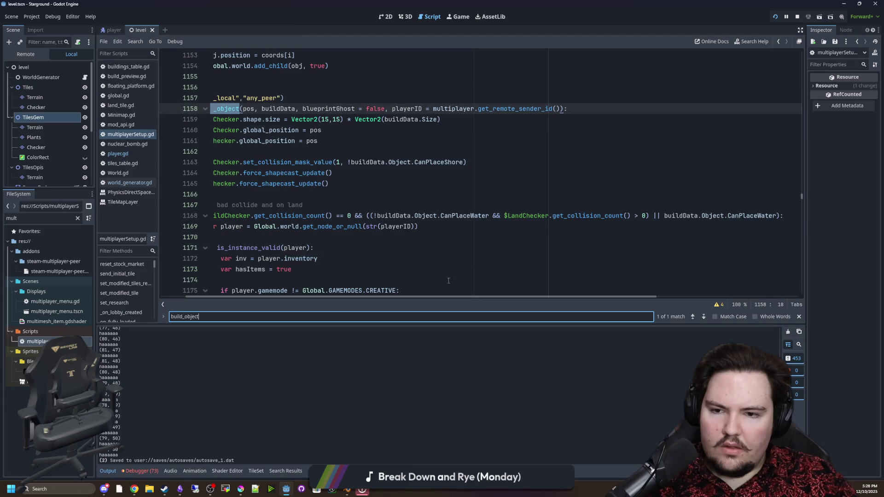
scroll(401, 294, left, 1)
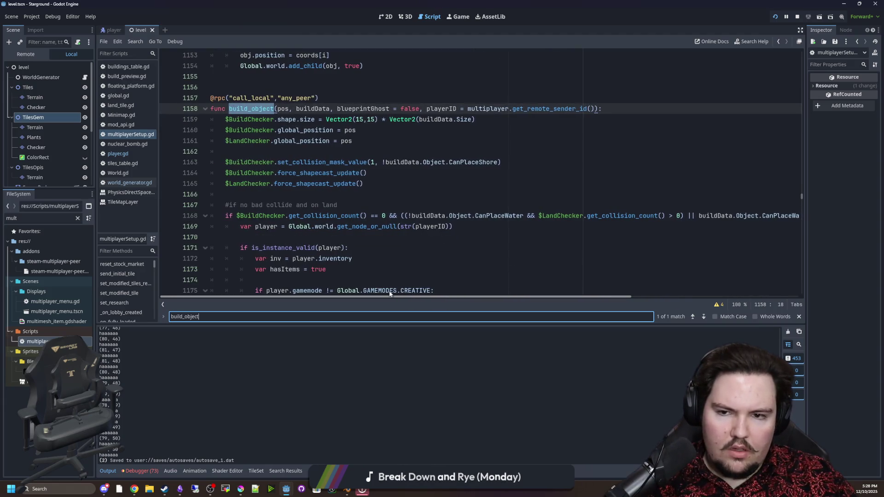
scroll(354, 215, down, 2)
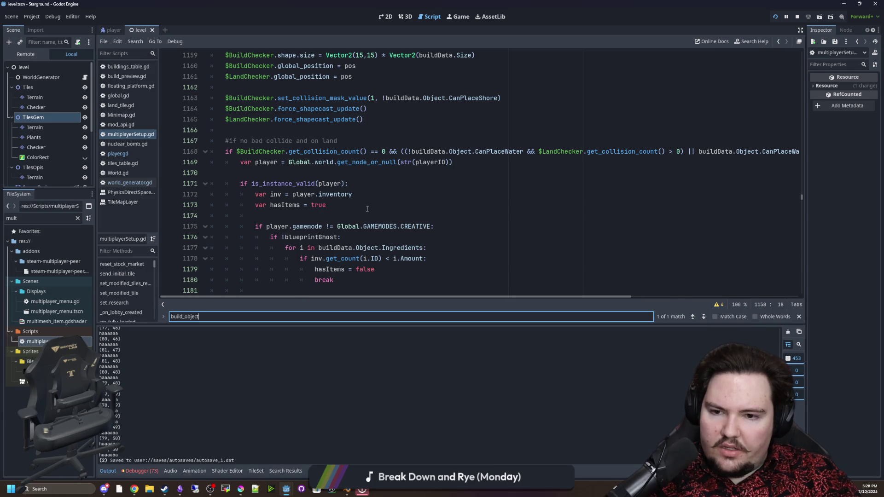
scroll(367, 209, down, 2)
scroll(373, 206, down, 1)
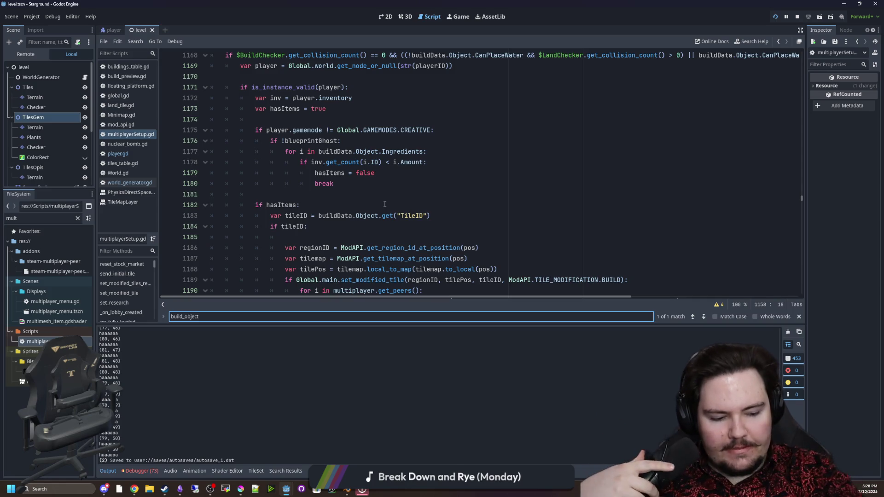
click(384, 204)
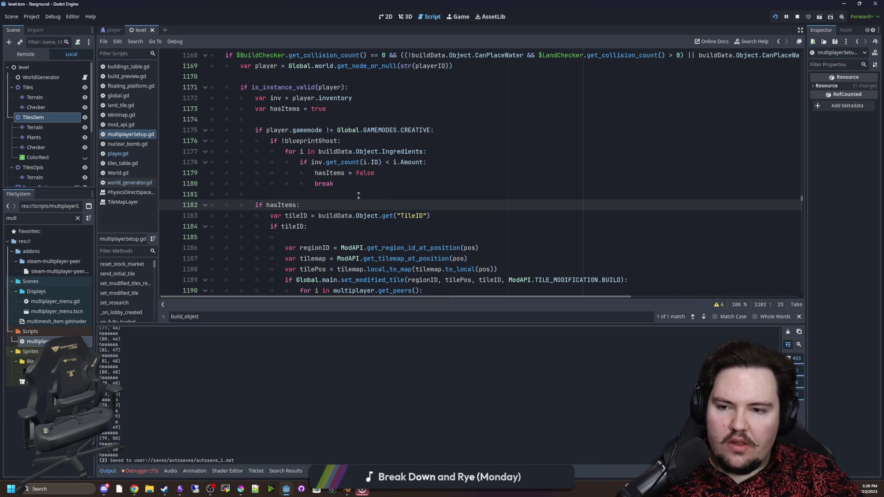
scroll(359, 190, up, 5)
scroll(391, 186, down, 7)
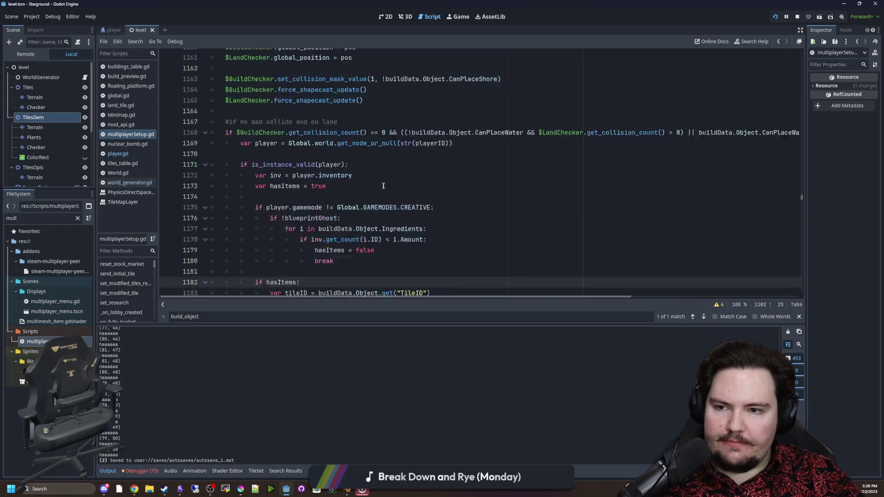
click(460, 151)
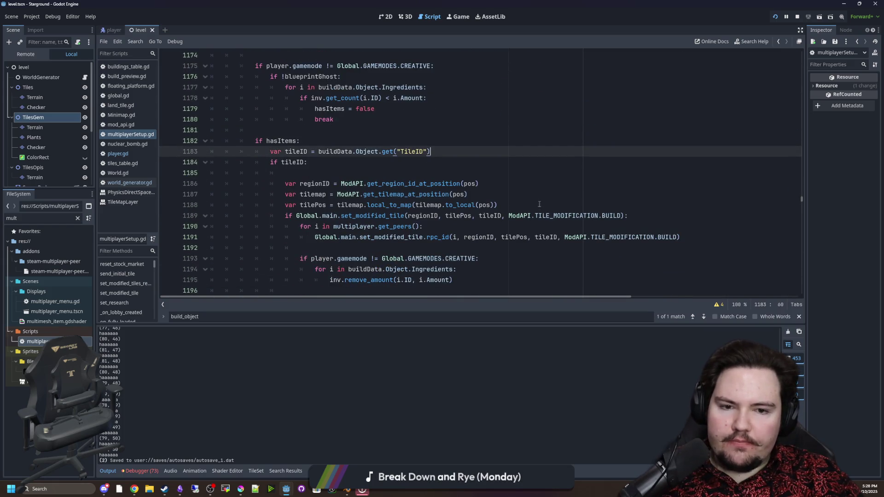
scroll(494, 204, down, 3)
scroll(494, 204, up, 1)
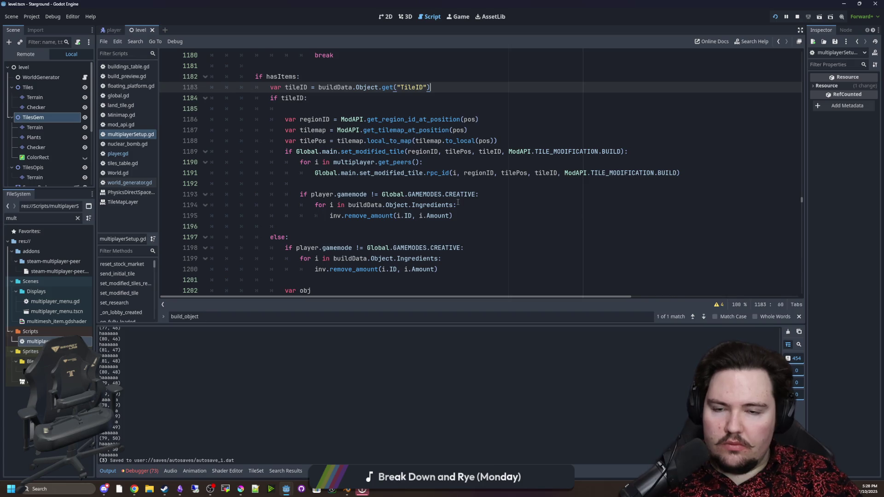
scroll(457, 203, up, 1)
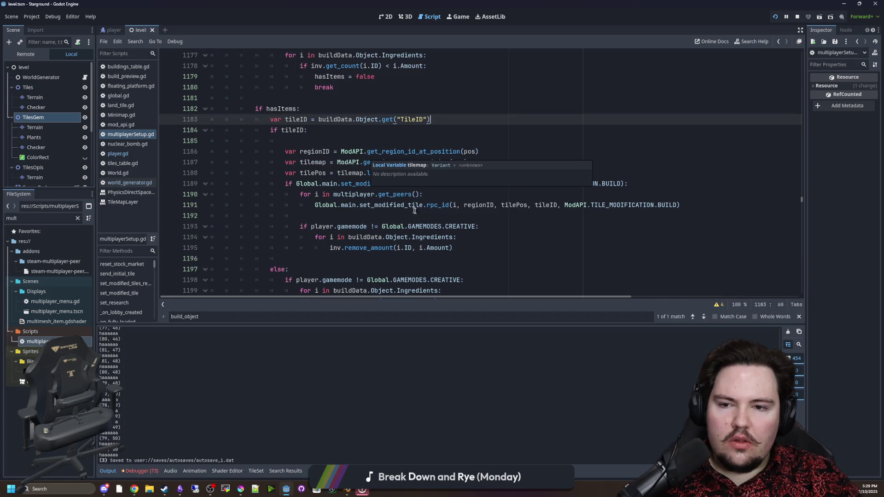
click(433, 217)
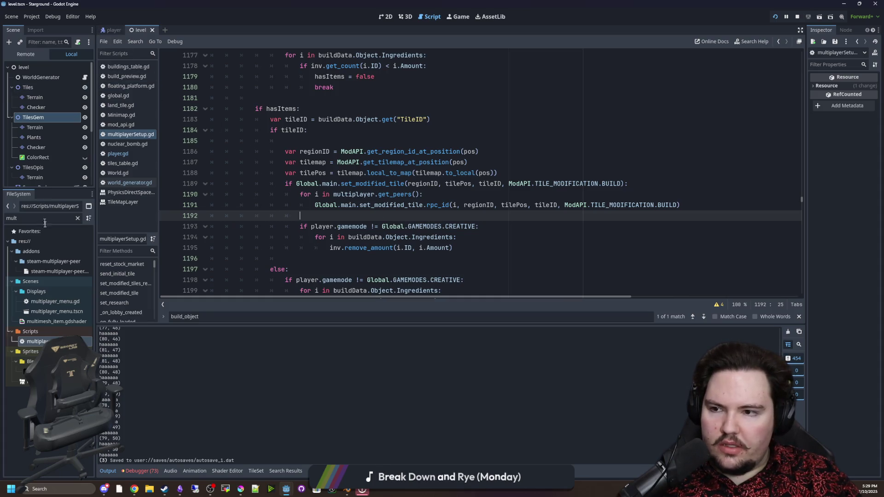
Filter FileSystem for 'leve', select level.tscn and show it in the 2D view.
click(77, 218)
text(leve)
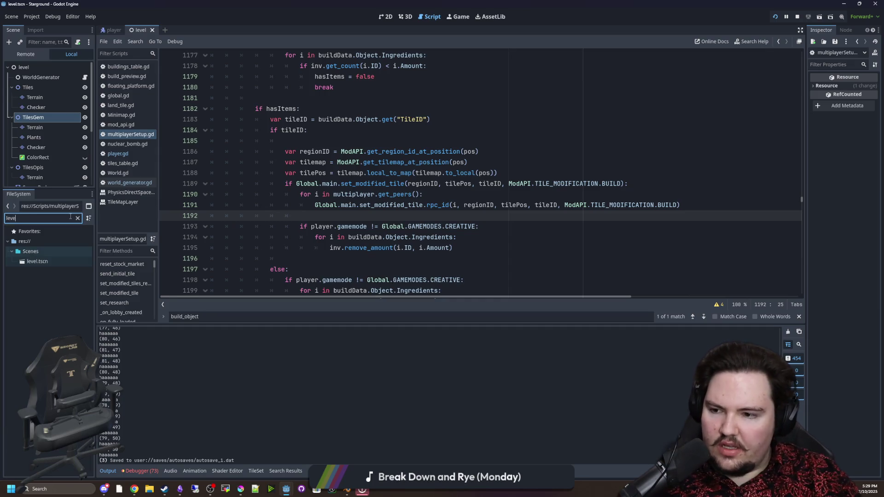
click(39, 261)
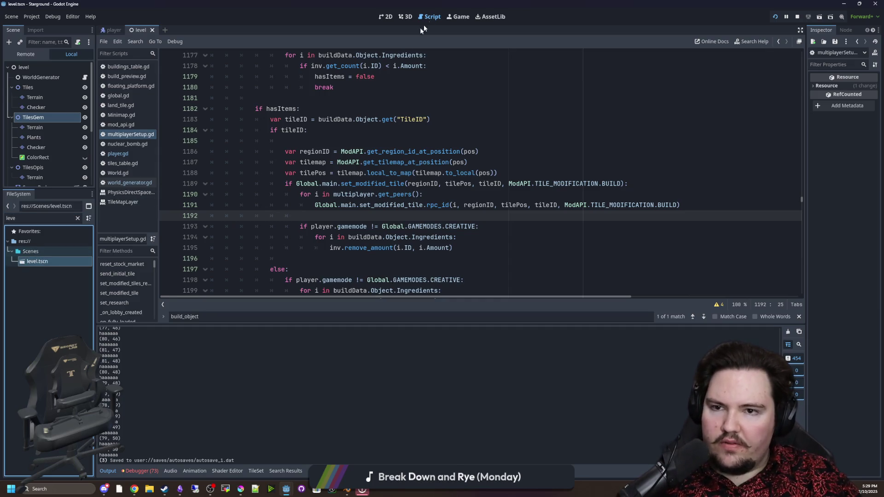
click(405, 17)
click(386, 16)
scroll(386, 190, down, 8)
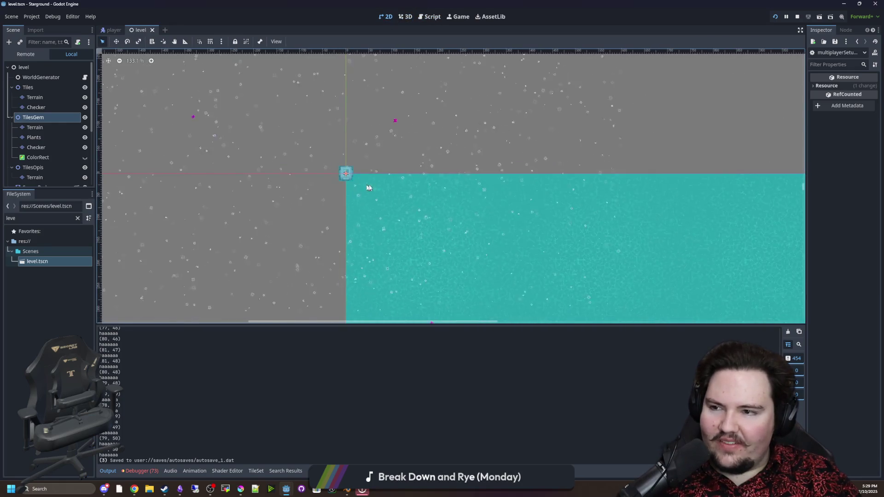
Inspect the TilesGem node and its Terrain layer in a widened Inspector.
click(33, 117)
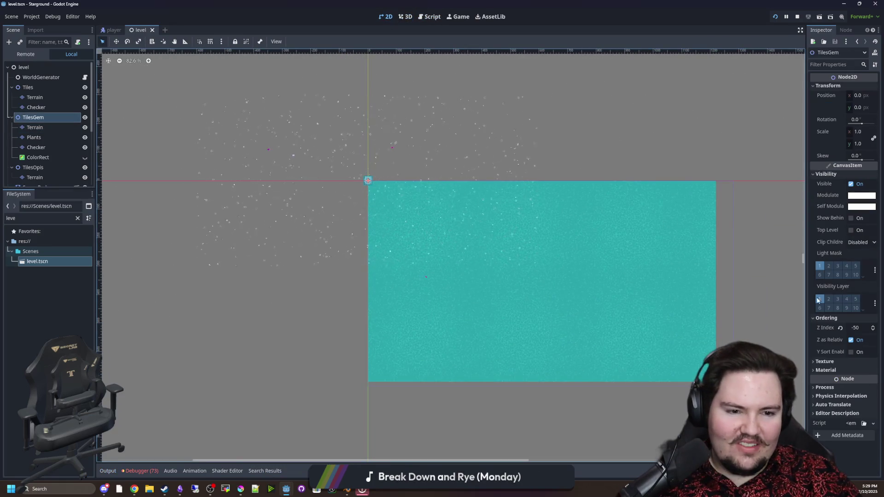
drag(806, 295, 713, 292)
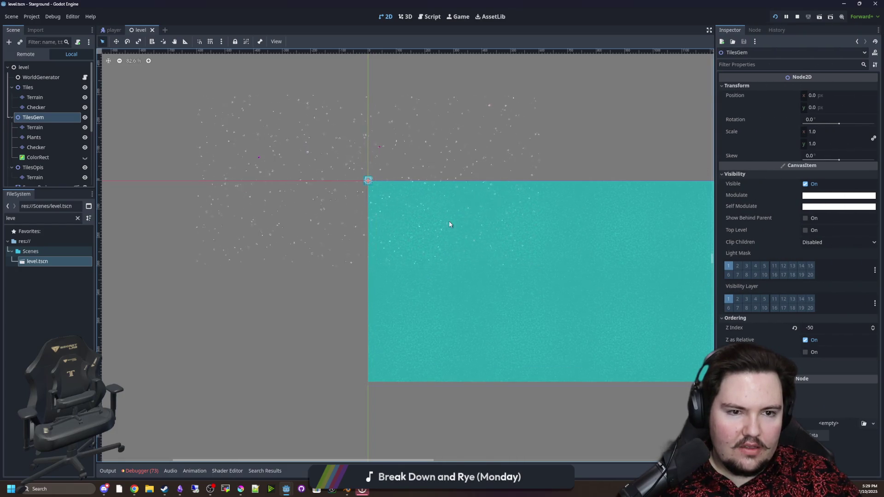
scroll(363, 235, down, 5)
click(35, 128)
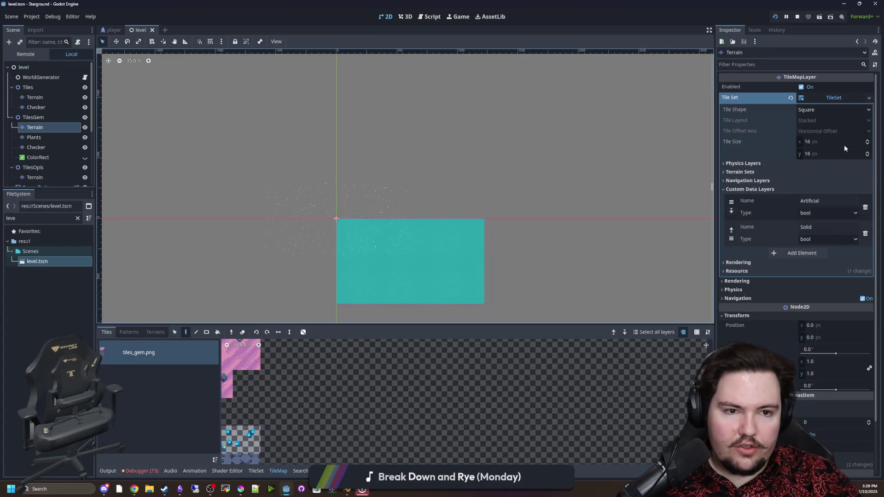
scroll(738, 343, down, 3)
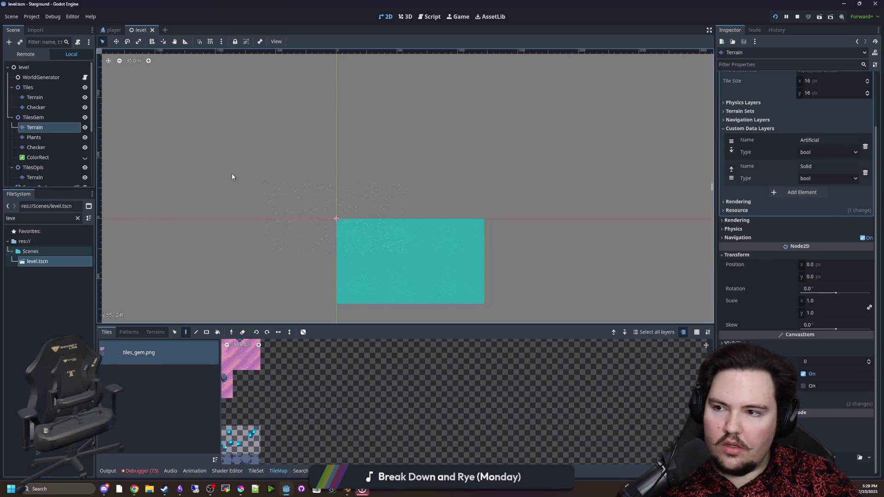
scroll(51, 138, down, 2)
Inspect TilesOpis and its Terrain layer, noting Z Index -50, then filter files for 'world_ge'.
click(48, 147)
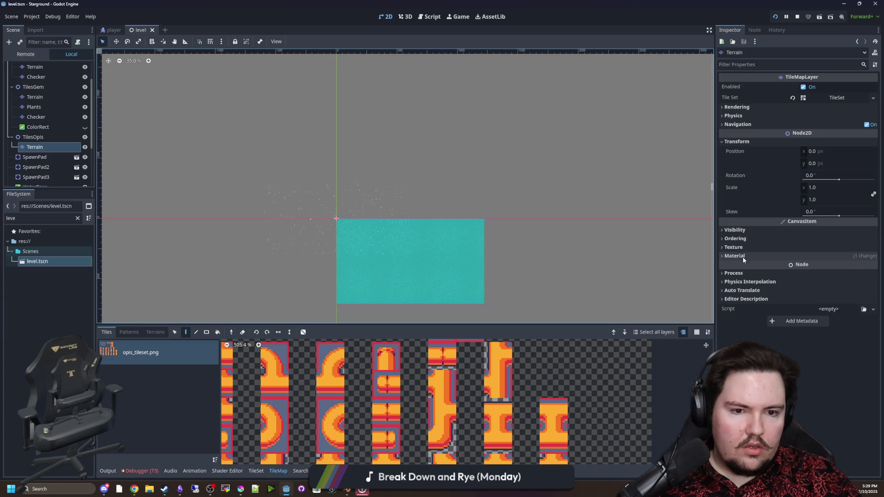
click(37, 137)
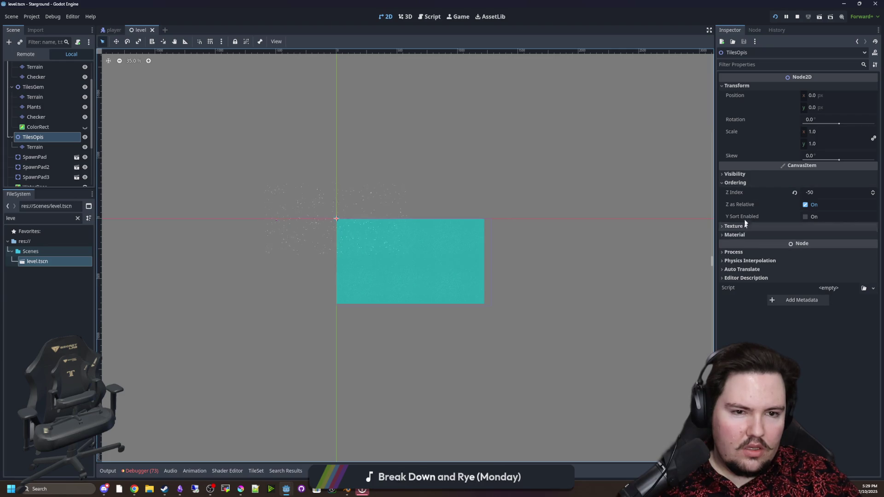
scroll(364, 248, down, 10)
scroll(363, 250, up, 4)
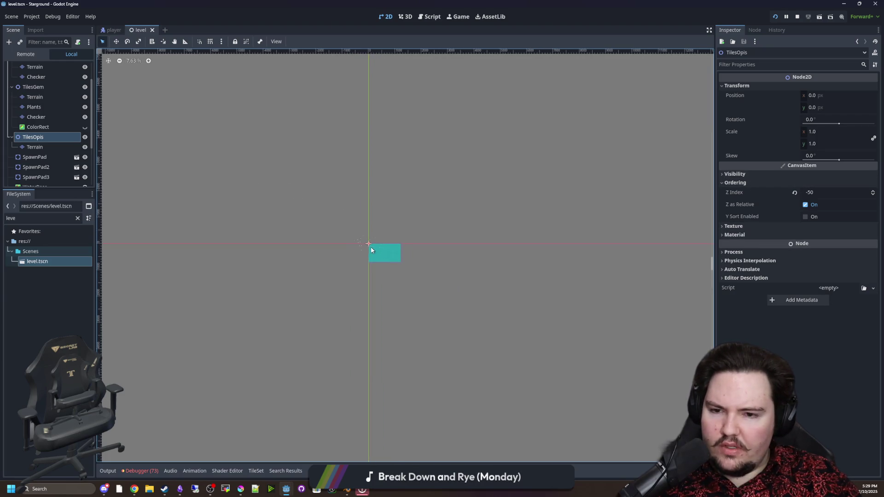
scroll(367, 244, up, 15)
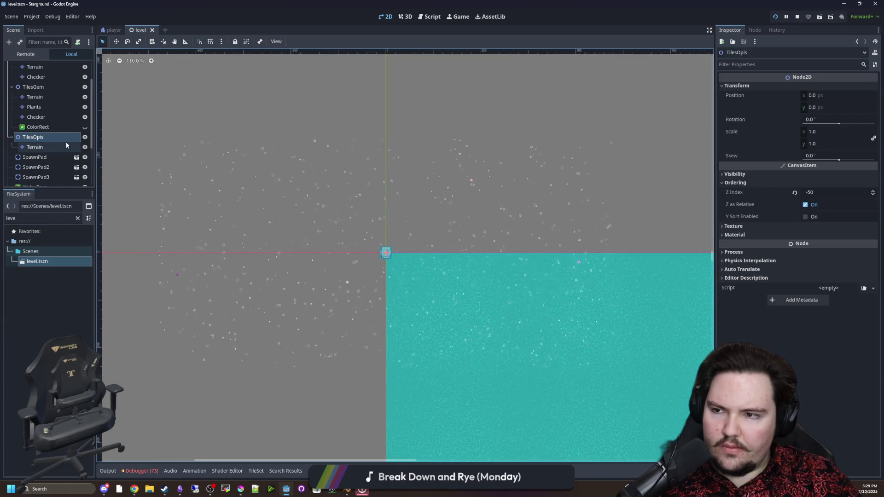
scroll(66, 141, up, 2)
click(77, 218)
text(wo)
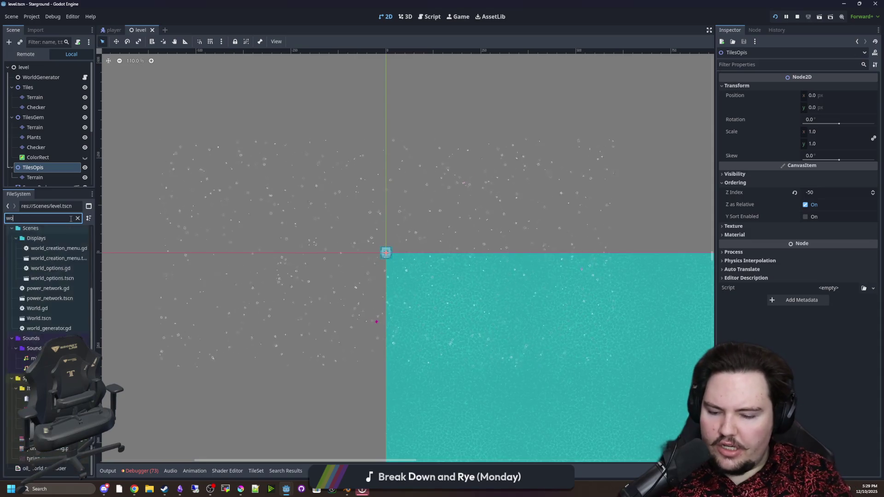
text(rld_ge)
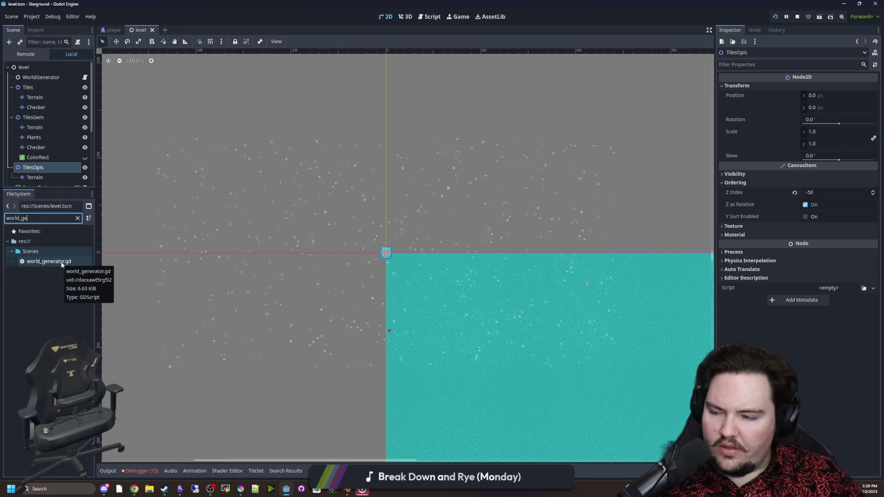
Open world_generator.gd, add '#' after '16)' on lines 150 and 151, and save.
double_click(49, 261)
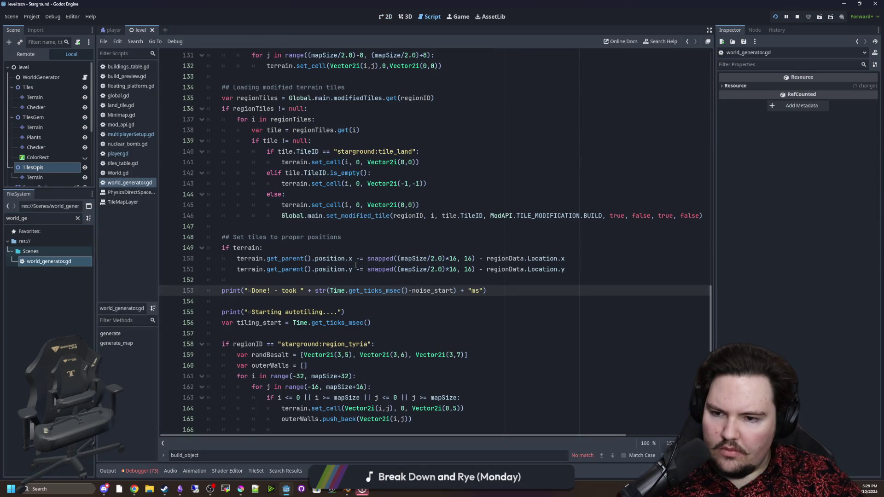
click(495, 276)
click(475, 270)
text(#)
click(475, 258)
text(#)
click(481, 245)
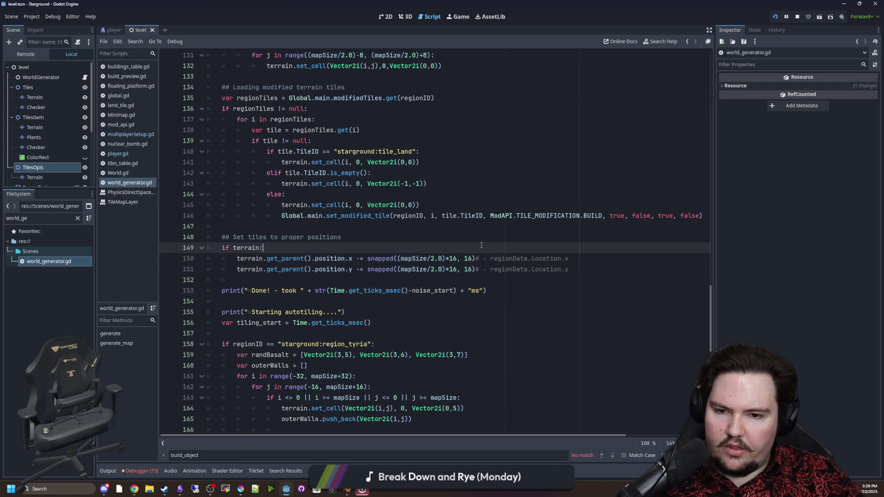
key(ctrl+s)
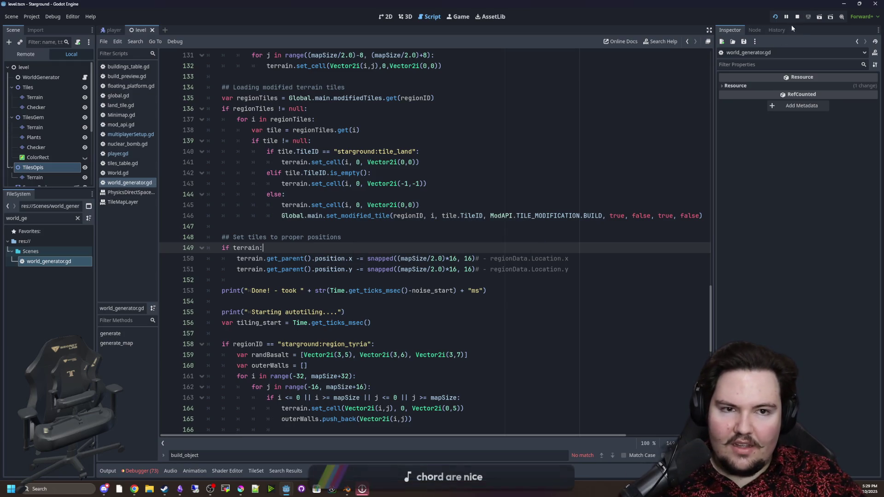
Run the project and continue the saved Starground game while the world loads.
click(777, 21)
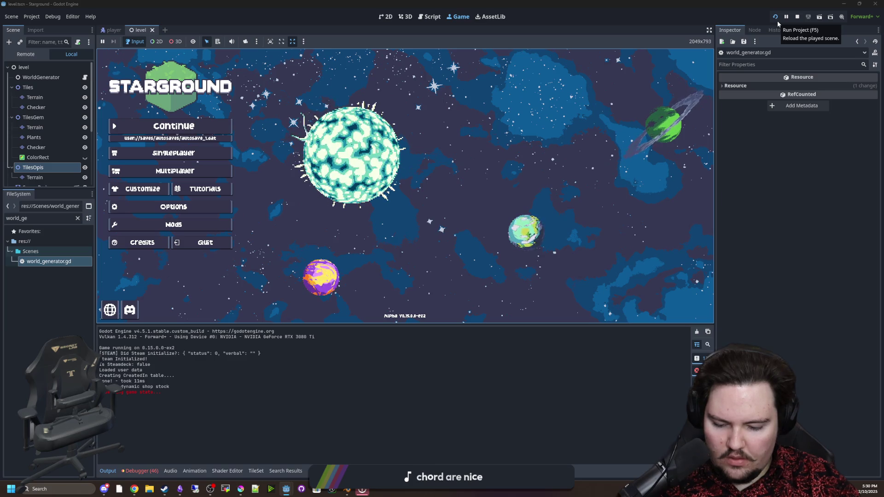
click(220, 126)
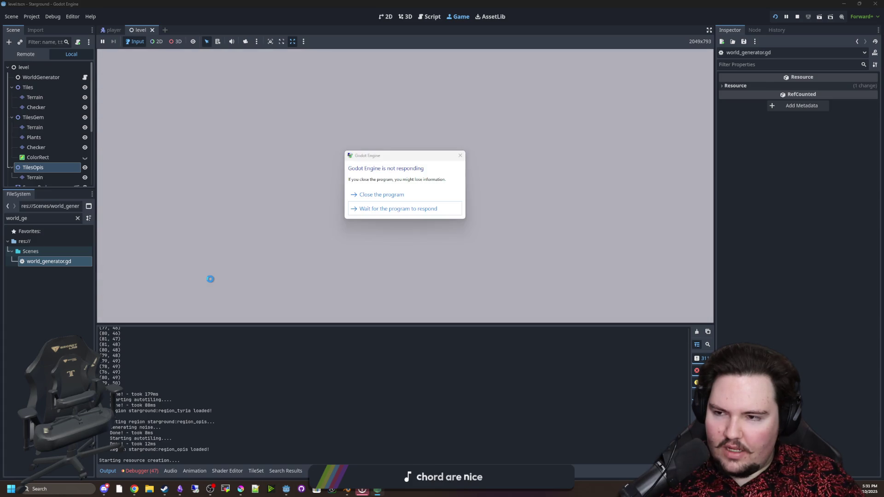
Keep waiting on the unresponsive editor, then close the frozen Starground (DEBUG) window from its taskbar preview.
click(396, 212)
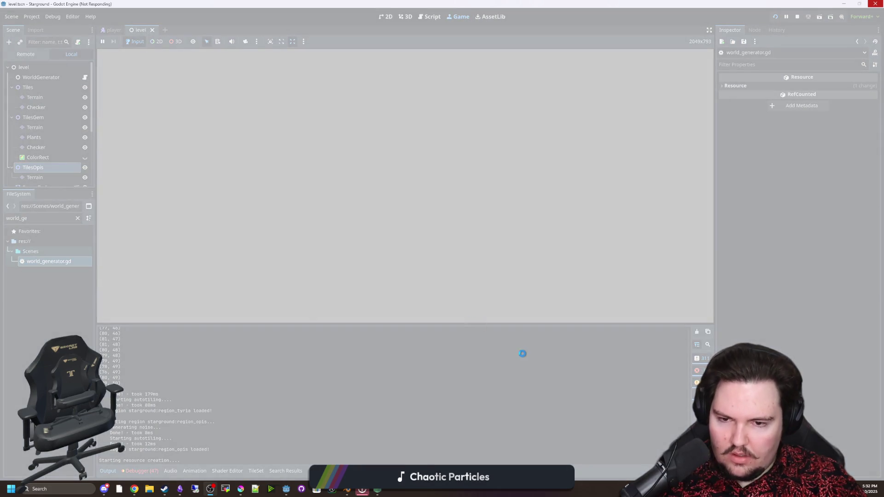
mouse_move(377, 489)
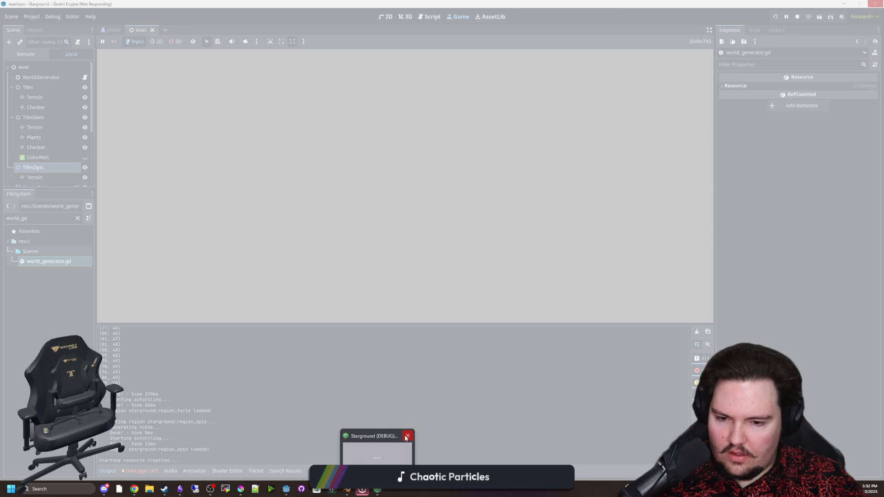
click(407, 436)
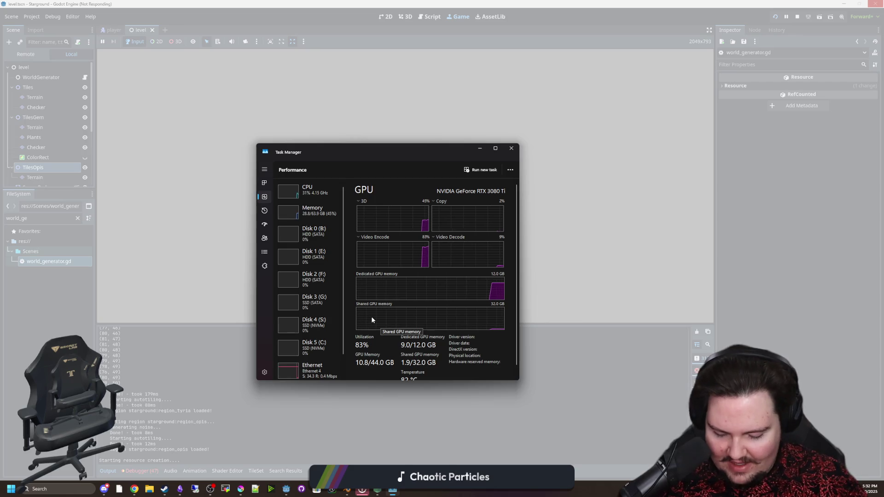
In Processes, expand the Godot Engine (2) groups and select the Starground (DEBUG) process.
click(265, 180)
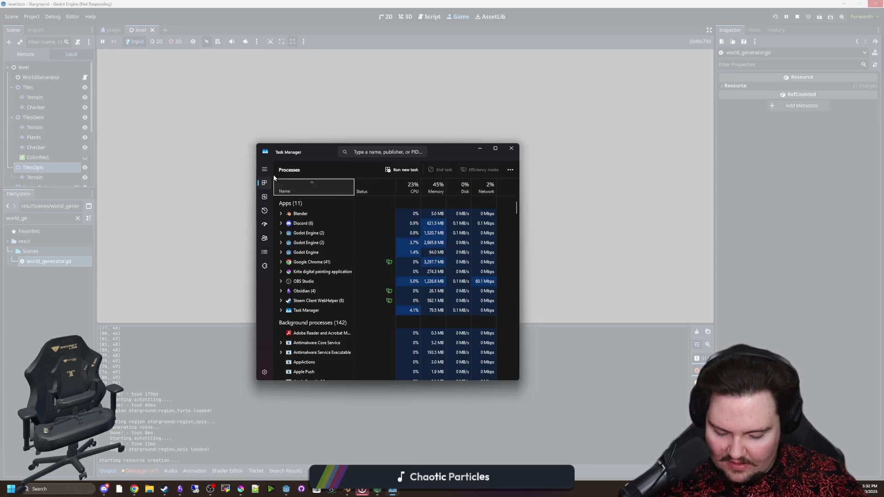
click(281, 252)
click(280, 252)
click(281, 243)
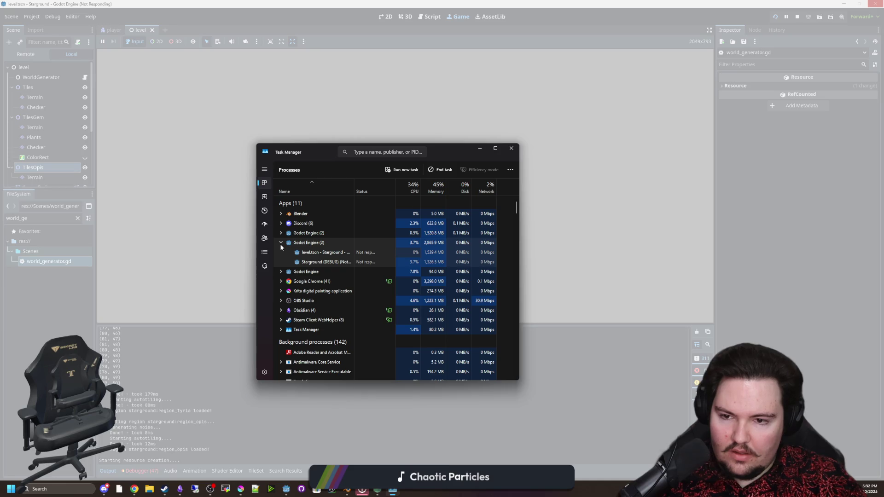
click(329, 265)
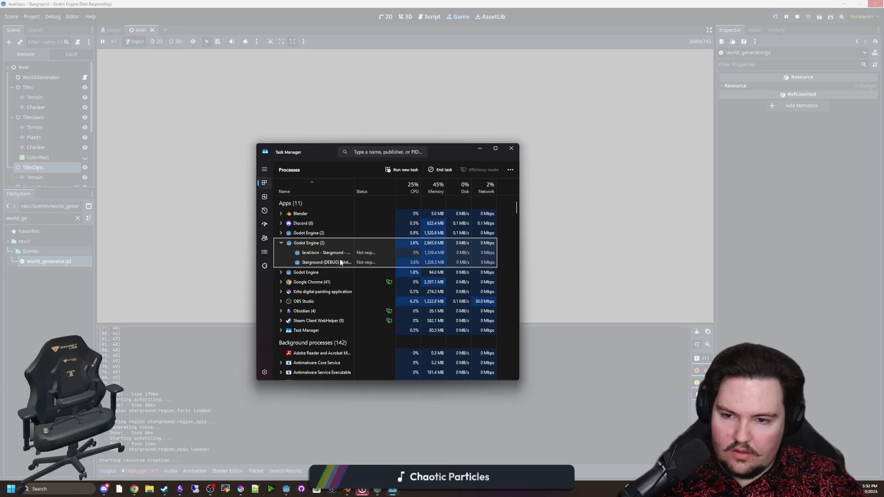
click(280, 232)
click(280, 233)
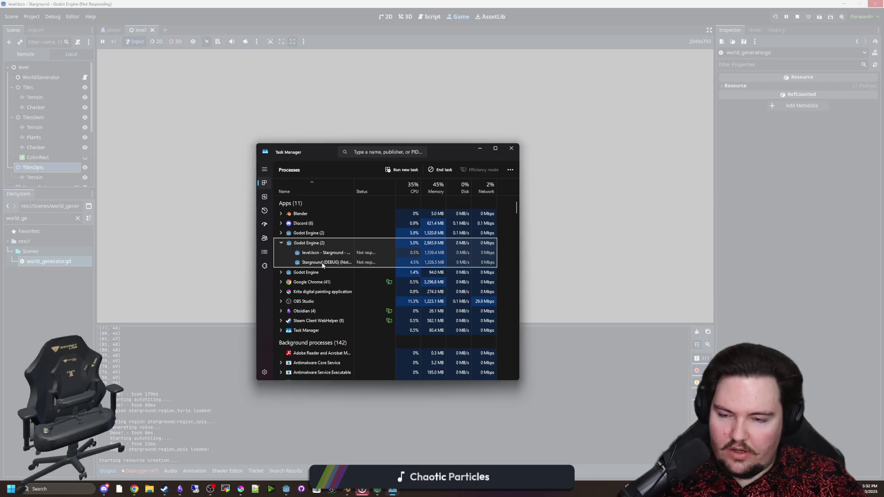
click(322, 253)
click(324, 263)
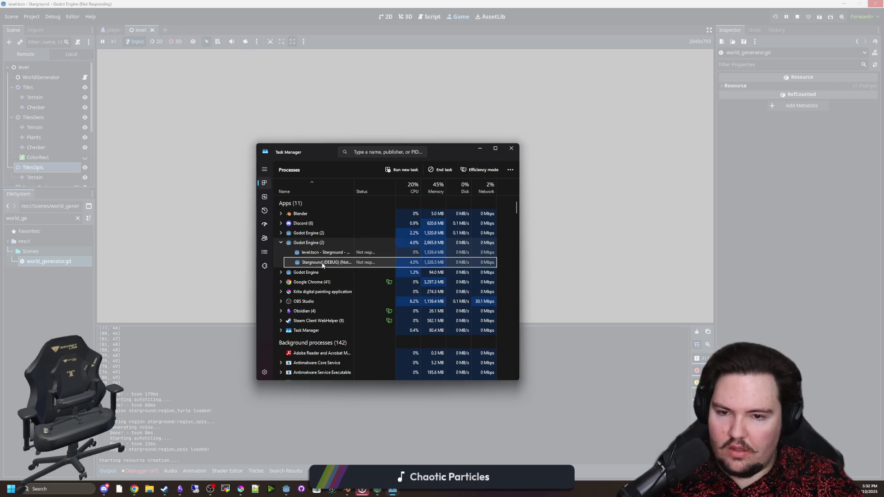
right_click(327, 267)
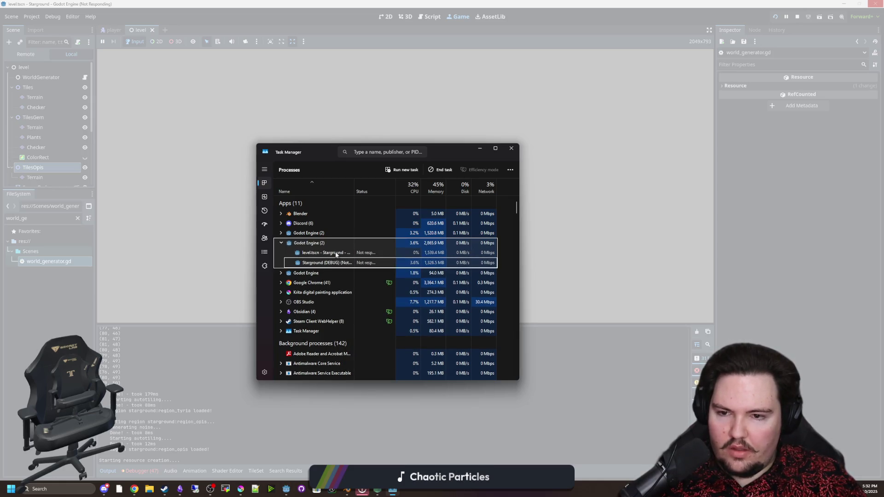
Filter processes for 'starground' and end the frozen Starground debug task.
scroll(328, 293, down, 5)
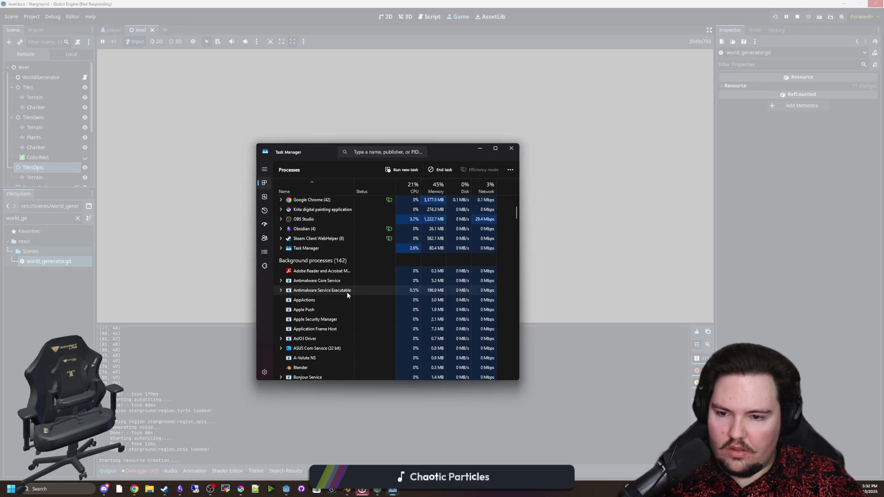
click(379, 154)
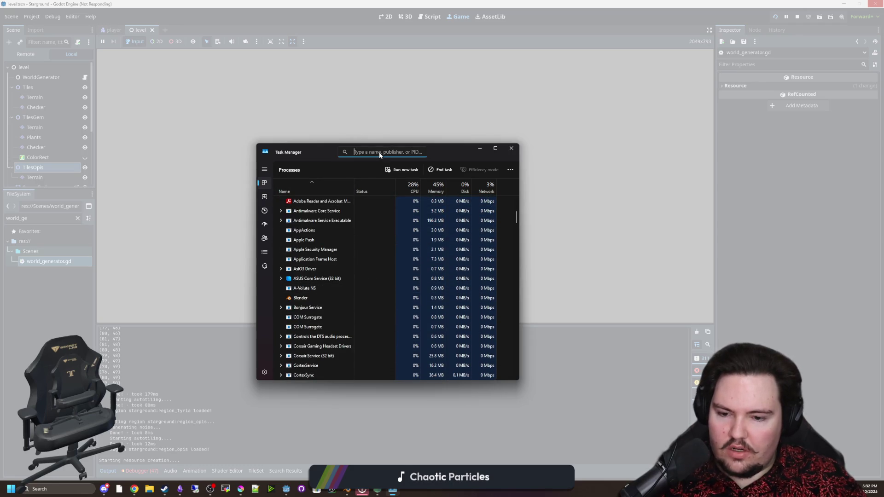
text(starground)
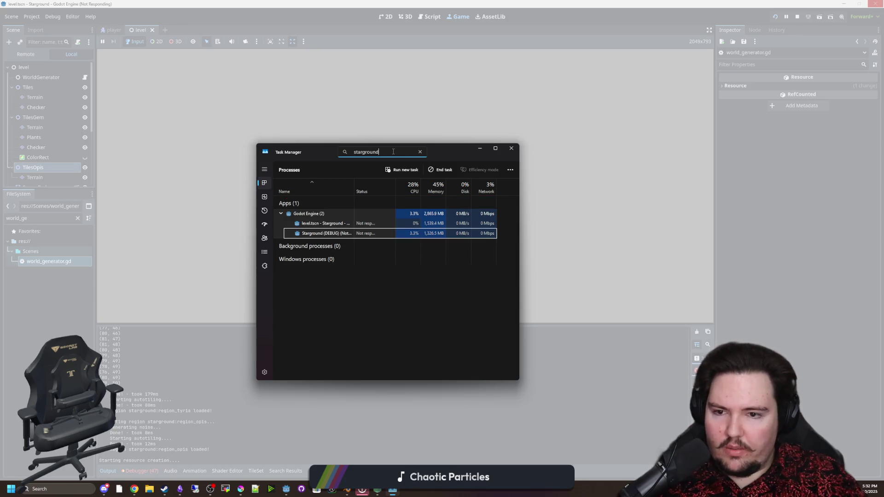
click(318, 234)
right_click(334, 237)
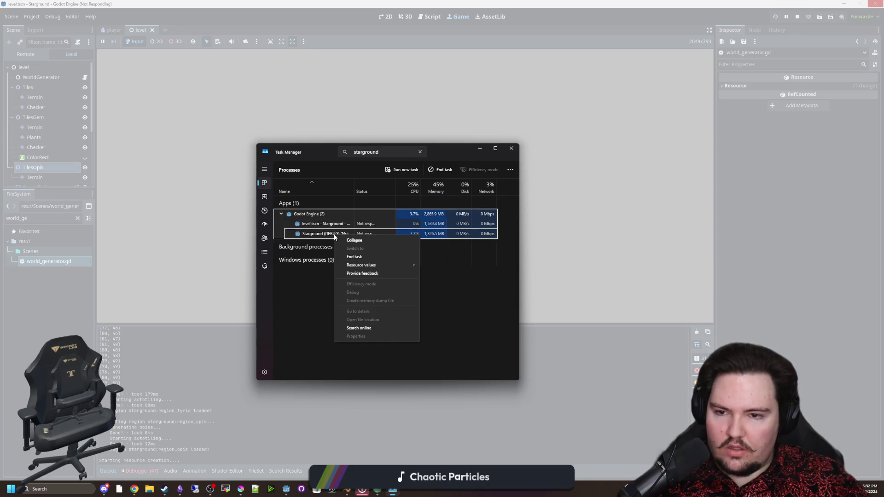
right_click(381, 492)
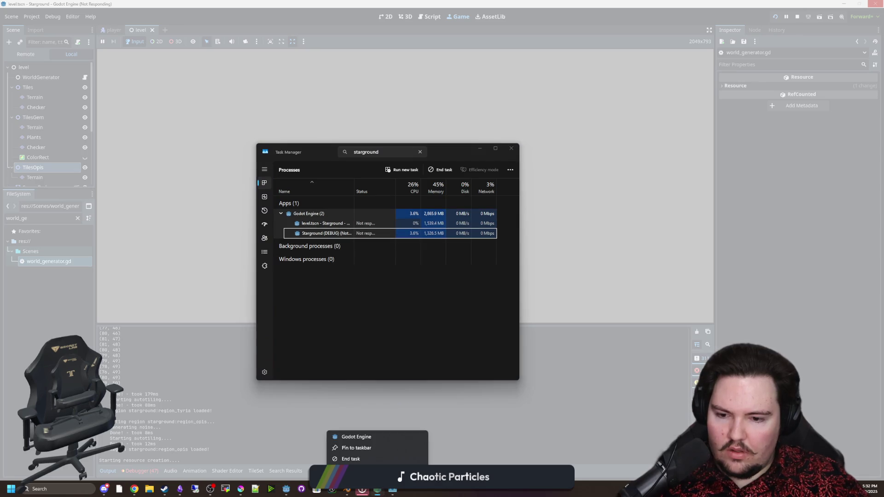
click(357, 459)
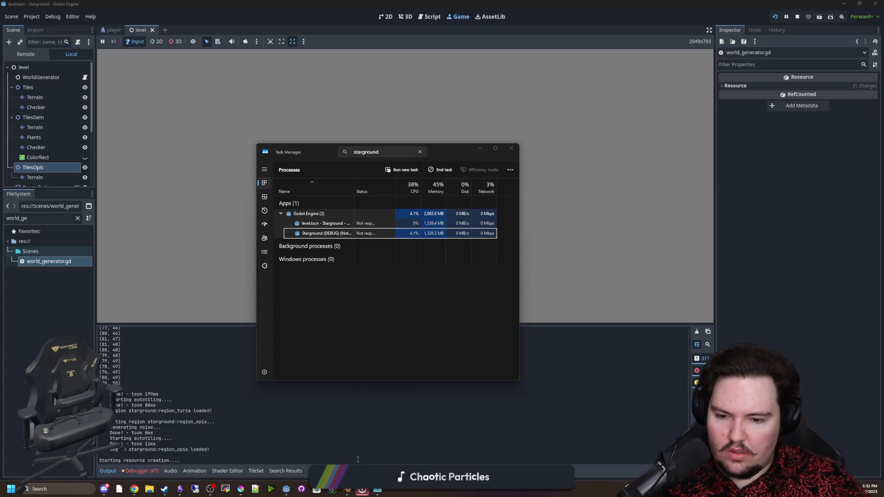
click(512, 149)
click(460, 162)
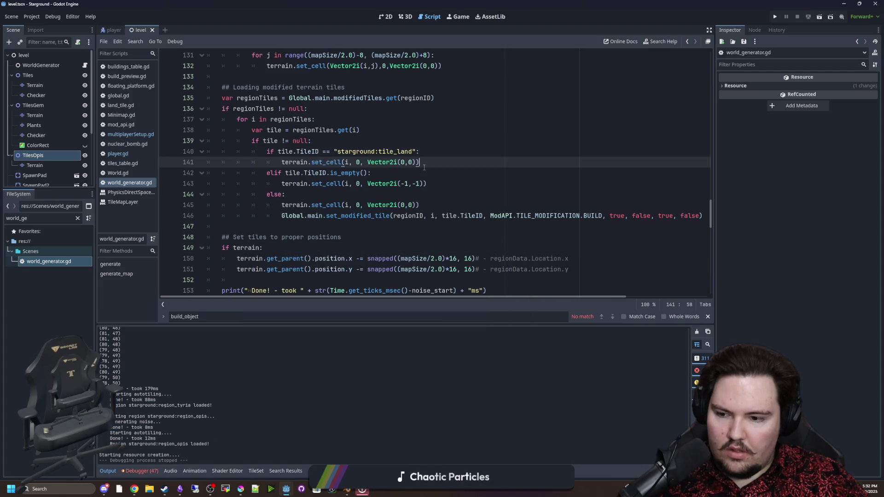
click(306, 426)
click(436, 184)
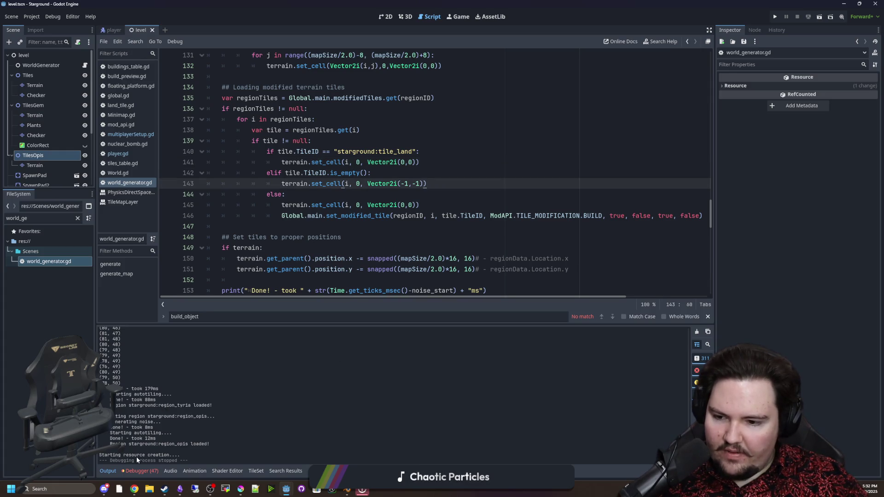
click(378, 230)
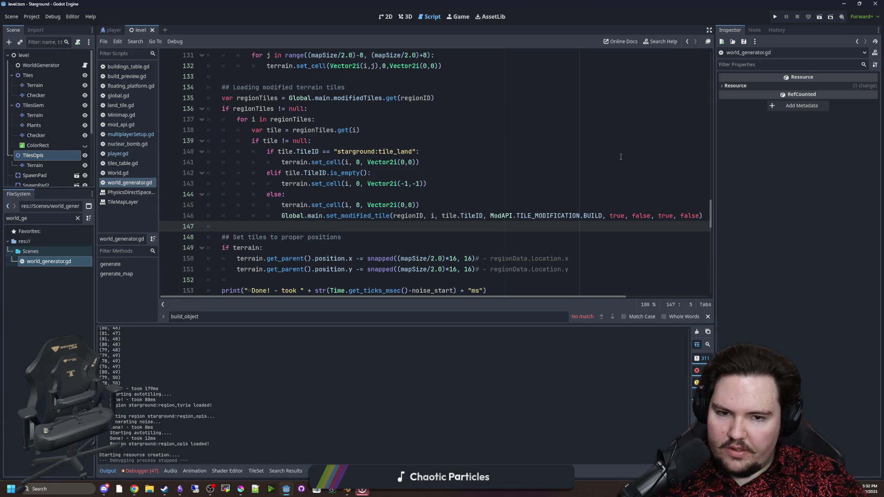
Start a singleplayer test run with default world settings, then stop the frozen game.
click(775, 17)
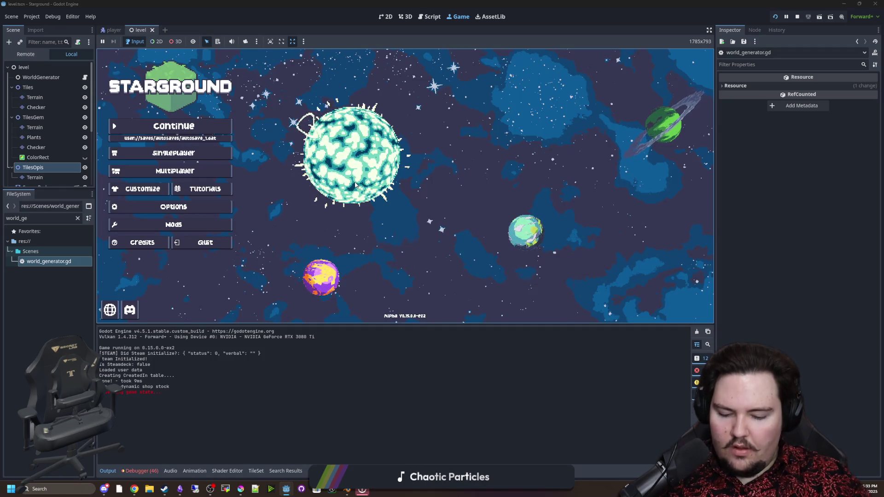
click(184, 154)
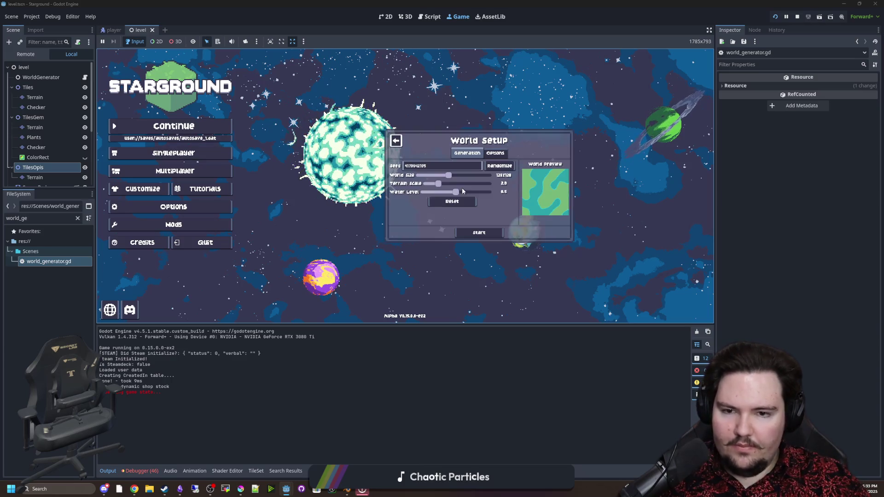
click(477, 231)
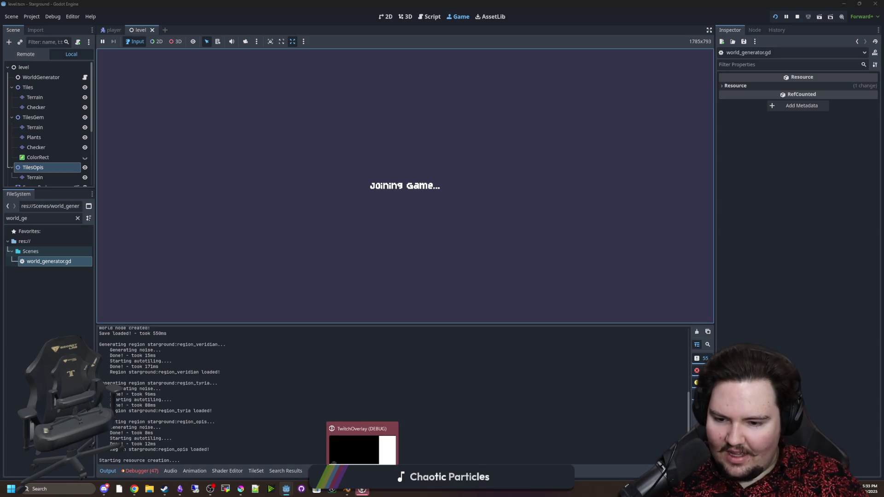
mouse_move(292, 491)
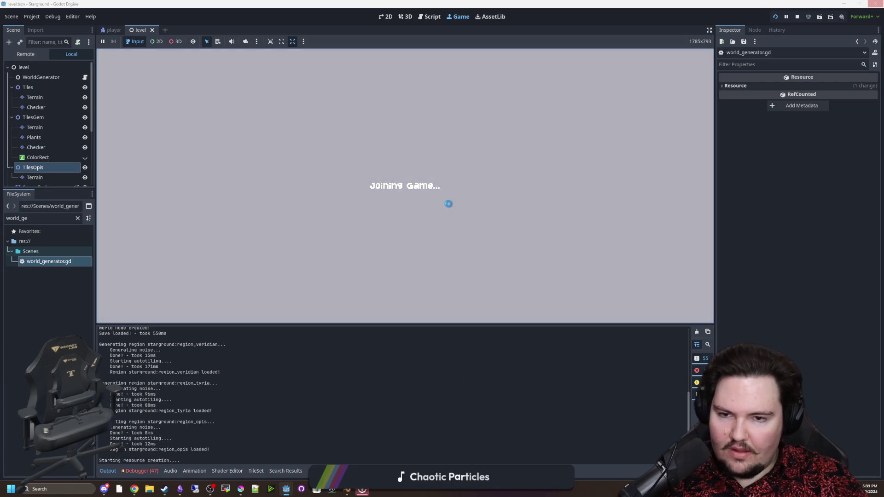
click(410, 194)
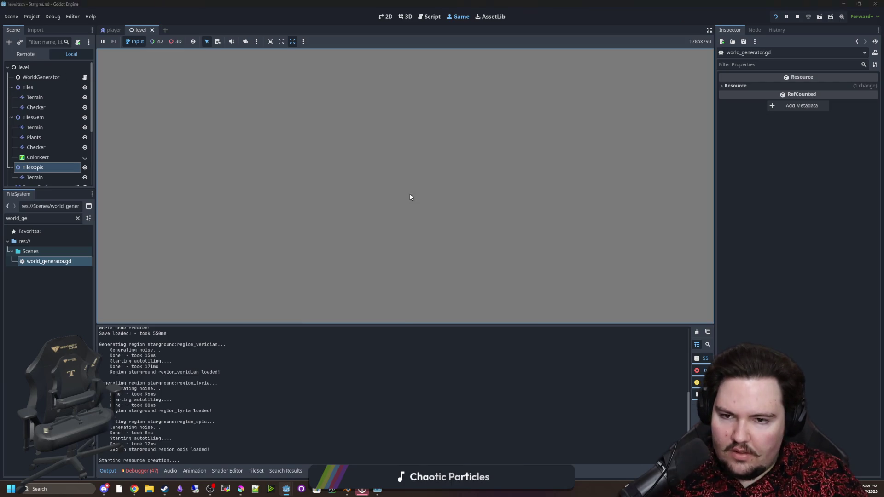
Search for 'resource_' and inspect the create_resources definition before returning to world_generator.gd.
scroll(365, 227, down, 3)
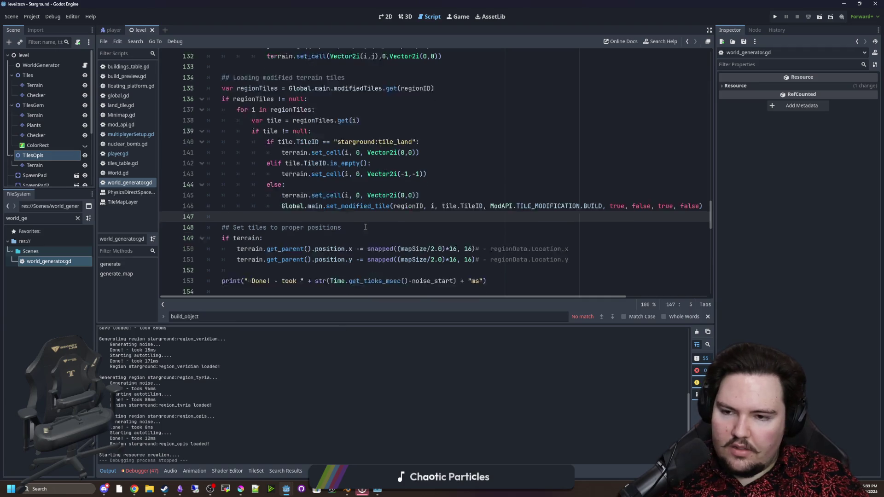
scroll(371, 227, up, 2)
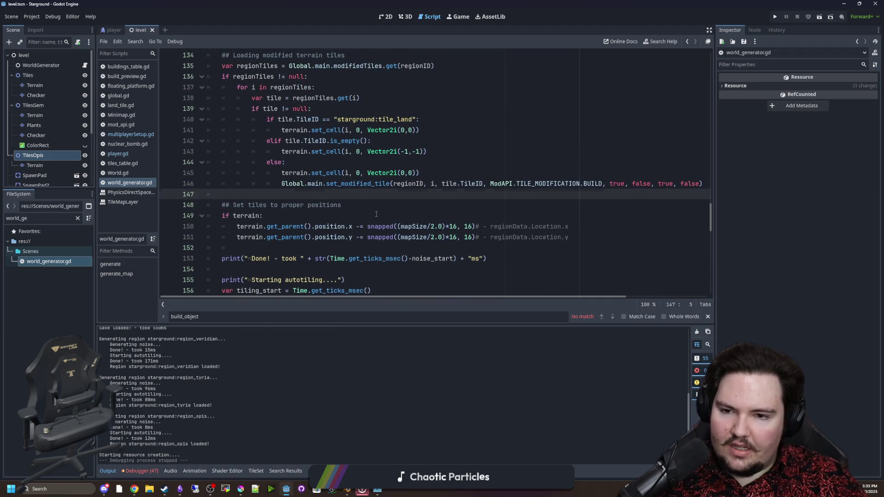
click(376, 214)
key(ctrl+f)
text(resource_)
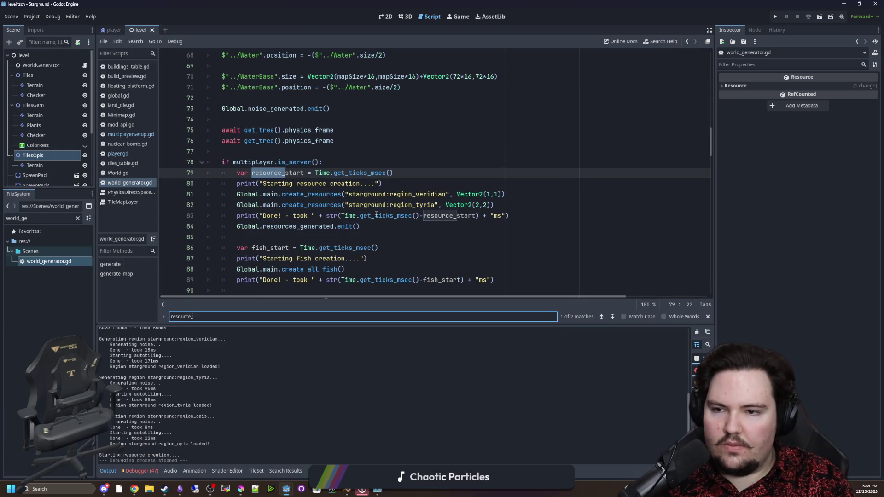
click(323, 235)
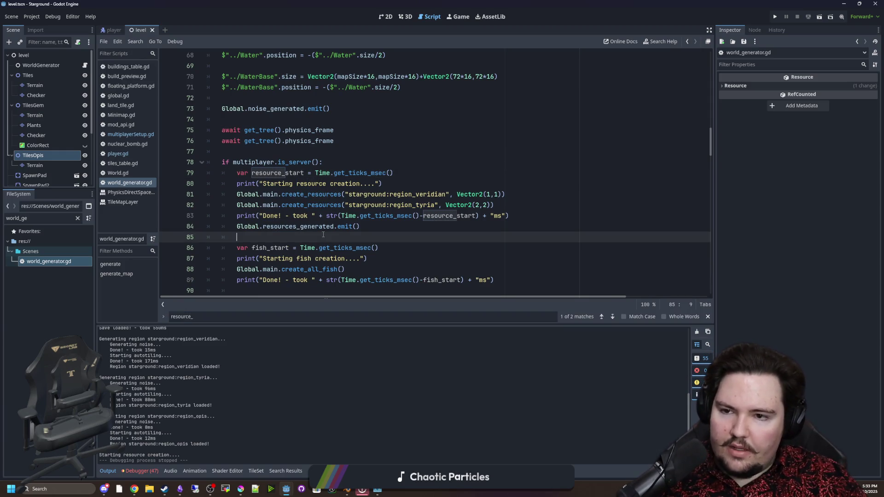
click(391, 174)
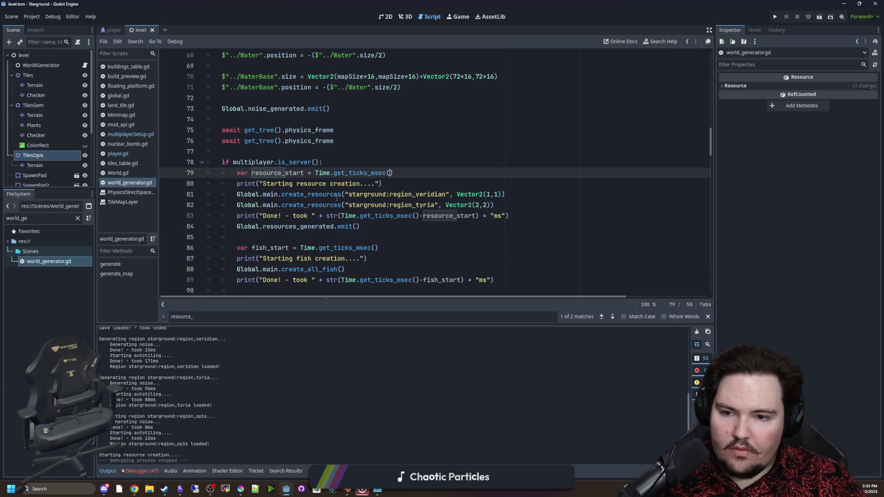
click(316, 198)
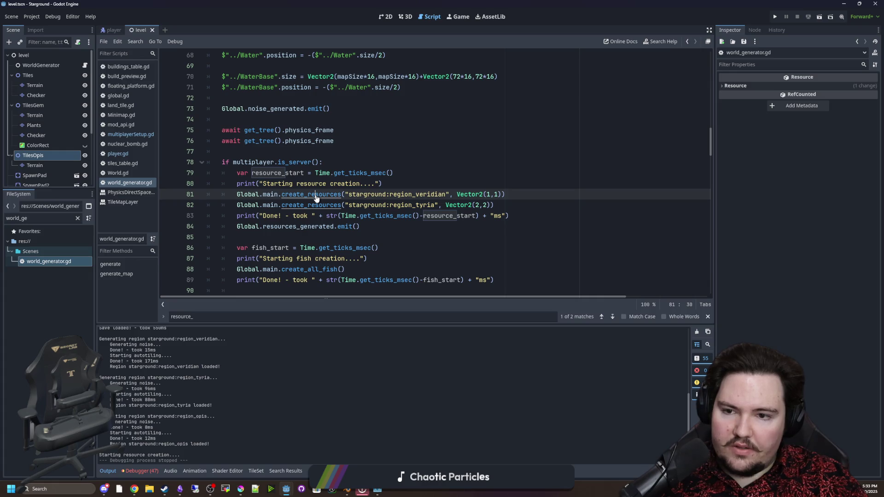
ctrl+click(316, 198)
key(alt+Left)
scroll(329, 187, up, 1)
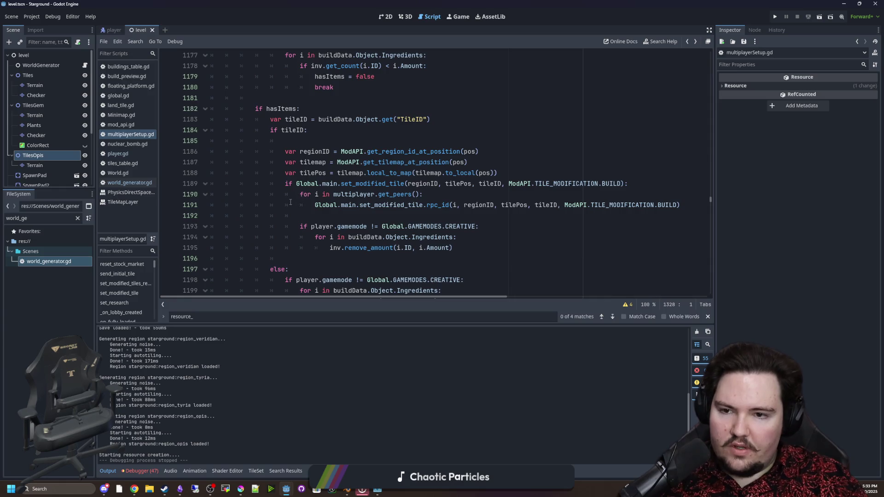
key(alt+Left)
Comment out the region_tyria create_resources call on line 82 and save.
click(233, 204)
key(ctrl+k)
key(Up)
key(Up)
key(End)
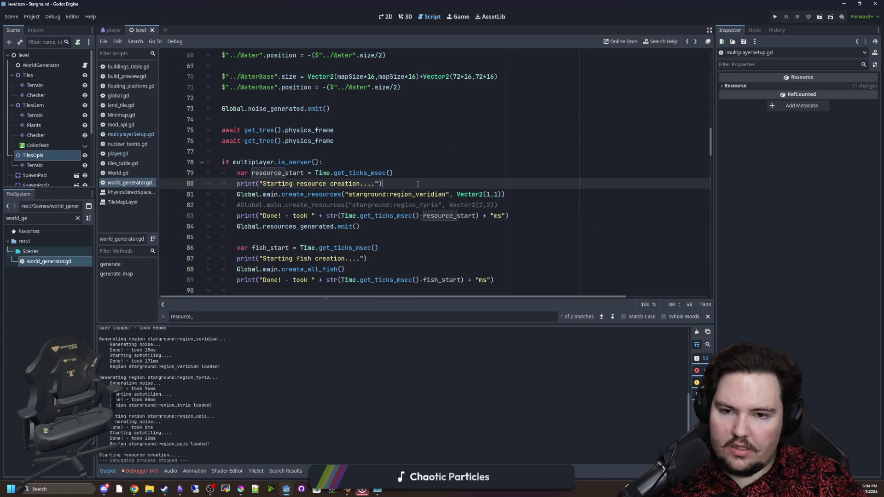
key(ctrl+s)
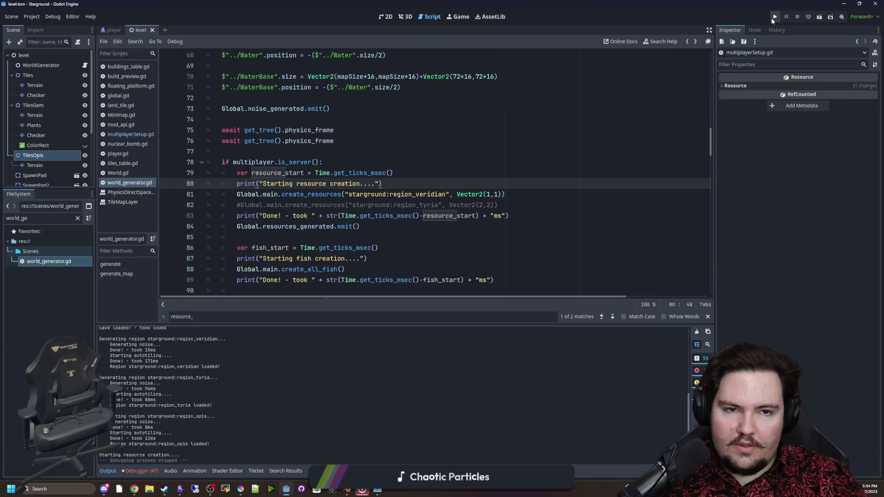
Relaunch Starground from Godot and start a new singleplayer game with the default world setup.
click(772, 17)
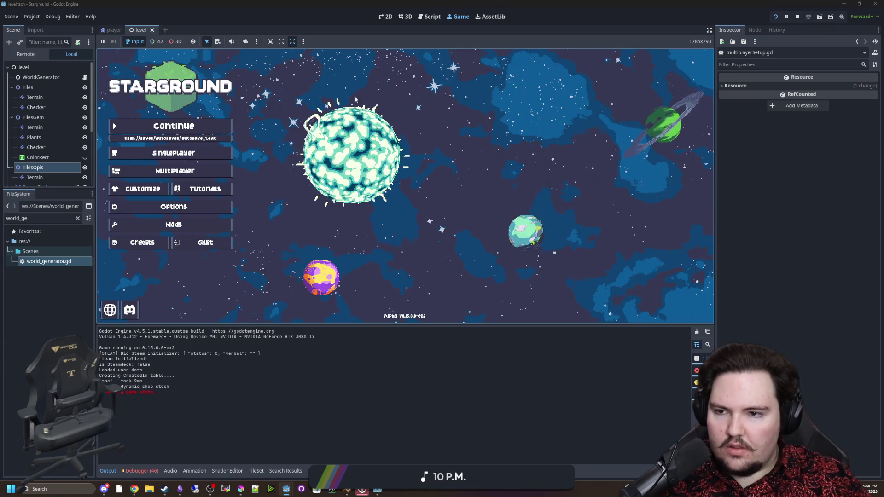
click(173, 153)
click(478, 184)
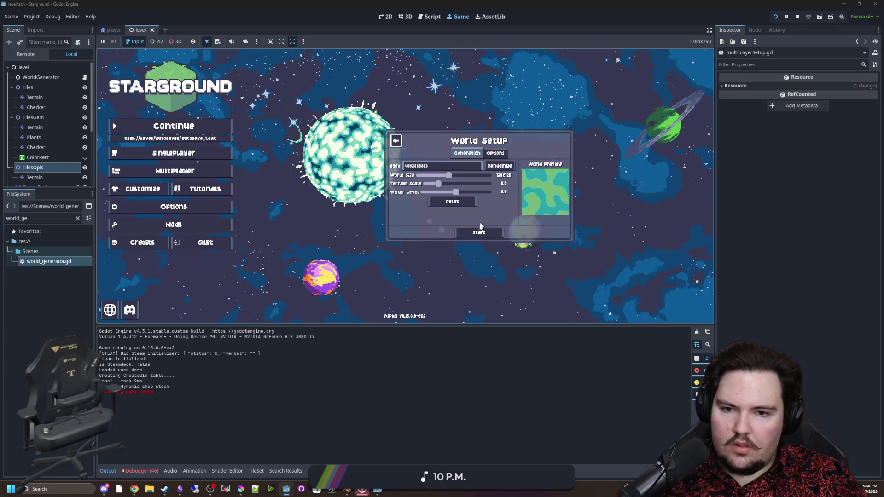
click(479, 230)
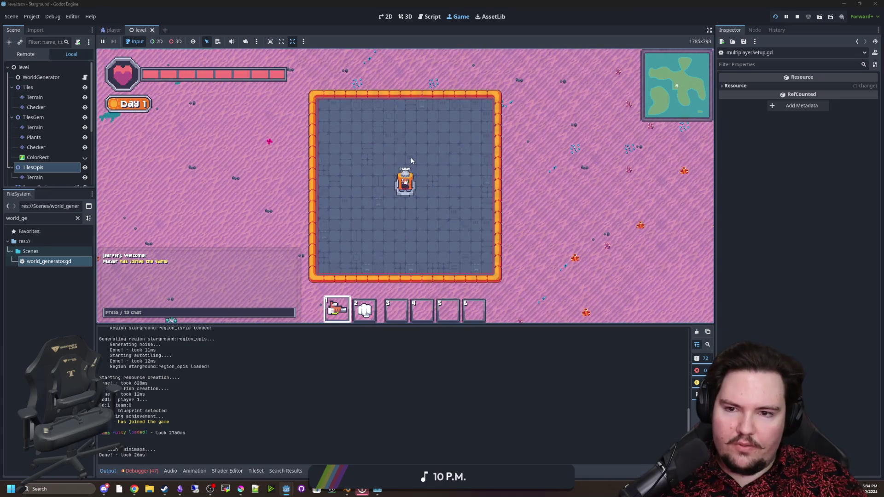
Walk the player around the base and place a Collector from the building menu.
key(w)
key(a)
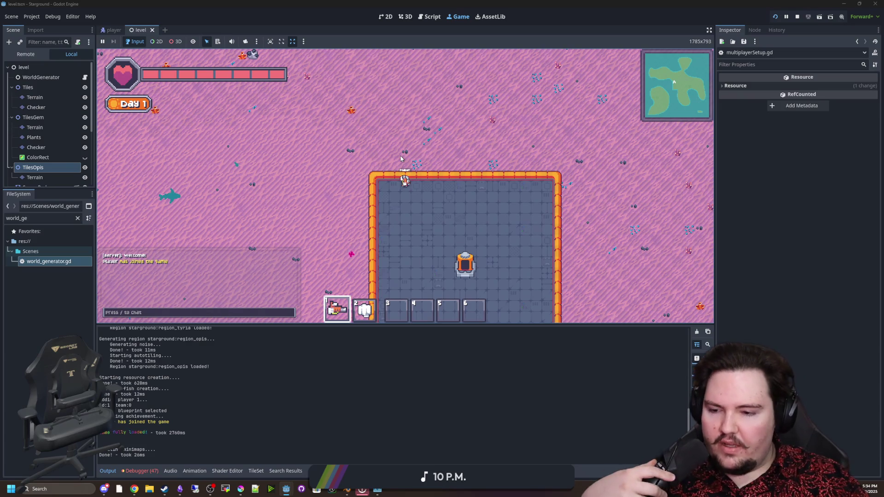
key(a)
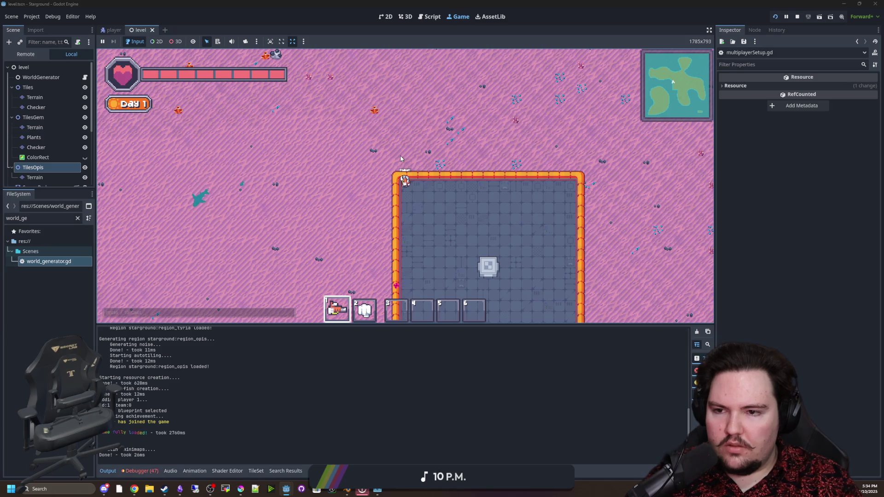
key(s)
key(d)
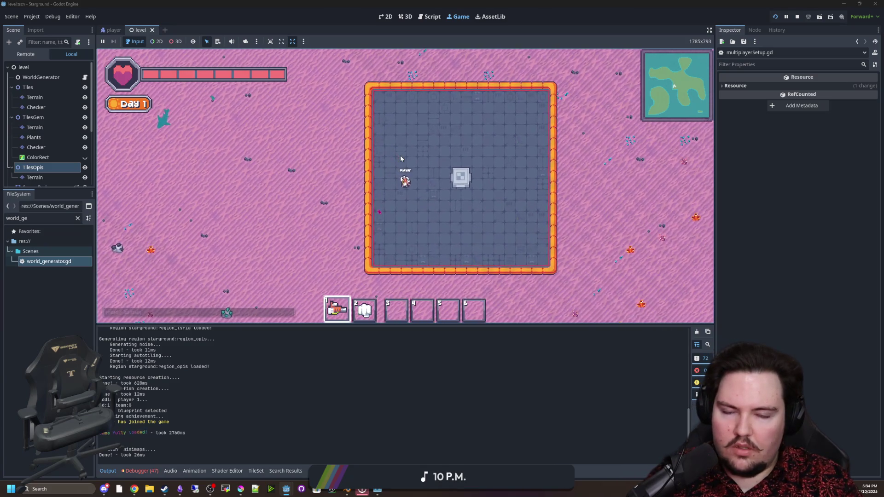
key(b)
key(w)
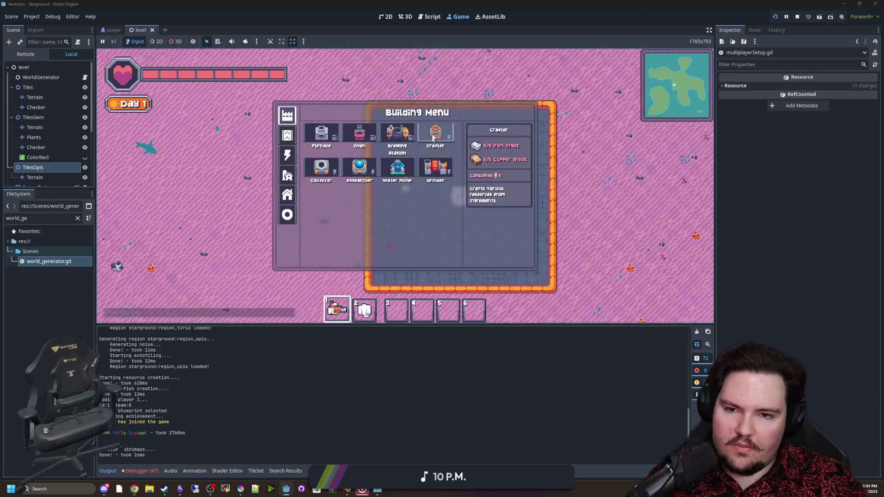
click(326, 175)
Turn on creative mode with the /gamemode creative chat command.
text(wa)
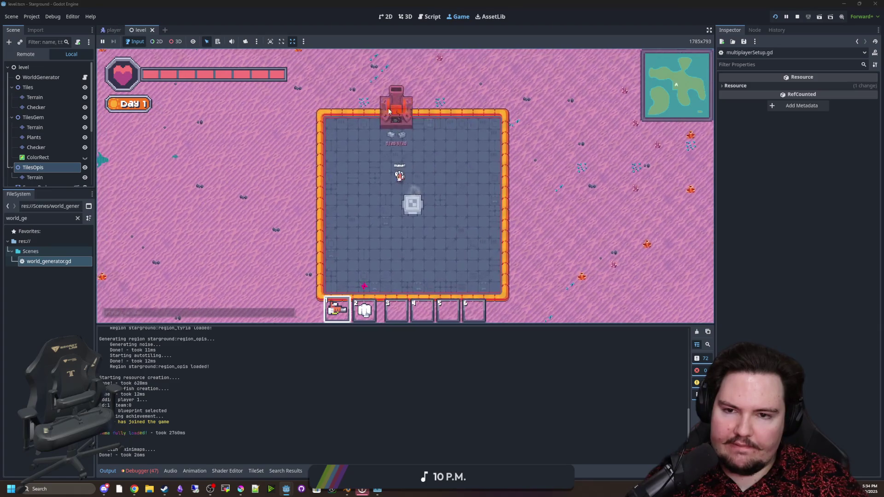
text(/gamemode cre)
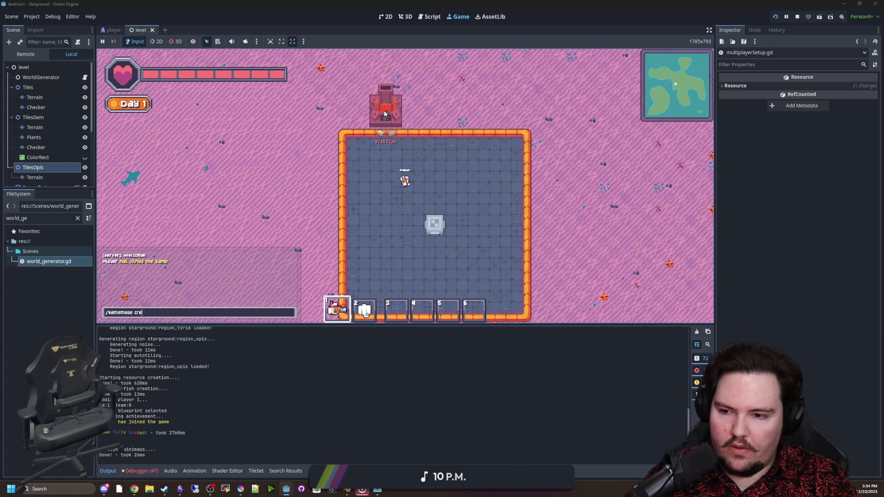
key(Return)
key(Escape)
click(404, 195)
click(377, 137)
key(Escape)
text(/gamemode creative)
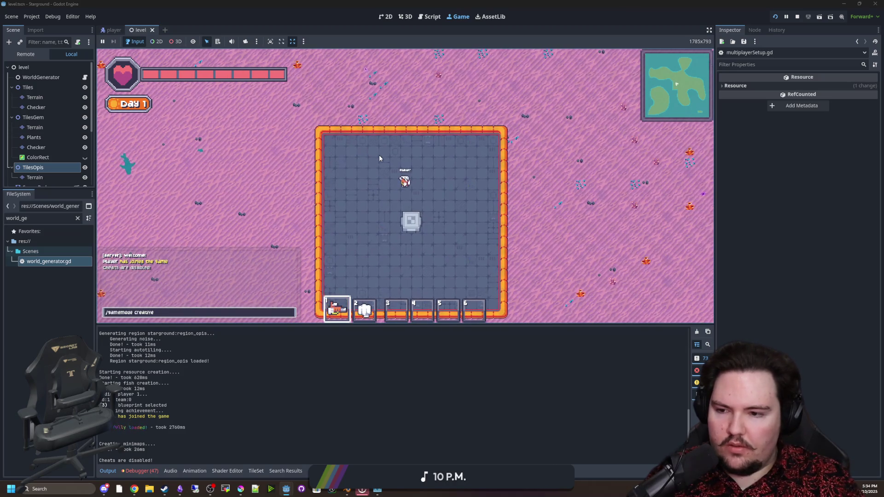
key(Return)
Place a Starlauncher, complete all research with /research all, and launch to another planet.
key(b)
click(426, 162)
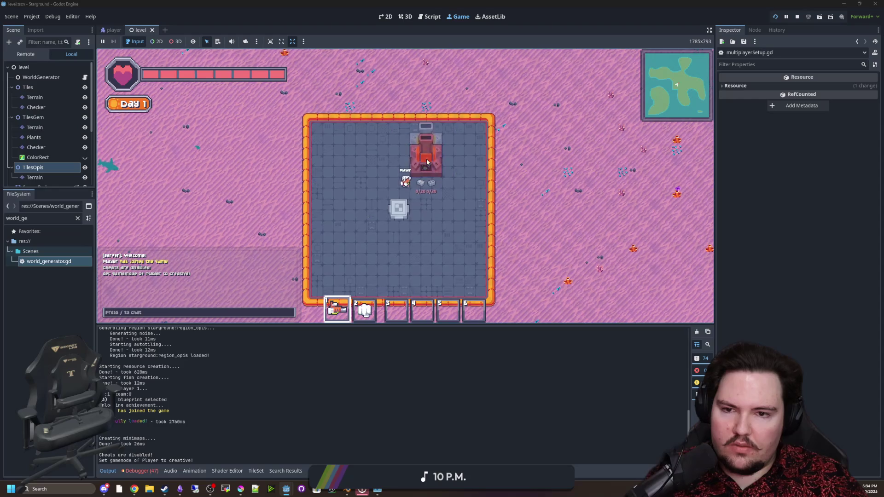
click(426, 162)
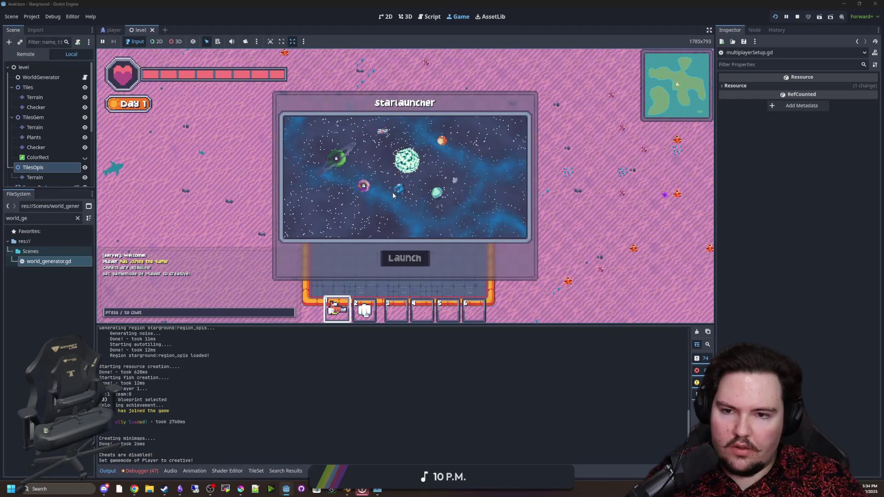
key(Escape)
text(/research all)
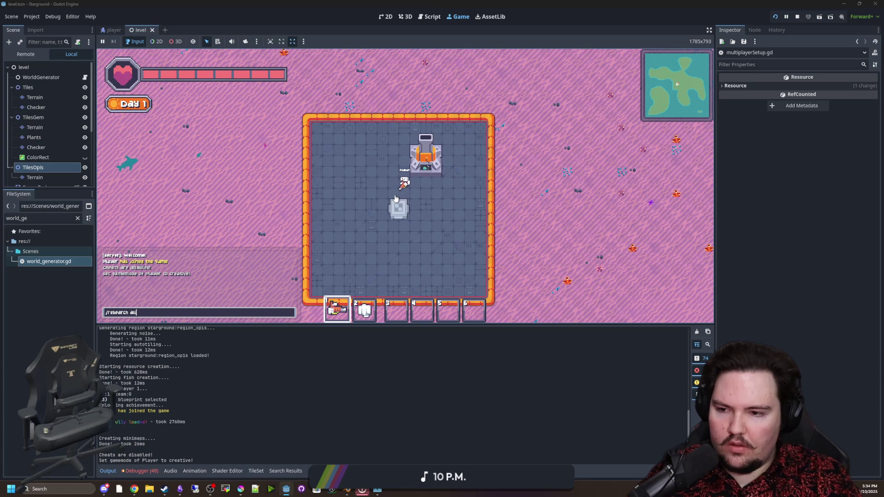
key(Return)
click(439, 139)
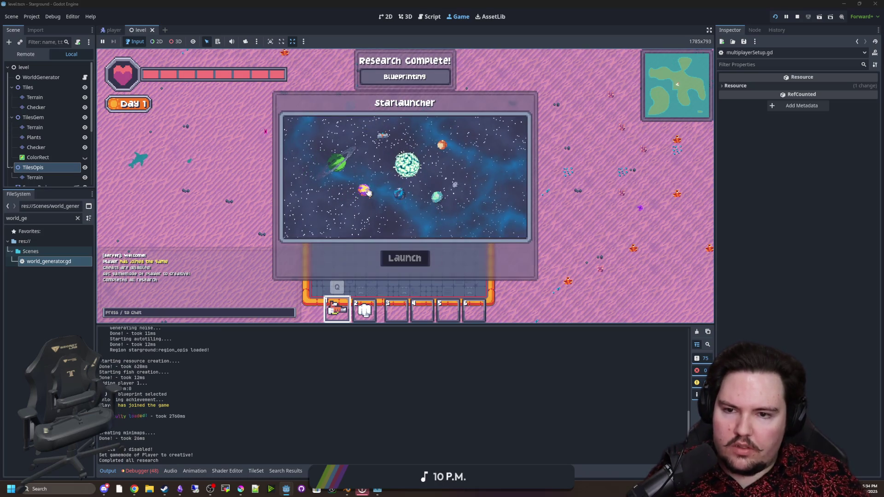
click(402, 259)
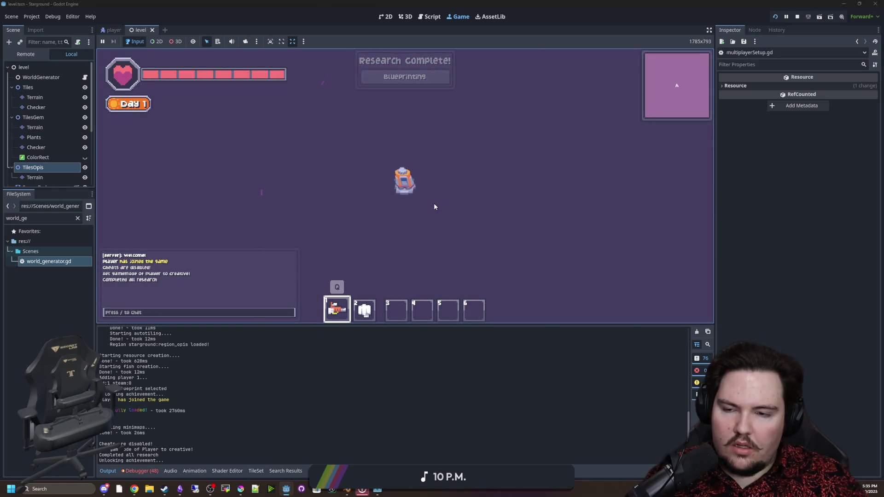
Select Cobblestone tiles and fly the player up and rightward past the asteroids.
key(b)
click(435, 134)
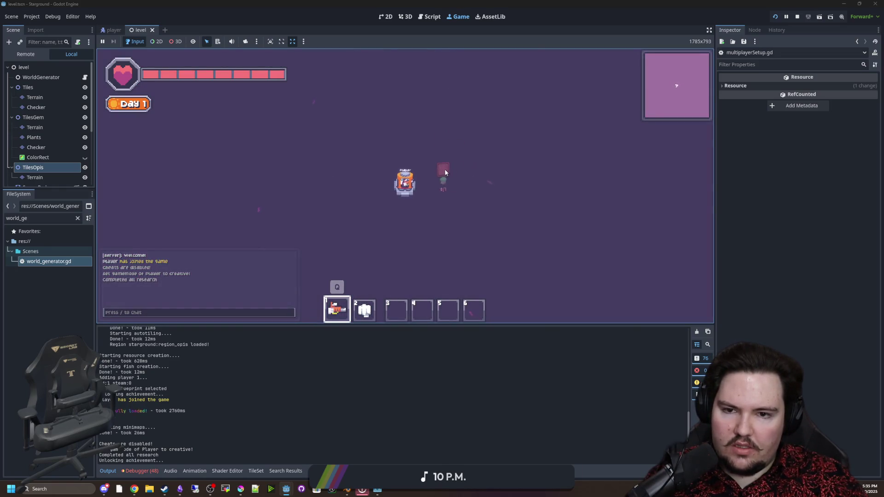
key(w)
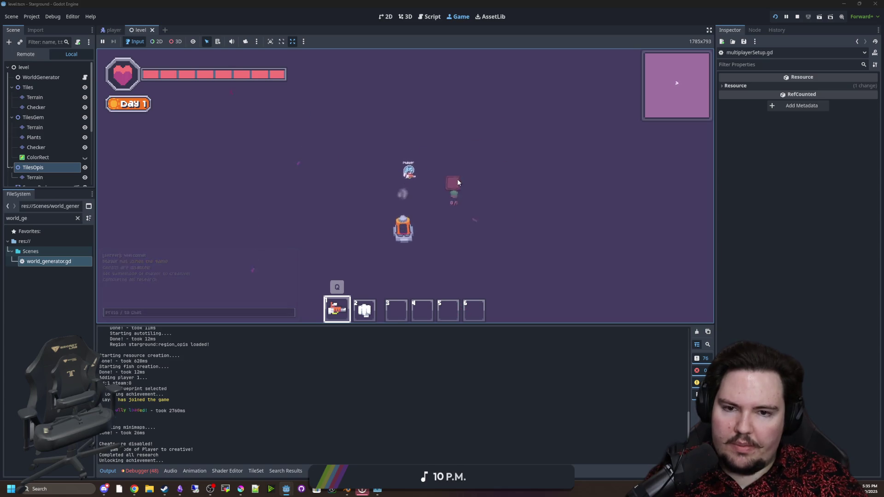
key(d)
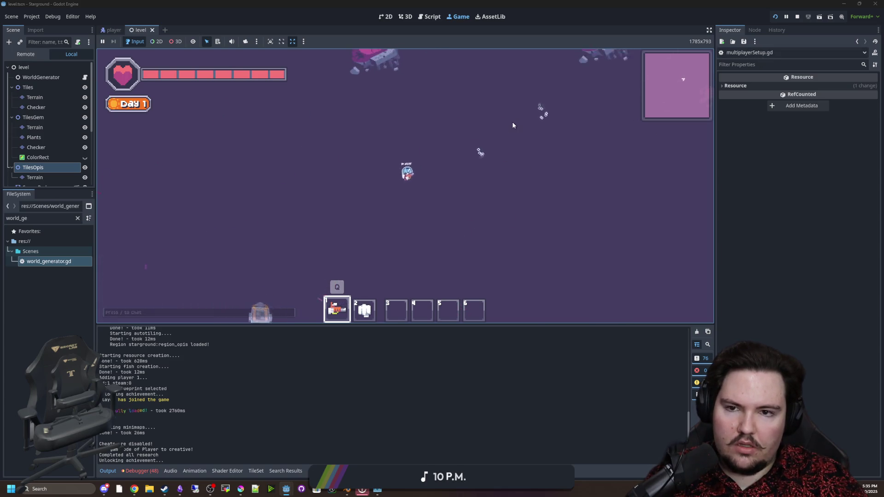
key(w)
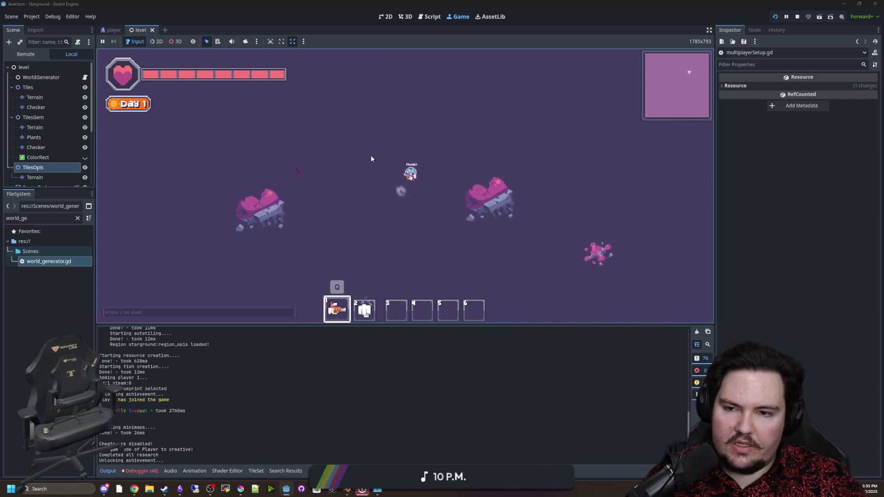
Disable zoom limits with /nozoom, test zooming out and in, then return to the script editor.
text(/nozoom)
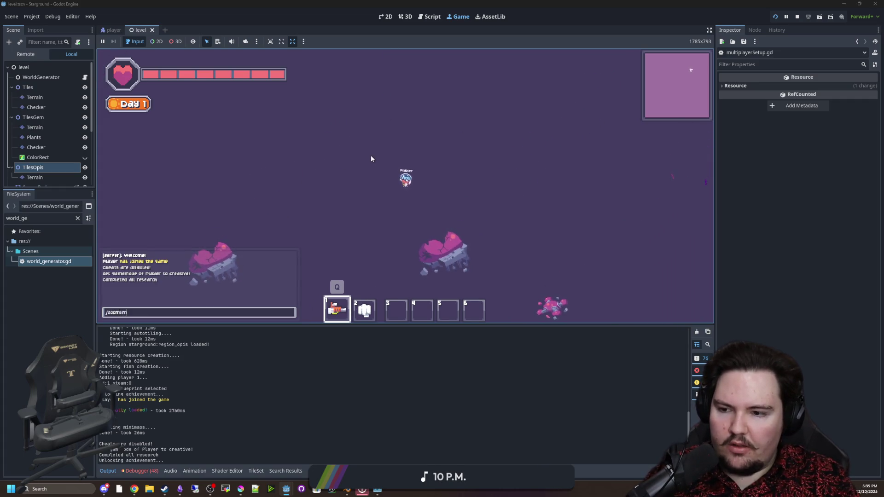
key(Return)
scroll(371, 156, down, 8)
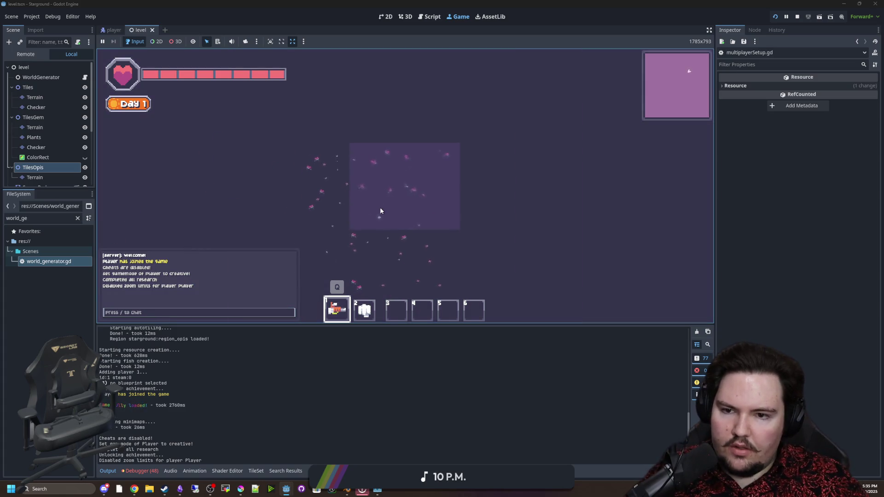
scroll(388, 209, up, 8)
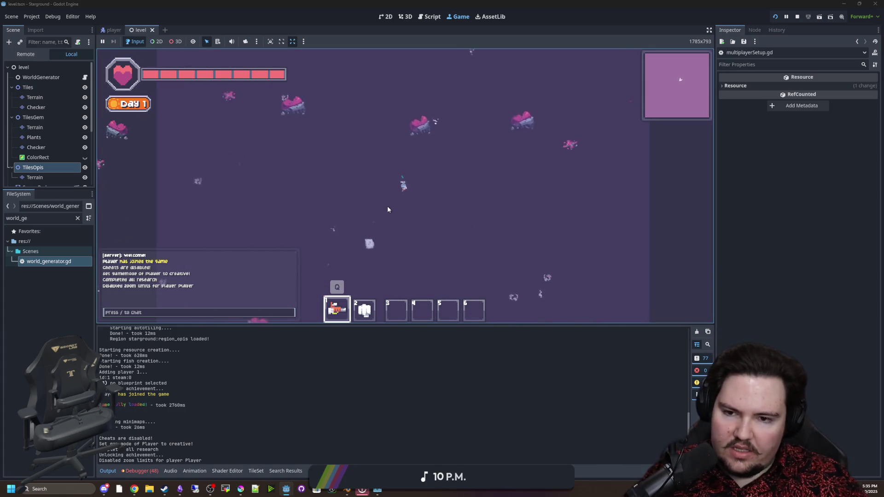
key(ctrl+F3)
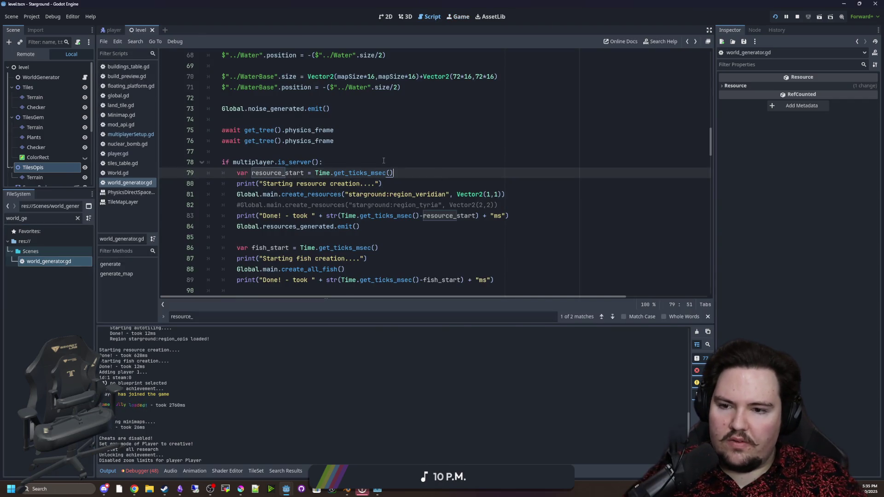
Open world_generator.gd from the Scenes folder and scroll to the generate() function.
click(459, 16)
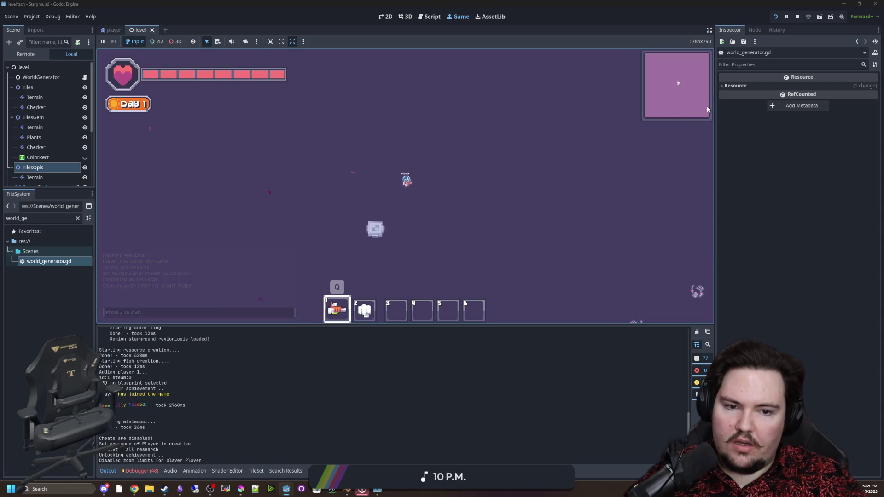
click(30, 252)
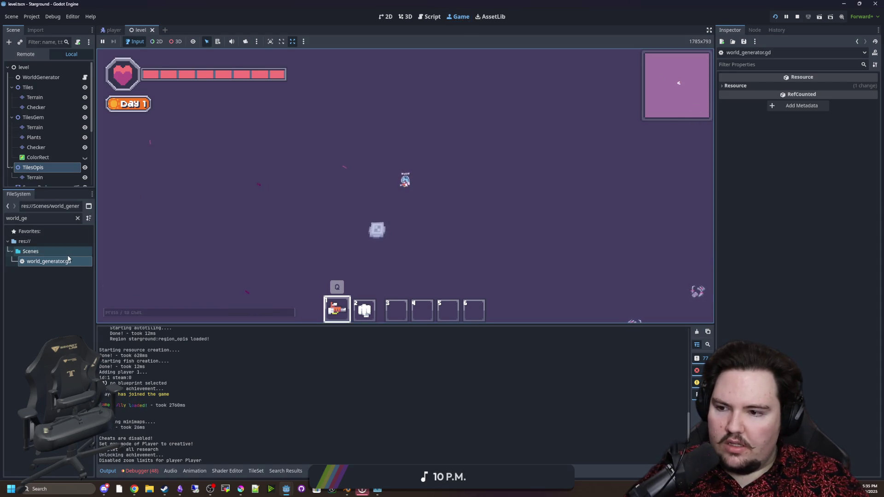
double_click(66, 261)
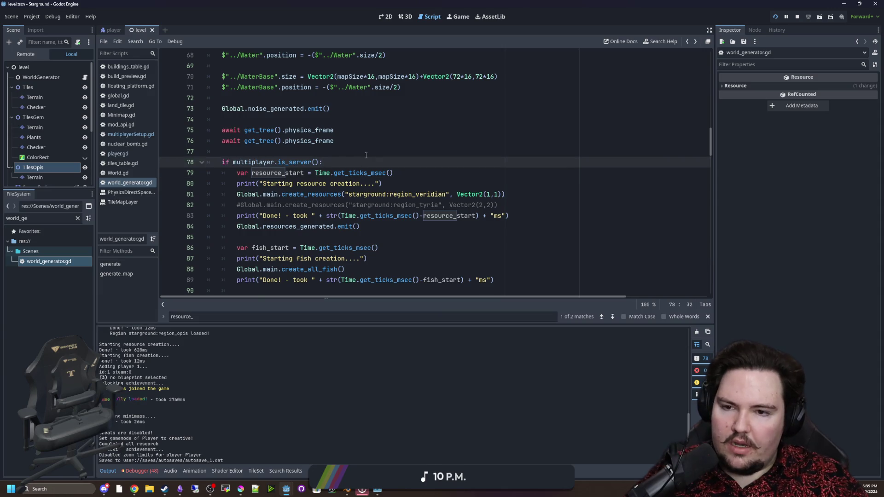
scroll(295, 194, up, 6)
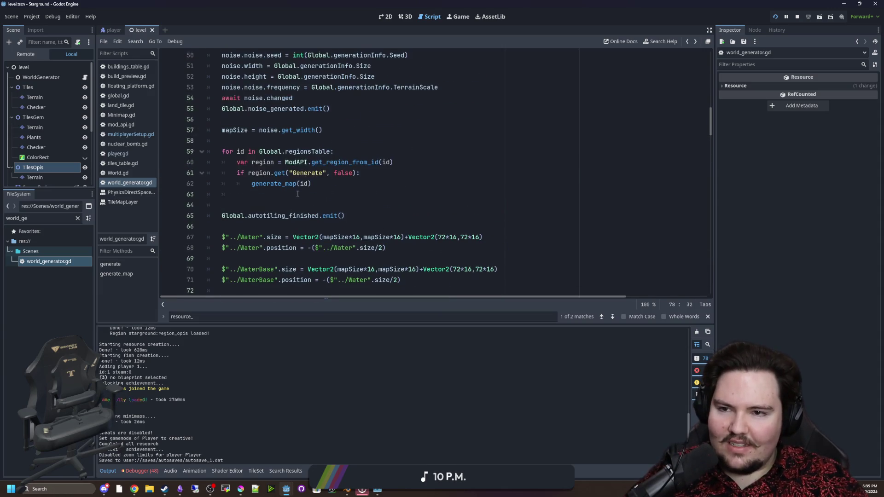
scroll(298, 194, up, 4)
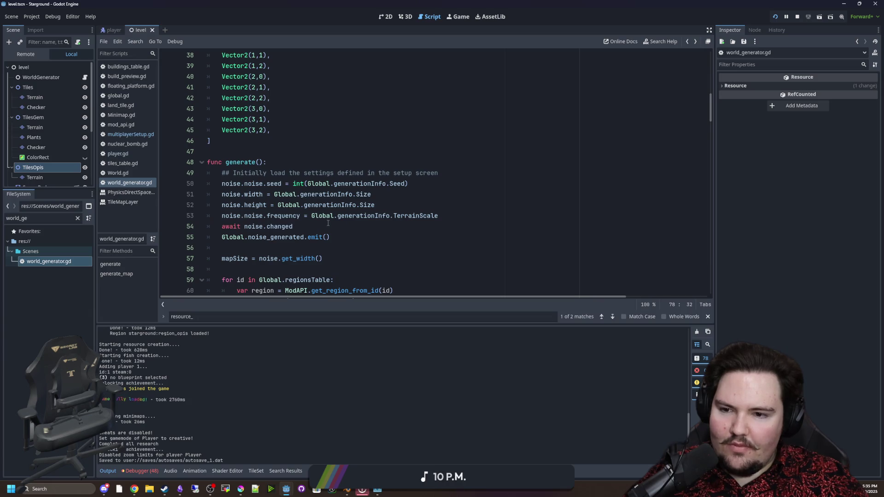
scroll(328, 223, down, 3)
scroll(324, 224, down, 5)
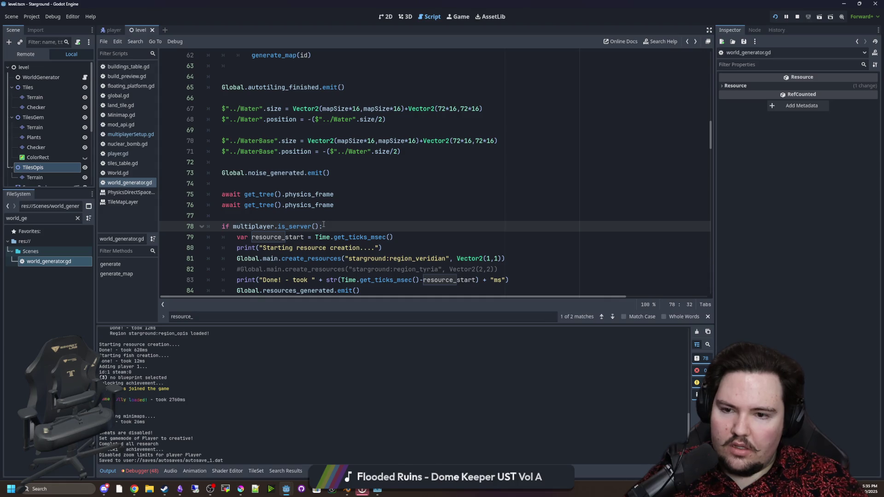
scroll(295, 197, up, 5)
Jump to the generate_map definition and narrow the Inspector to widen the code area.
click(264, 173)
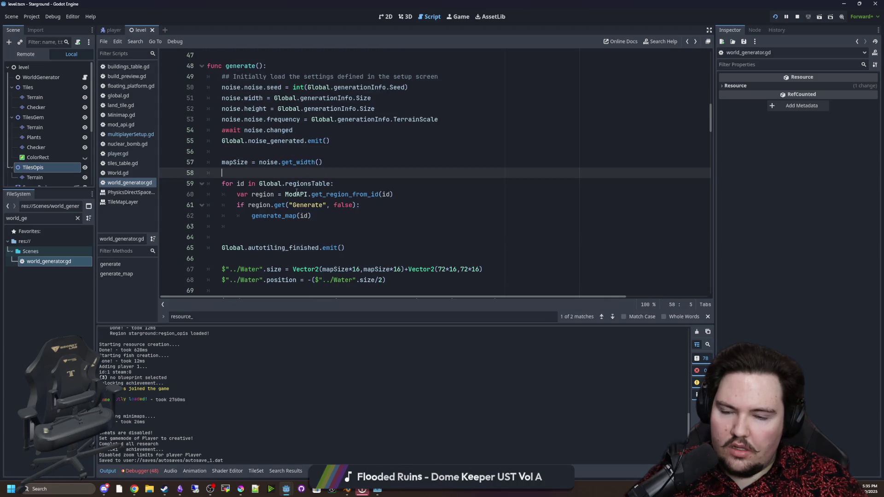
ctrl+click(281, 216)
scroll(289, 215, down, 4)
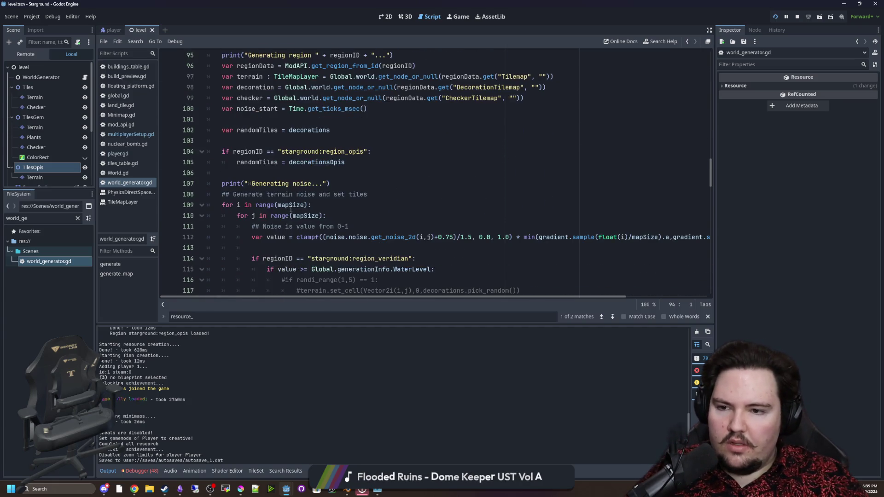
drag(715, 245, 805, 245)
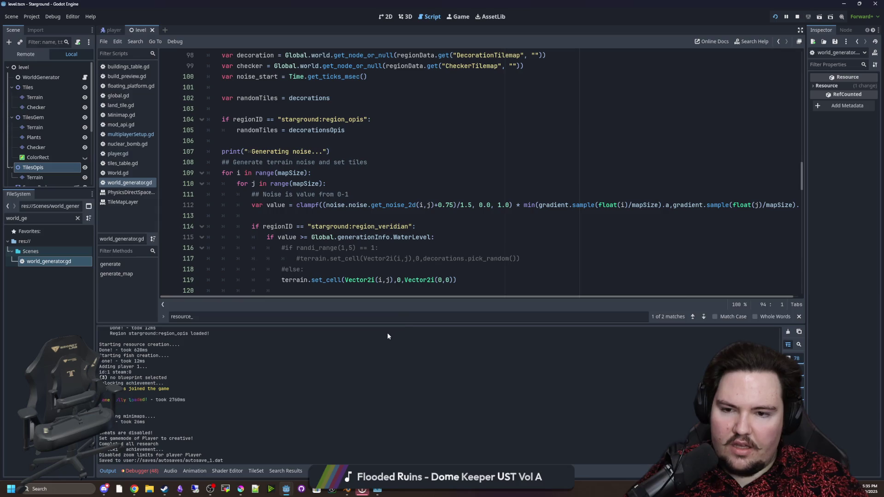
Shrink the bottom panel and left docks, then review the tyria autotiling block around lines 113–136.
drag(388, 325, 390, 426)
drag(96, 258, 62, 259)
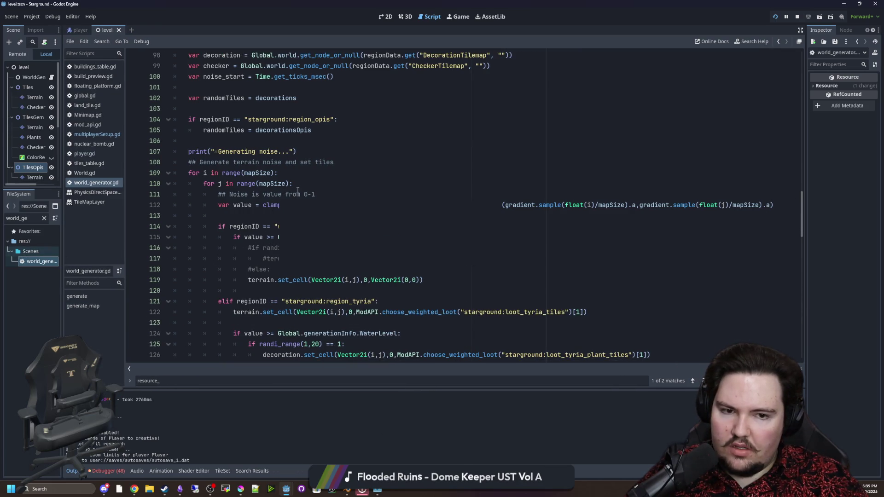
click(248, 218)
scroll(248, 218, down, 9)
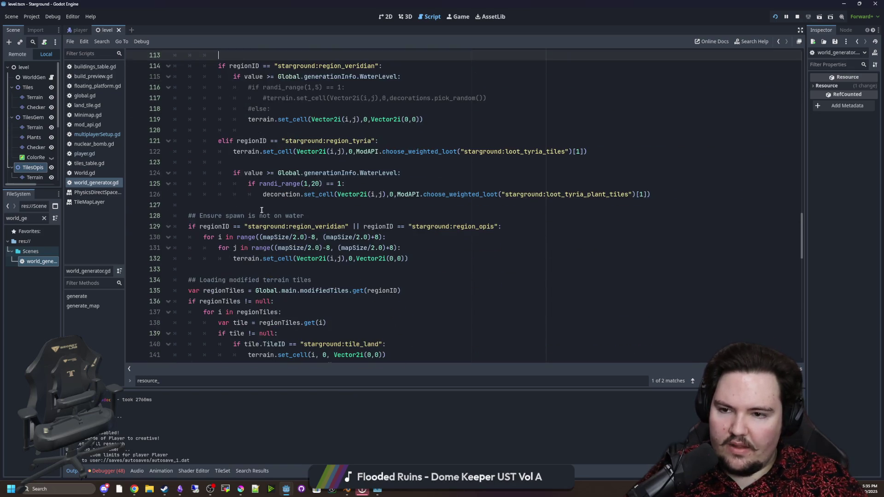
click(299, 183)
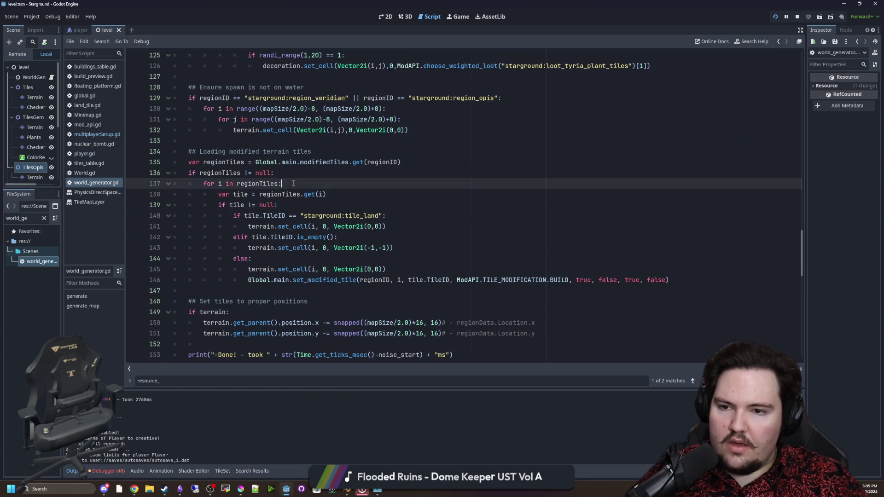
click(312, 172)
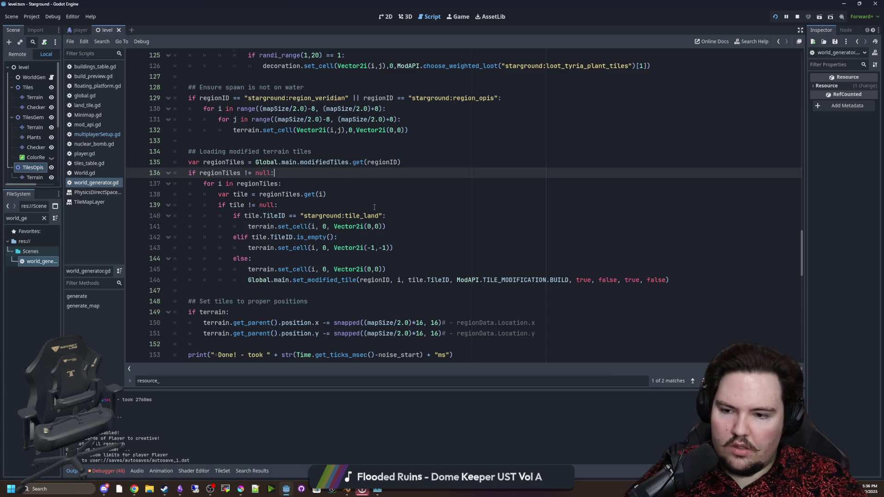
Scroll down to lines 179–181 to read the out-of-bounds basalt fill and gem edge terrain code.
scroll(374, 207, down, 3)
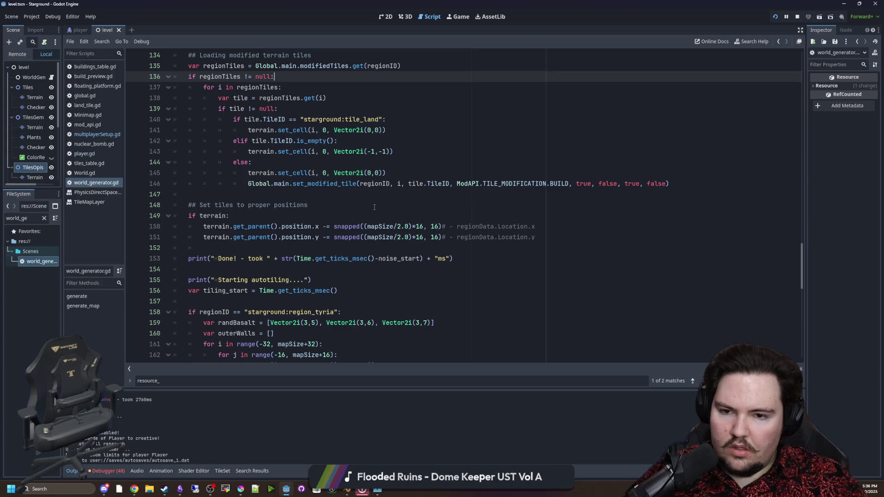
scroll(312, 233, down, 4)
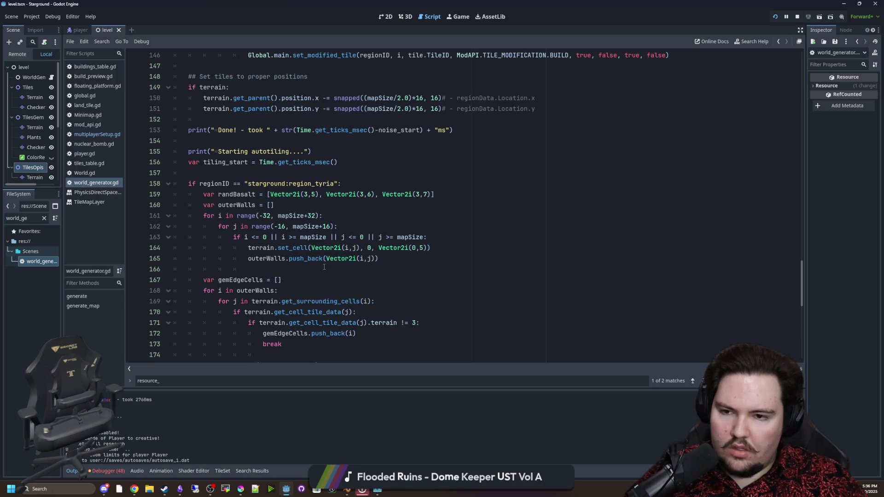
scroll(329, 256, down, 3)
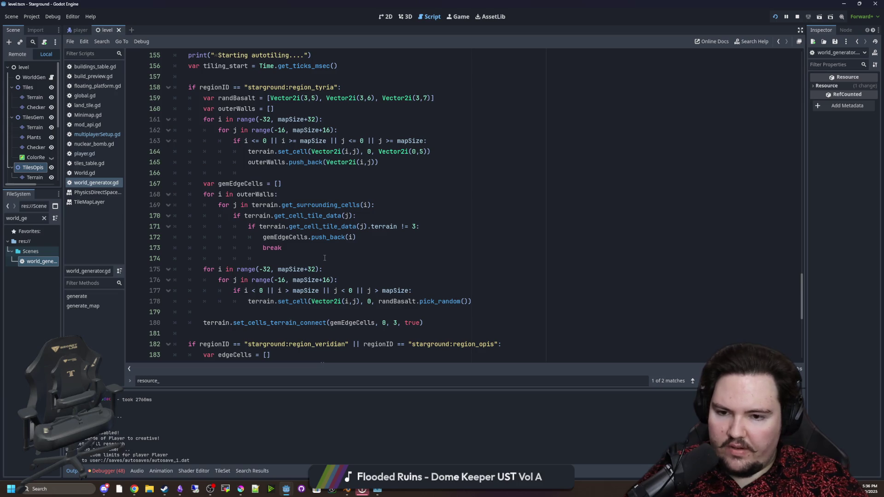
scroll(325, 258, down, 3)
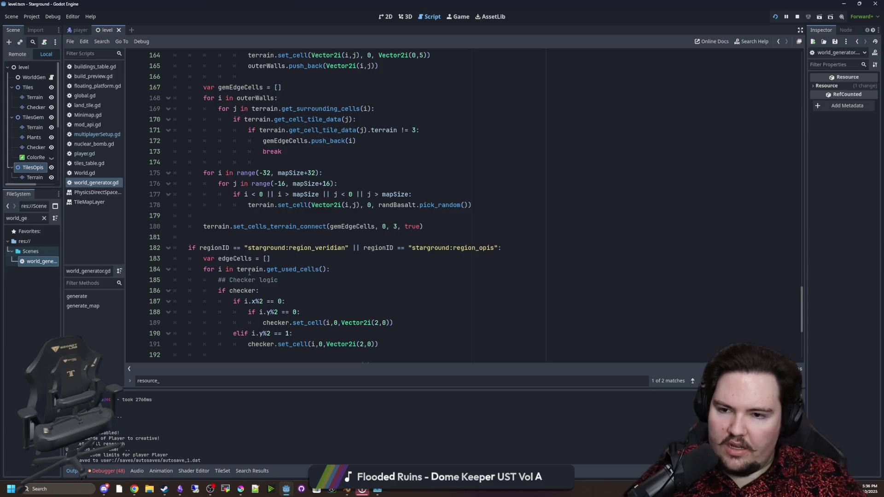
click(241, 215)
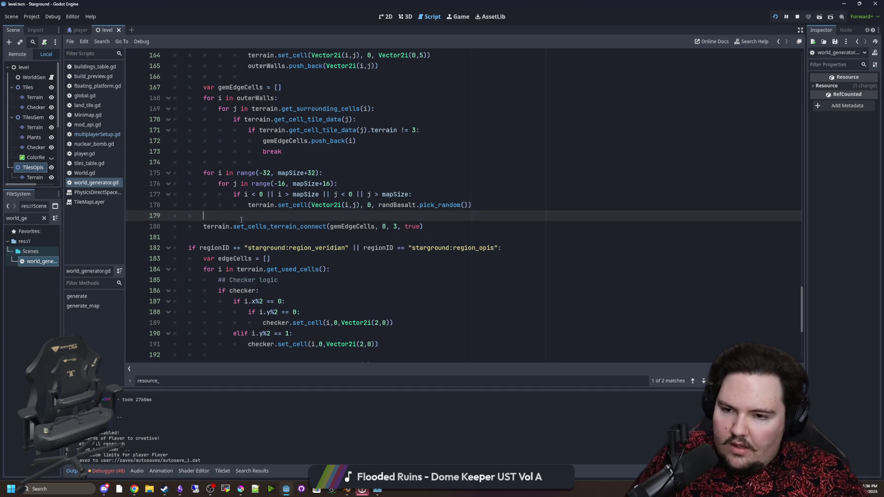
click(243, 240)
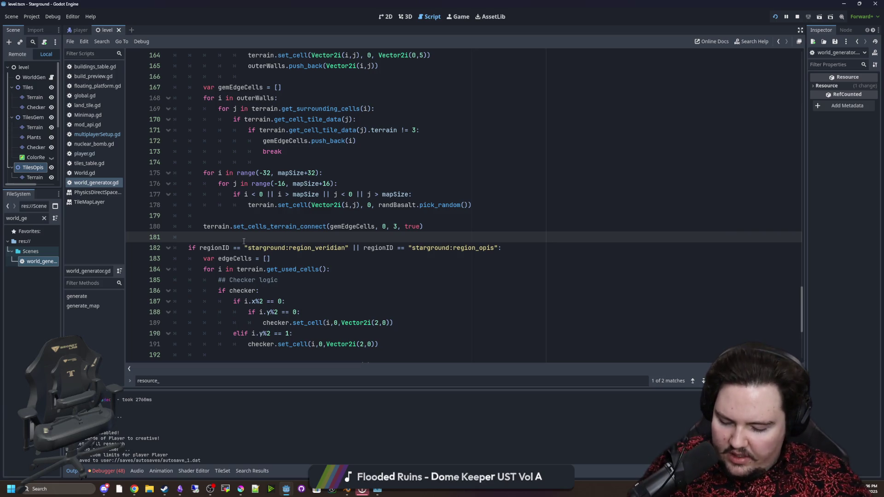
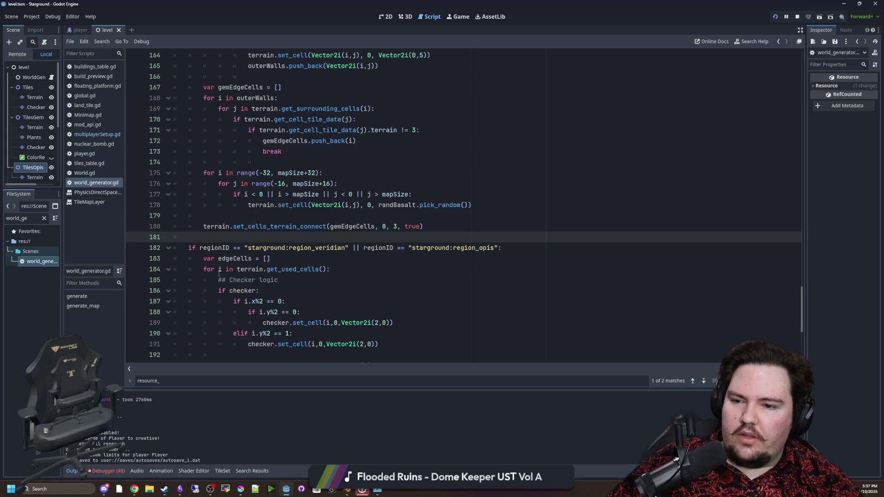
Uncomment '- regionData.Location' on lines 150–151 so terrain positions subtract the region offset, then save.
scroll(220, 275, down, 5)
scroll(246, 239, down, 1)
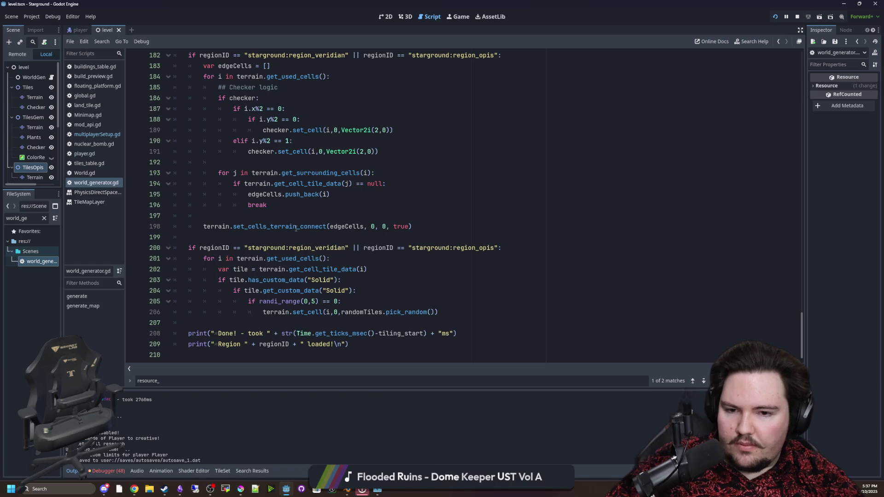
scroll(303, 222, up, 6)
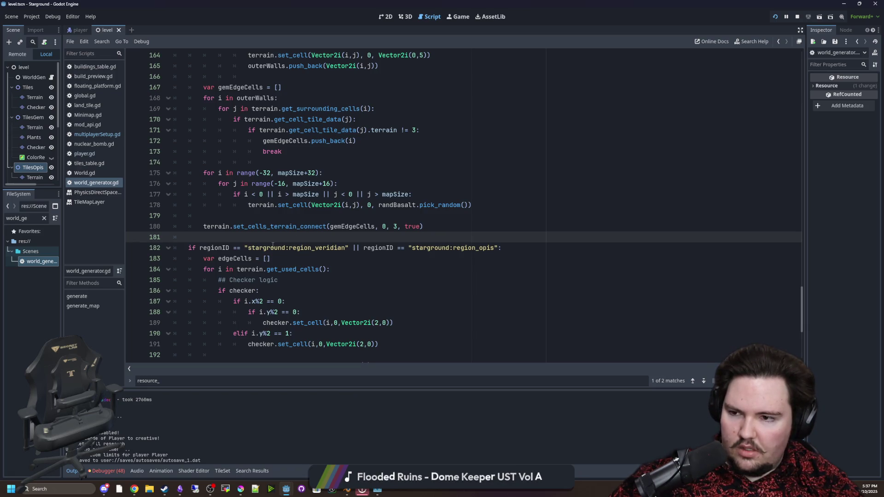
scroll(273, 244, down, 4)
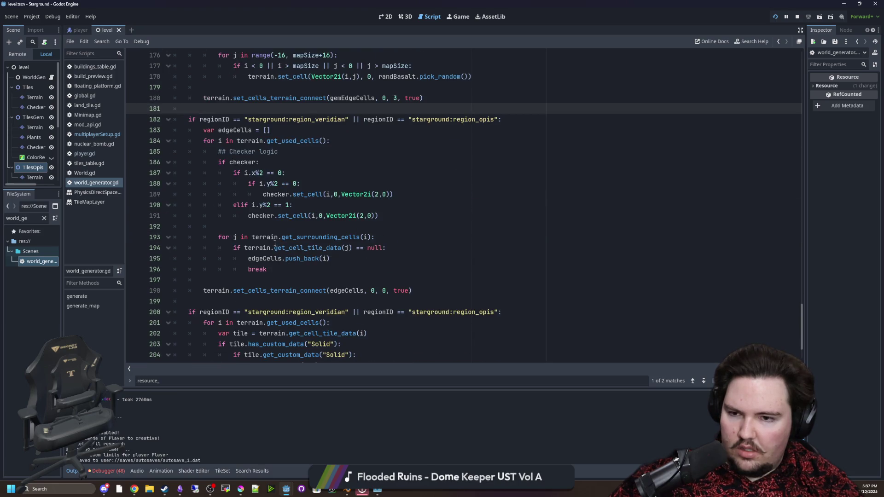
scroll(275, 243, down, 2)
scroll(275, 243, up, 9)
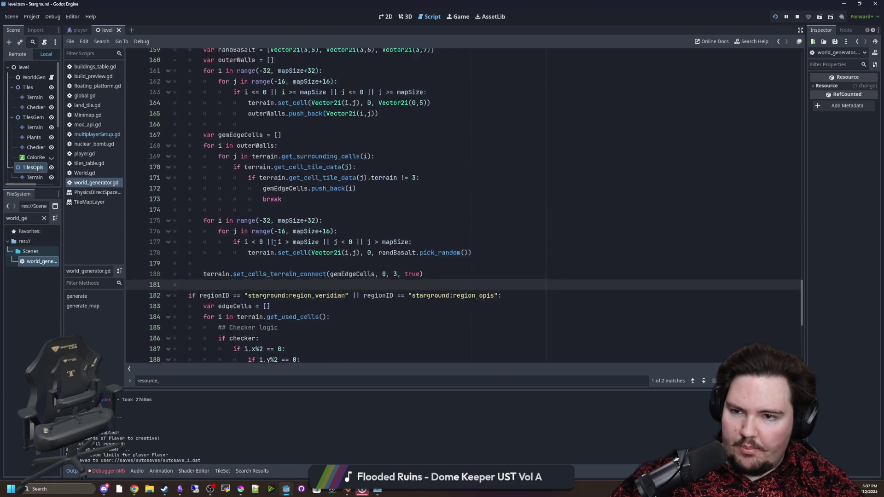
scroll(275, 243, up, 7)
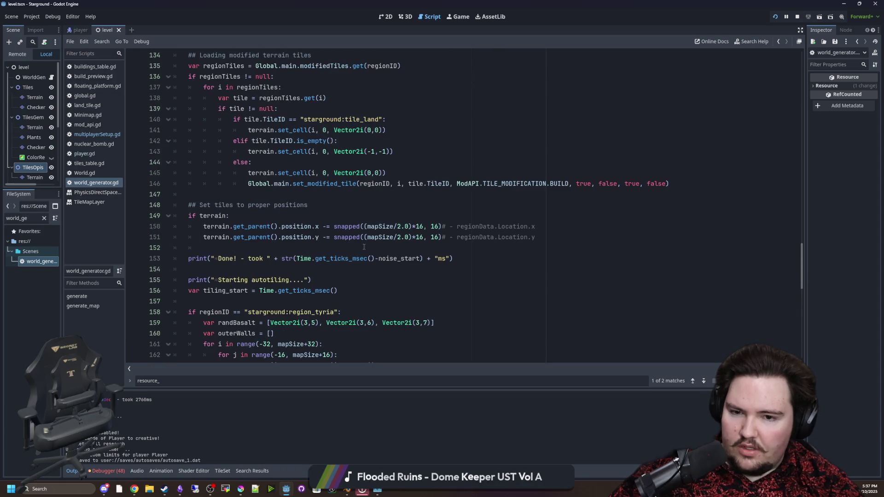
click(446, 237)
key(BackSpace)
click(446, 226)
key(BackSpace)
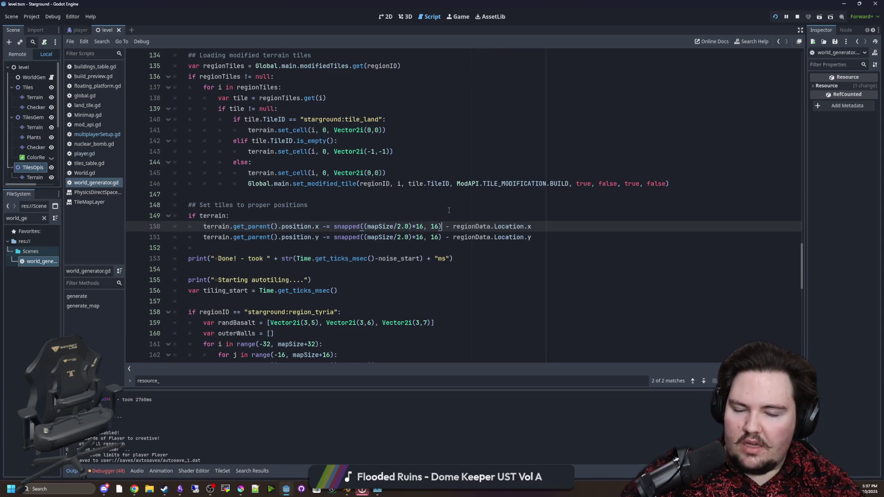
click(351, 202)
key(ctrl+s)
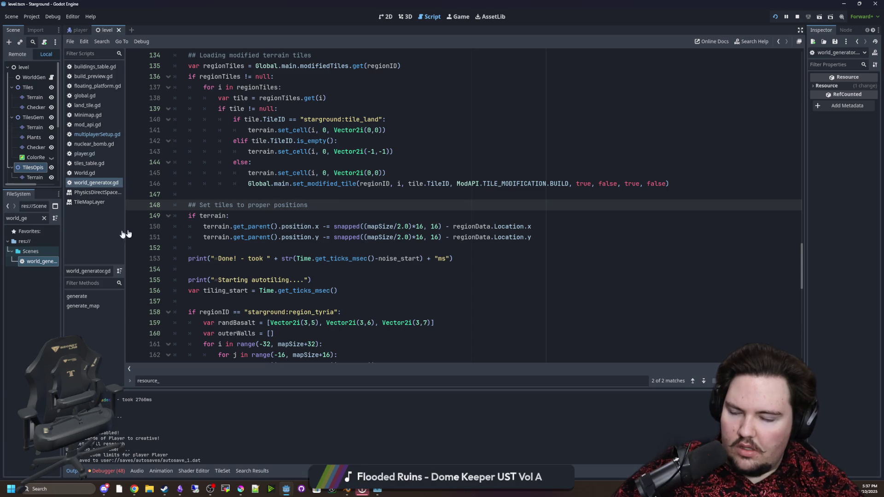
Re-enable the region_tyria create_resources call on line 82 with its indent, save, and switch to multiplayerSetup.gd.
click(306, 195)
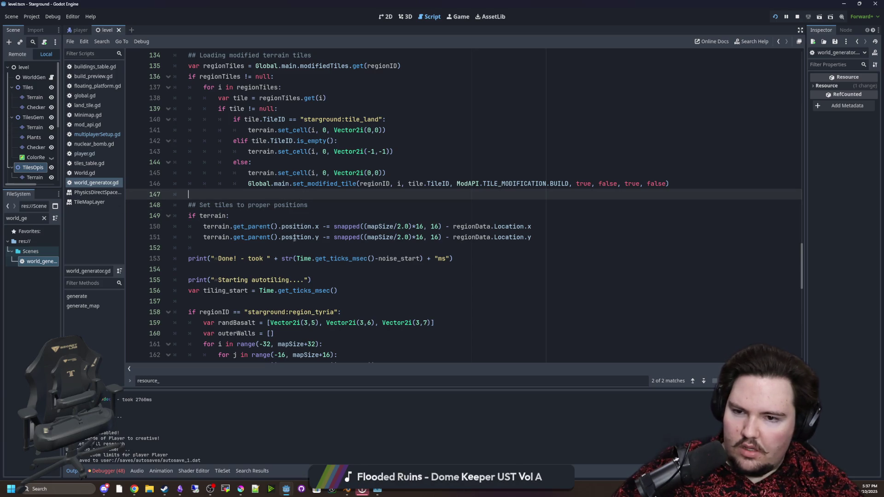
scroll(294, 238, up, 4)
scroll(295, 240, up, 4)
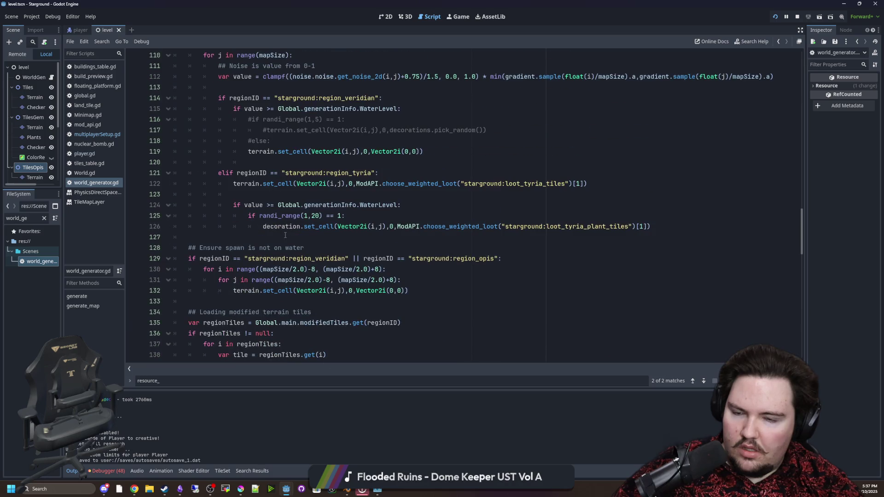
scroll(290, 222, up, 4)
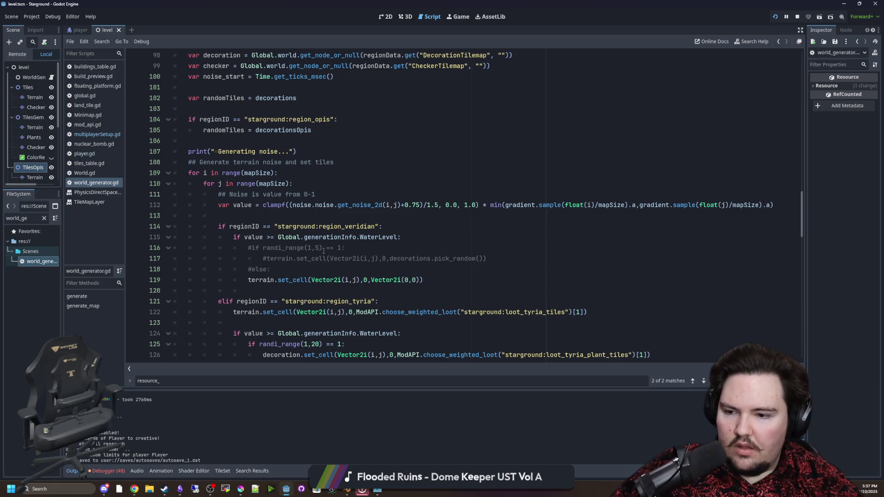
scroll(320, 251, up, 4)
click(276, 121)
scroll(275, 121, up, 5)
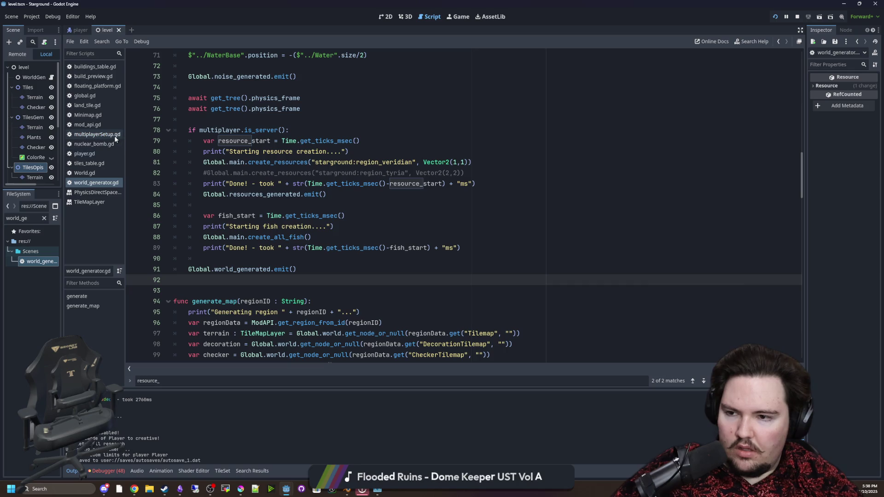
click(207, 177)
key(BackSpace)
key(BackSpace)
key(Tab)
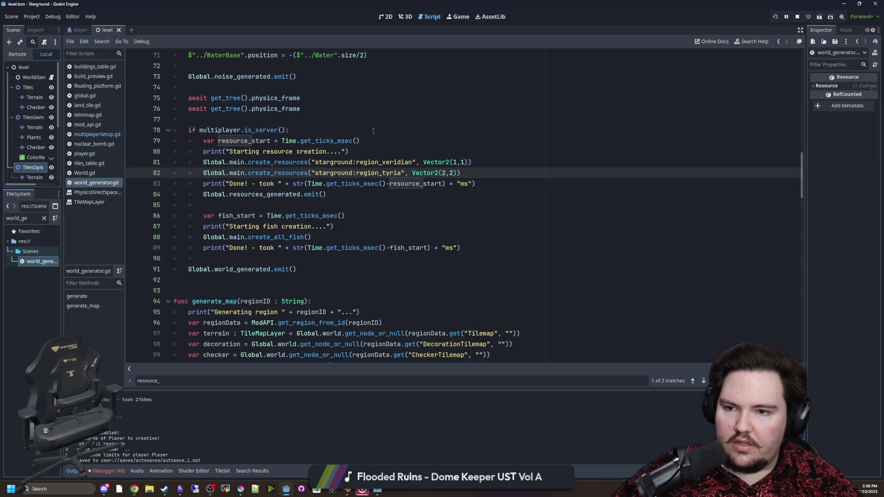
click(373, 131)
key(ctrl+s)
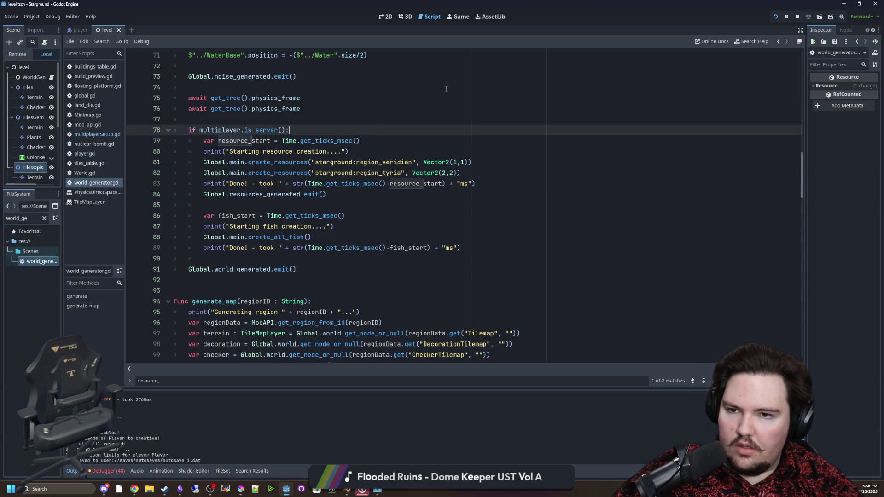
click(97, 133)
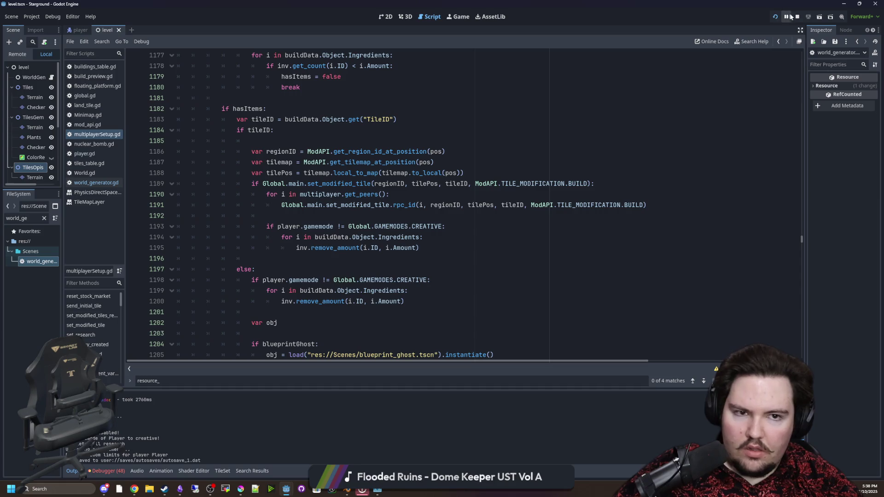
Restart the project and continue from the latest autosave.
click(775, 17)
click(775, 17)
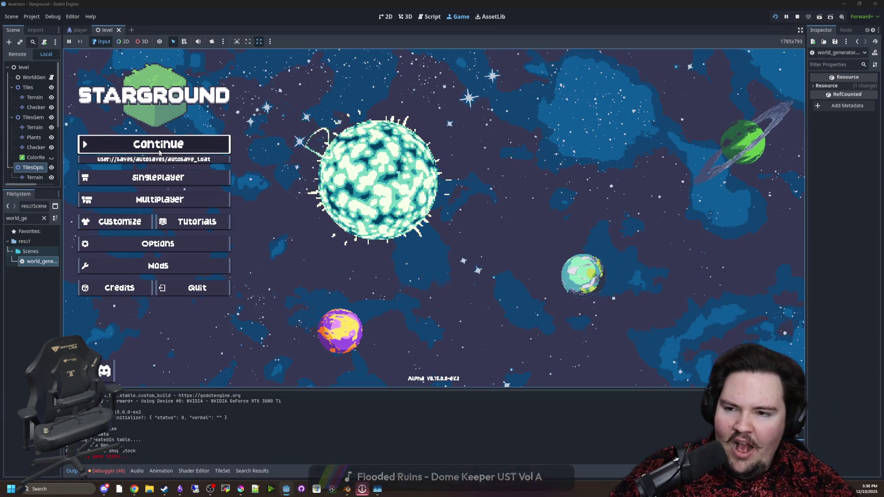
click(159, 151)
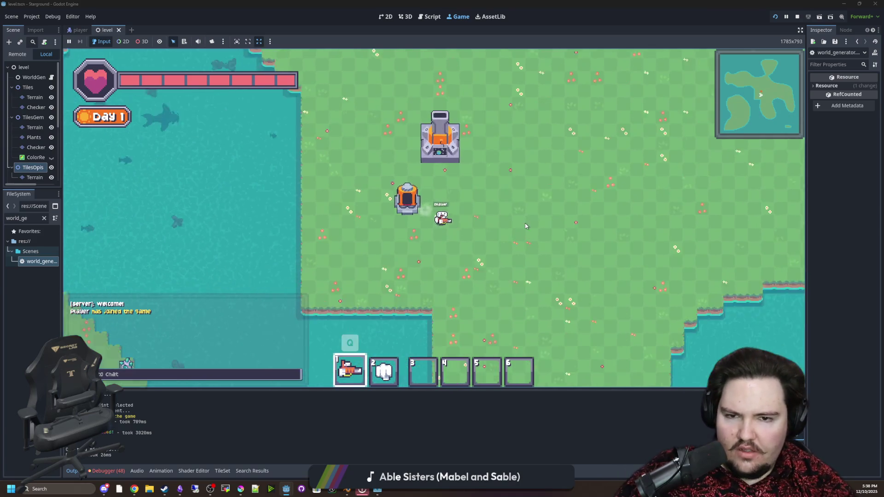
Lay a strip of Cobblestone floor on the home island's grass.
key(b)
click(288, 156)
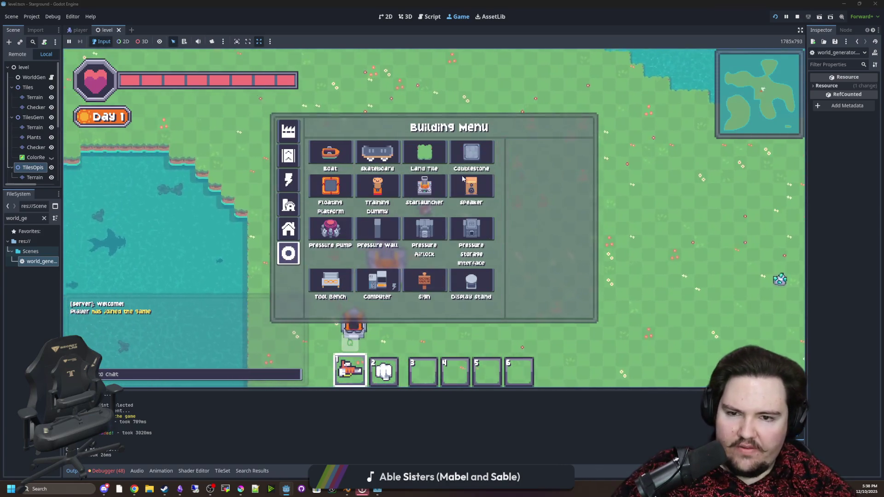
click(471, 152)
mouse_move(438, 190)
mouse_down()
mouse_move(450, 148)
mouse_move(476, 164)
mouse_up()
Launch via the Starlauncher to the pink planet and bring up the Building Menu there.
click(481, 247)
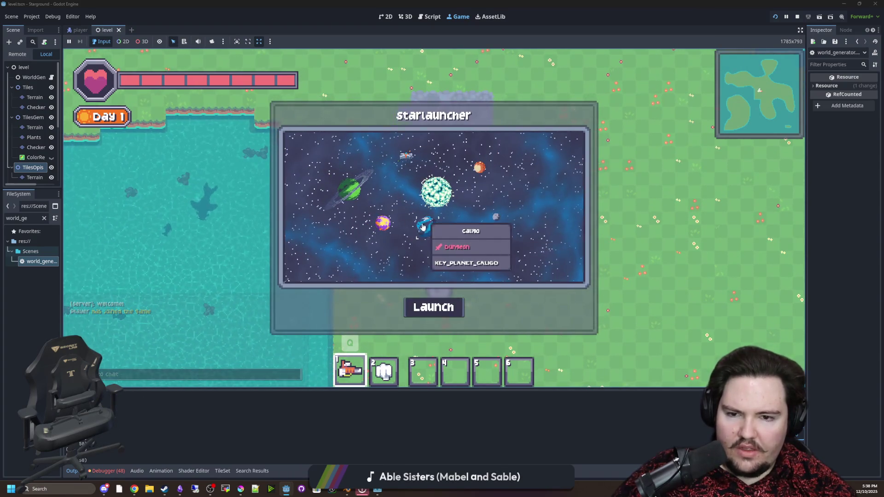
click(439, 307)
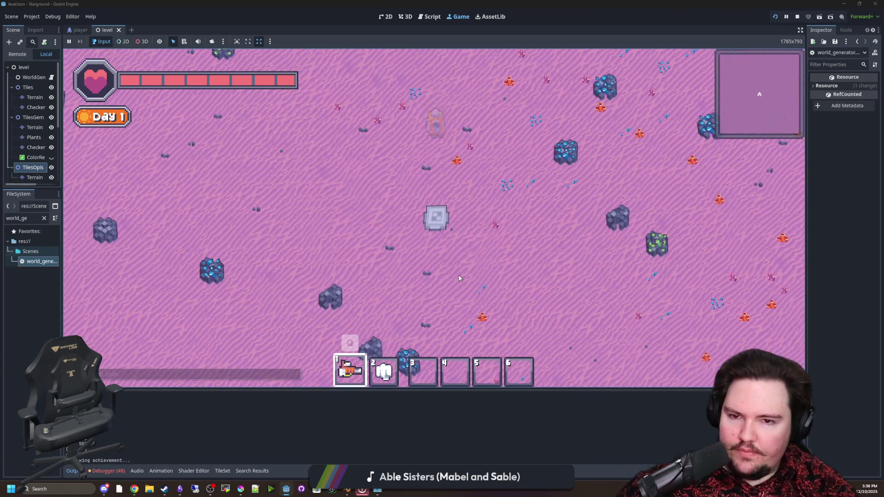
key(b)
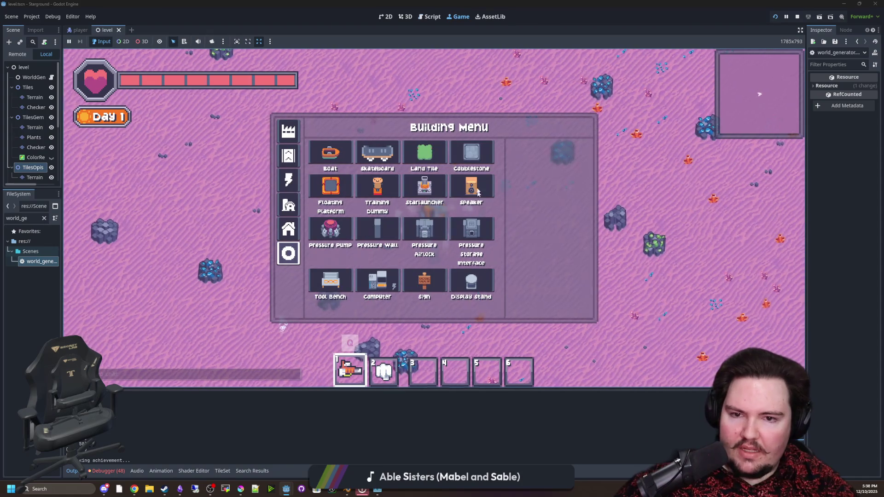